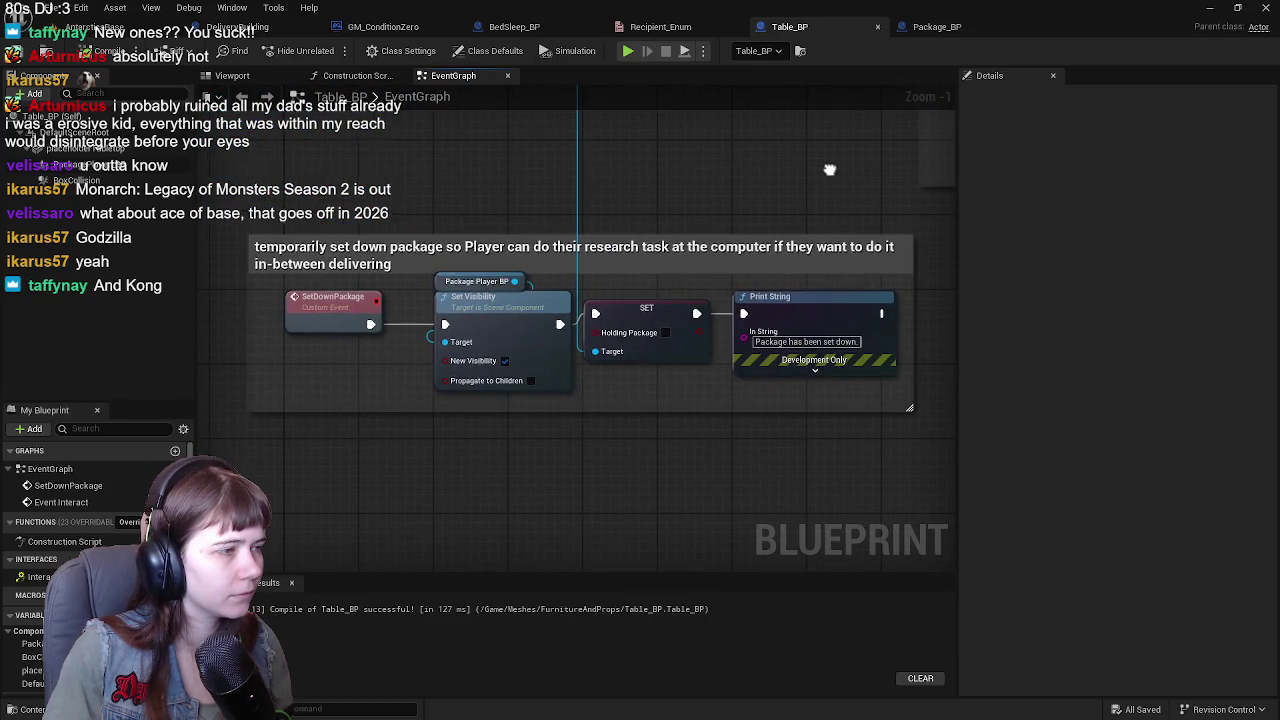
Review Table_BP's pickup and delivery comment blocks, then return to the level with the table.
scroll(716, 500, down, 1)
mouse_move(716, 500)
mouse_down()
mouse_move(346, 437)
mouse_move(387, 420)
mouse_up()
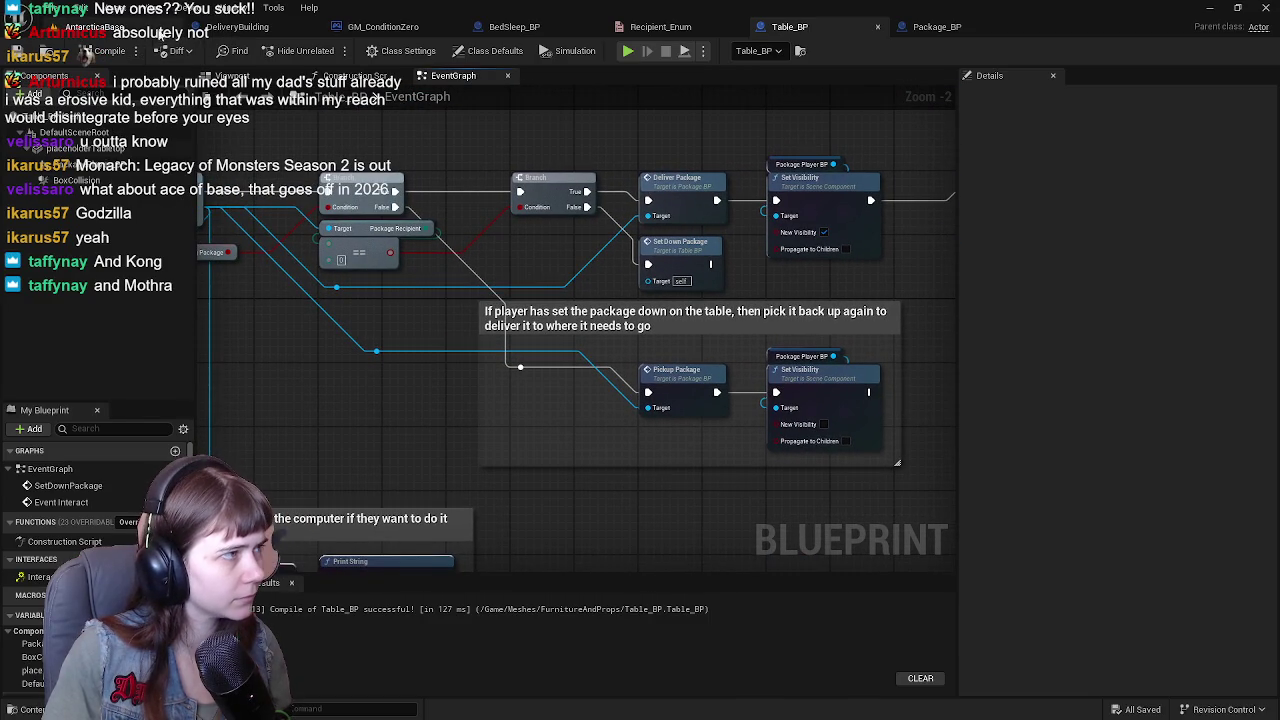
scroll(692, 352, up, 1)
drag(692, 352, 514, 341)
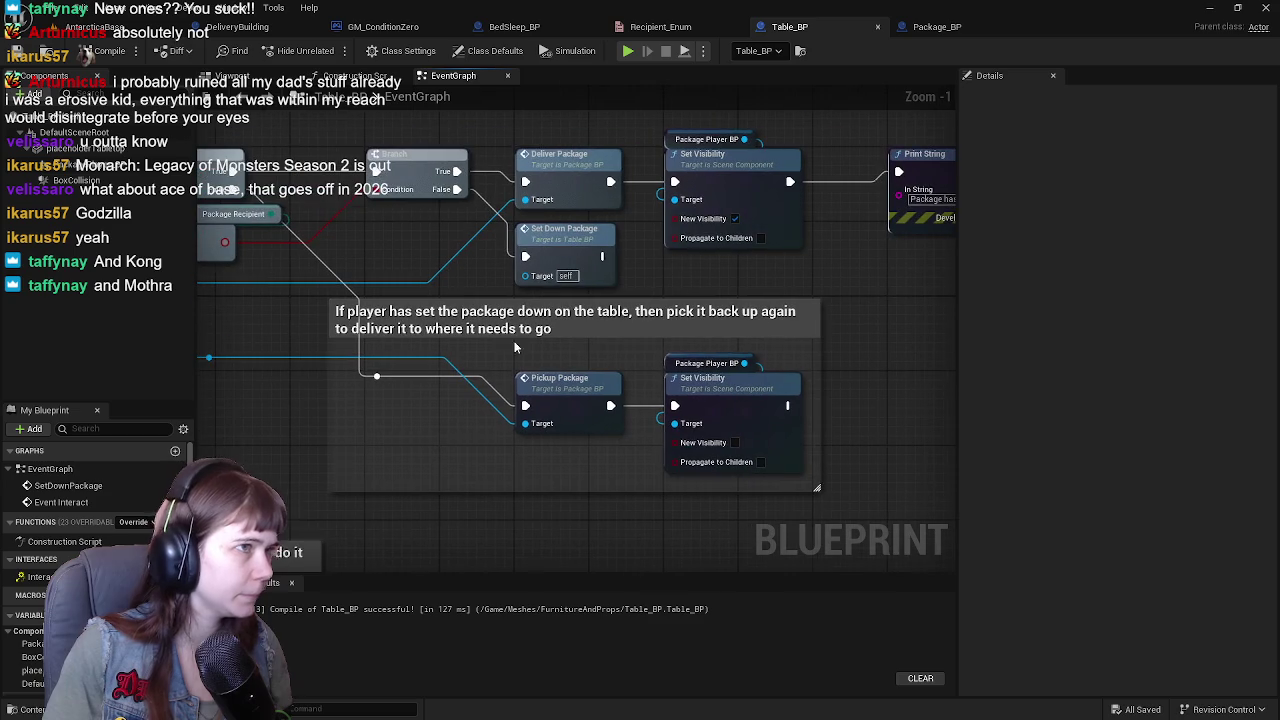
click(92, 29)
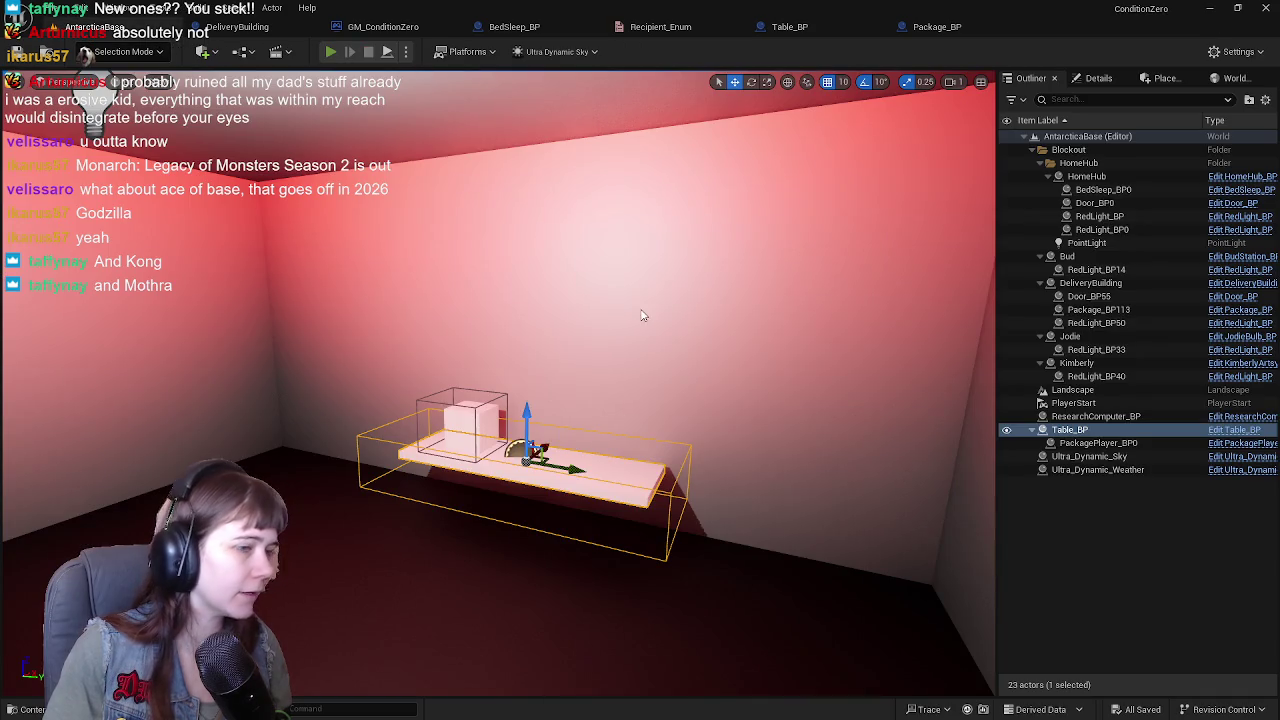
key(alt+p)
key(w)
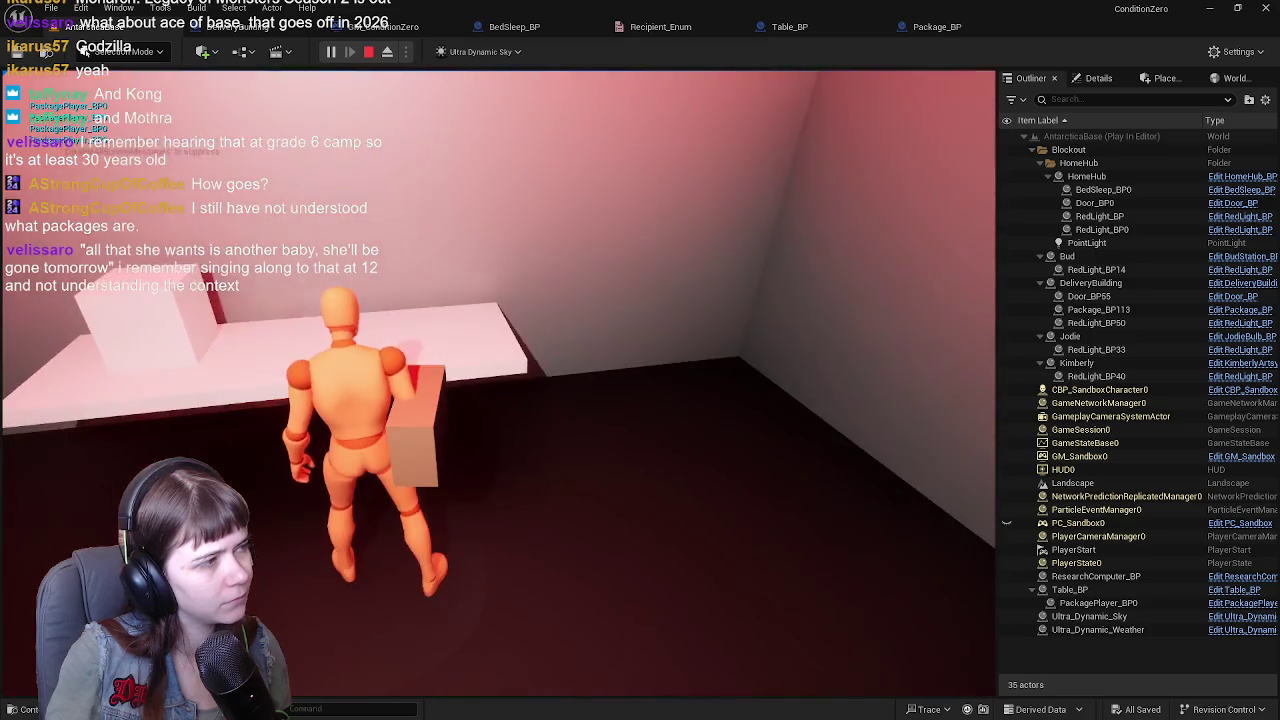
key(e)
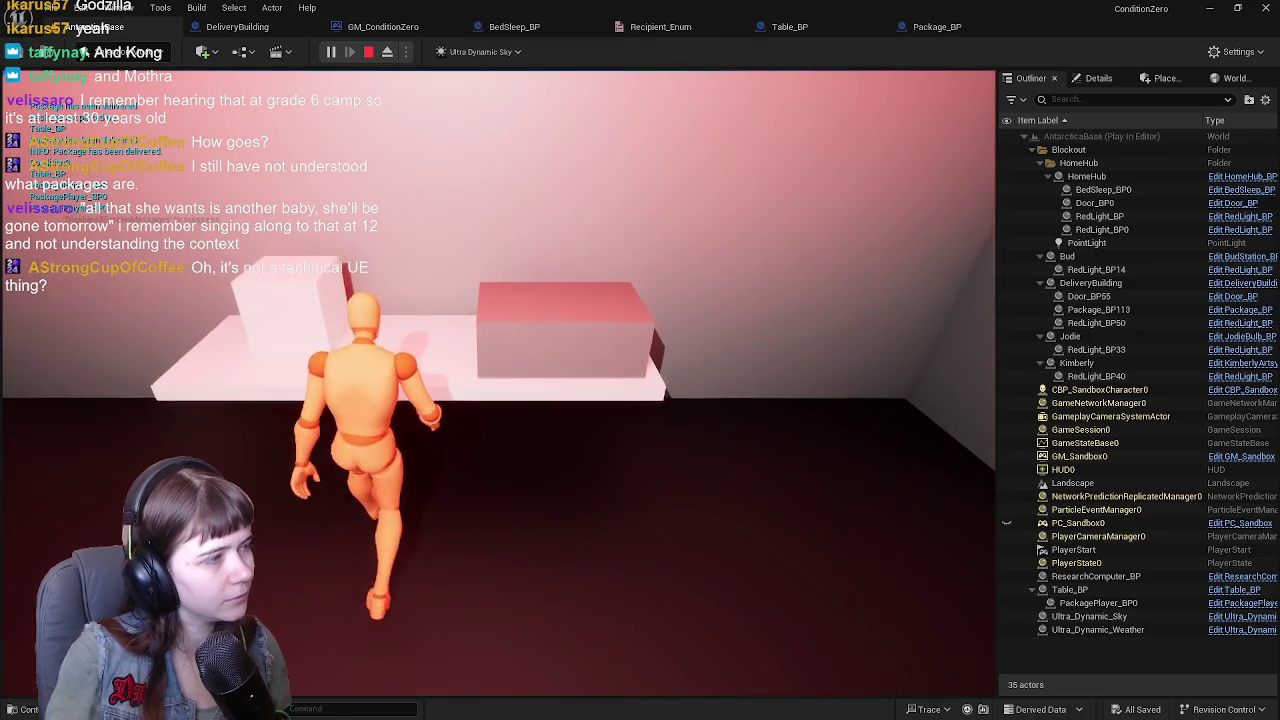
key(Escape)
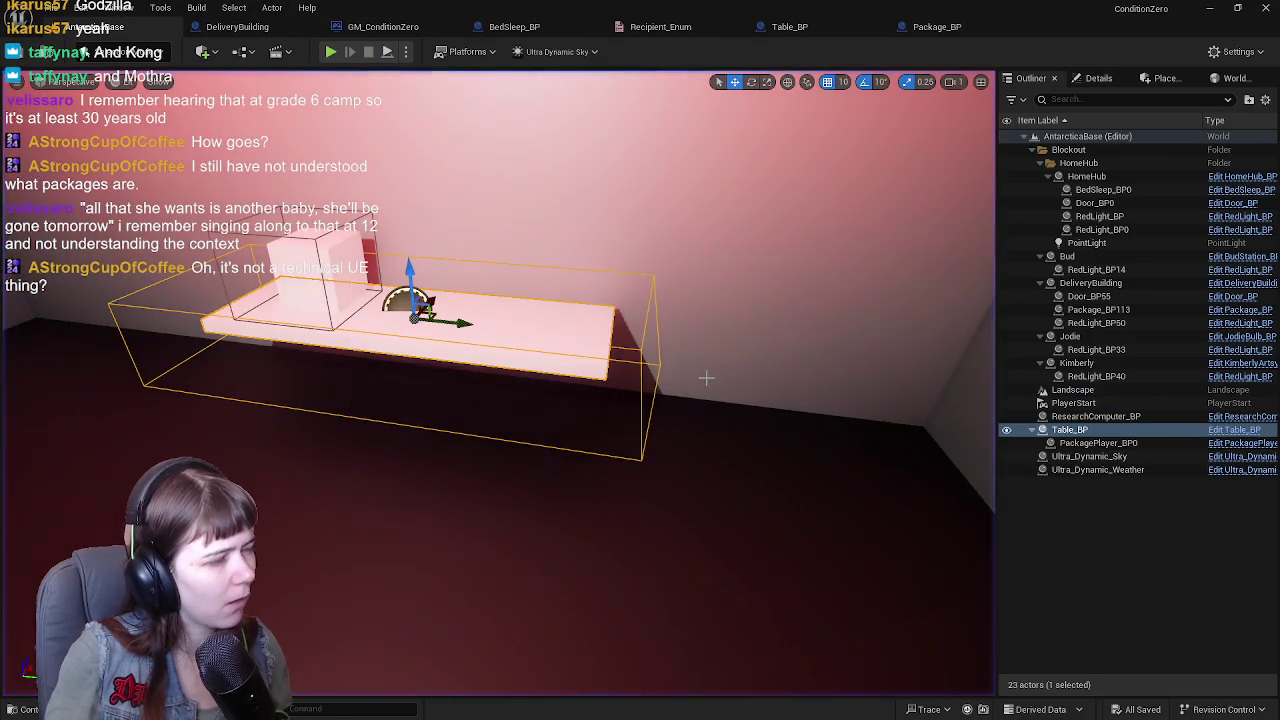
Frame the table in the level and show the Table_BP blueprint's 3D viewport preview.
key(f)
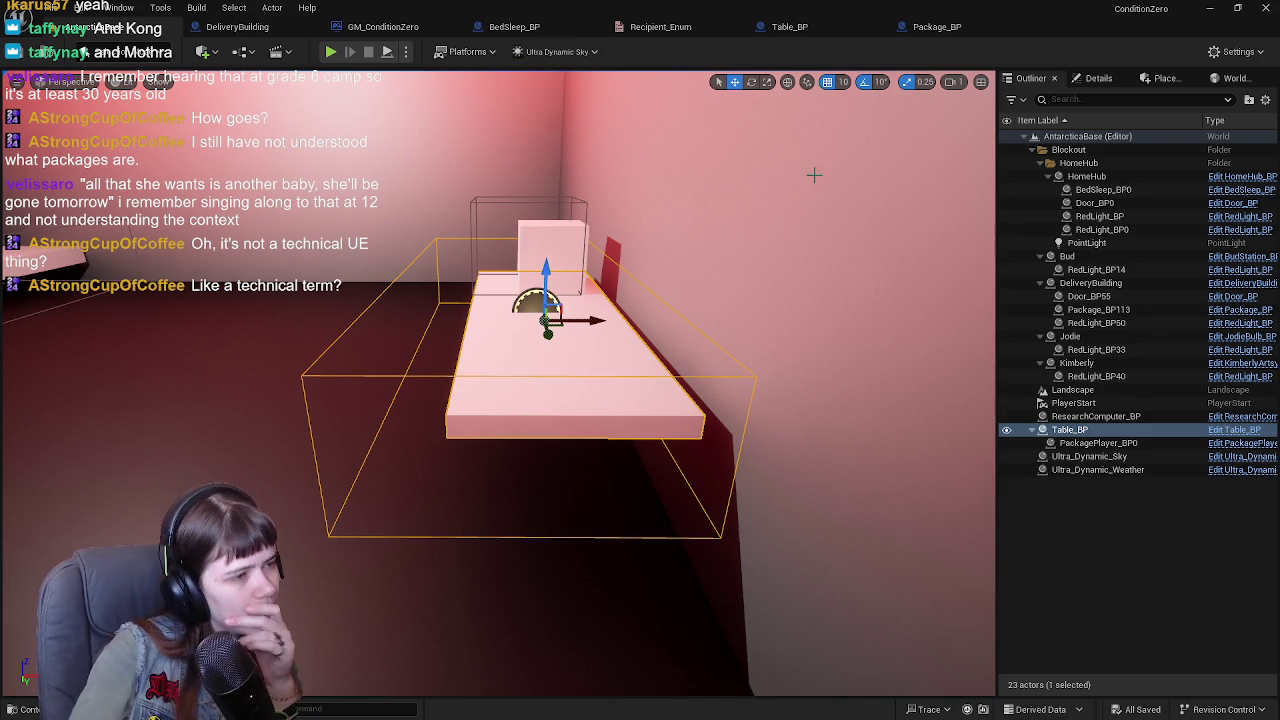
click(955, 30)
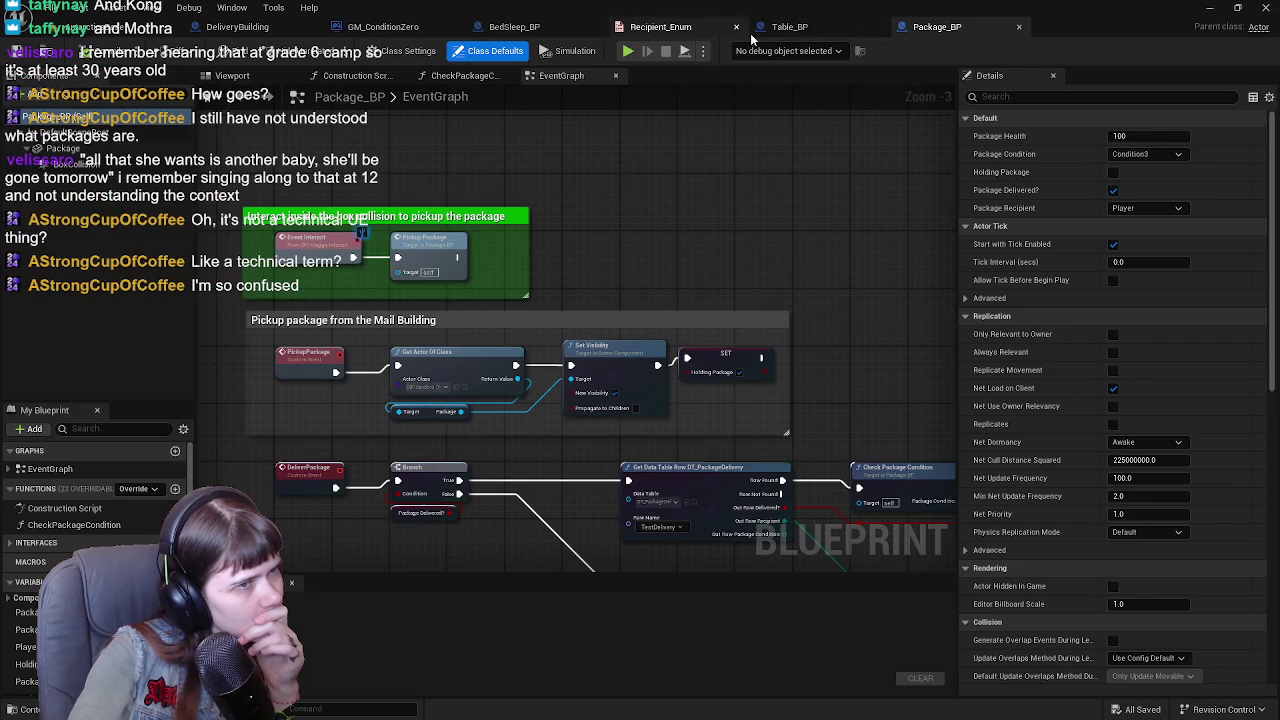
click(789, 26)
click(232, 75)
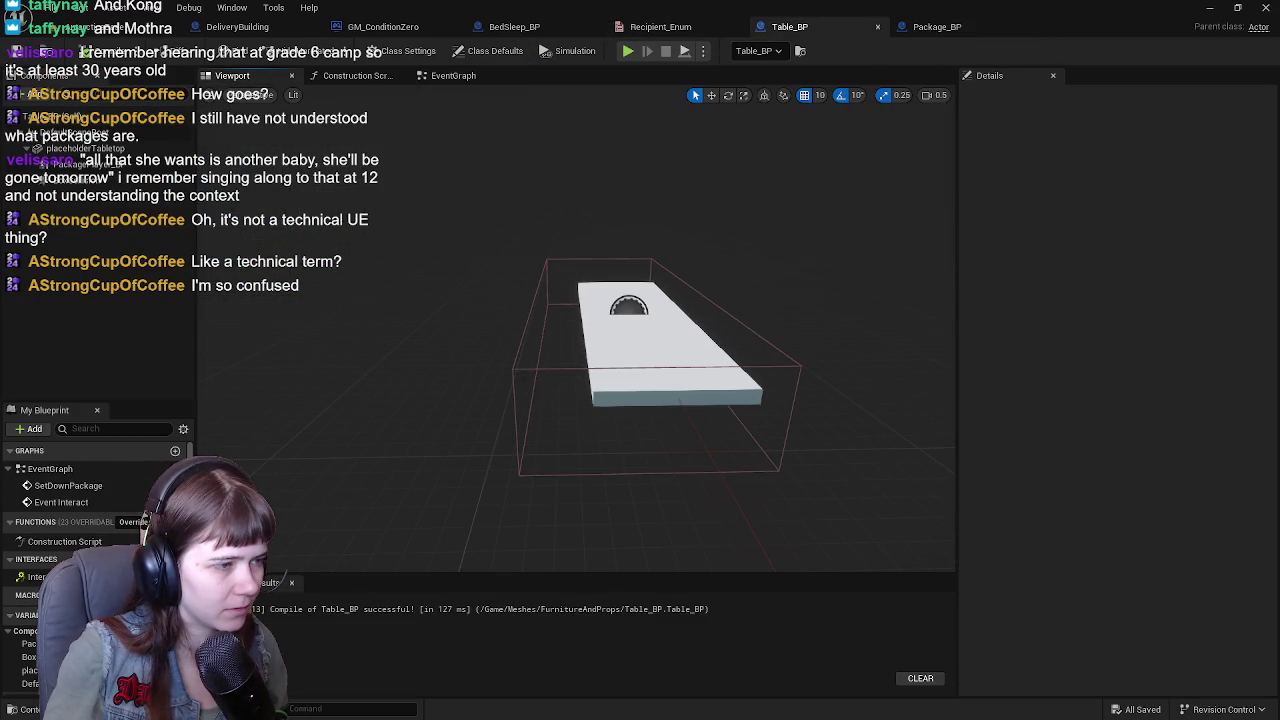
Narrow Table_BP's BoxCollision to Y scale 1.75 and centre it at Location Y 0.
click(60, 179)
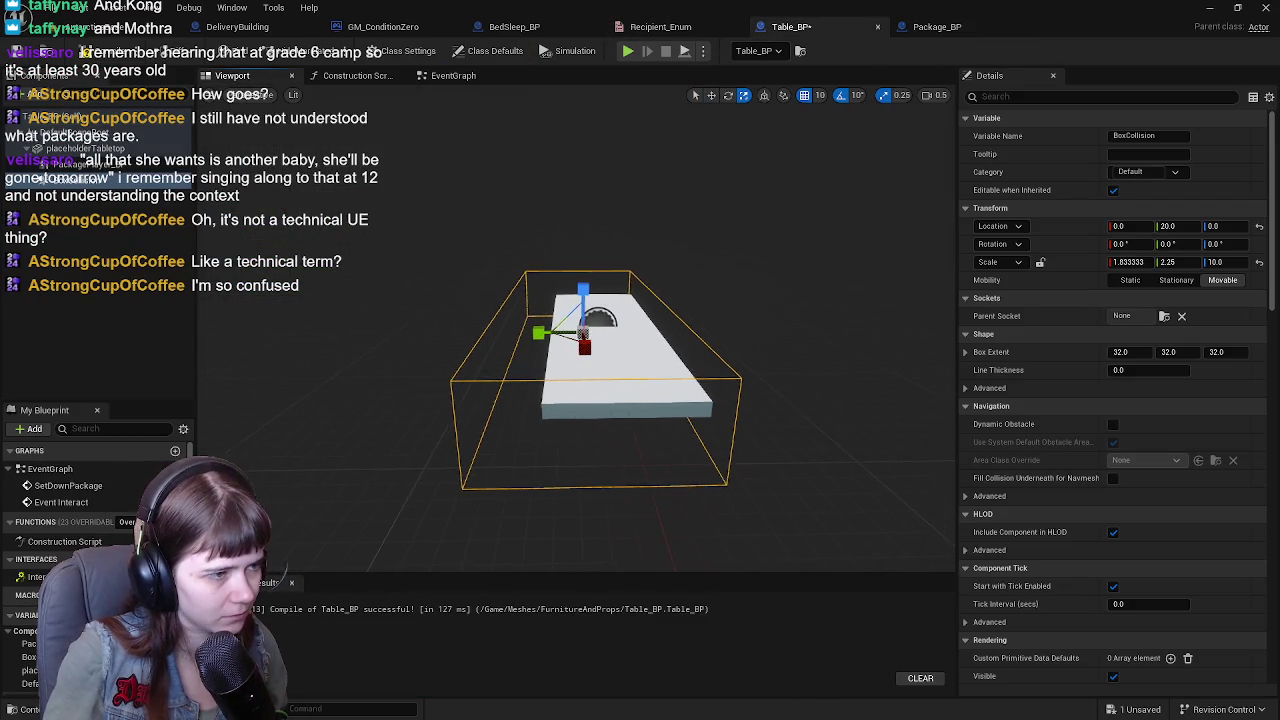
drag(500, 331, 514, 331)
key(w)
drag(591, 342, 520, 342)
click(44, 65)
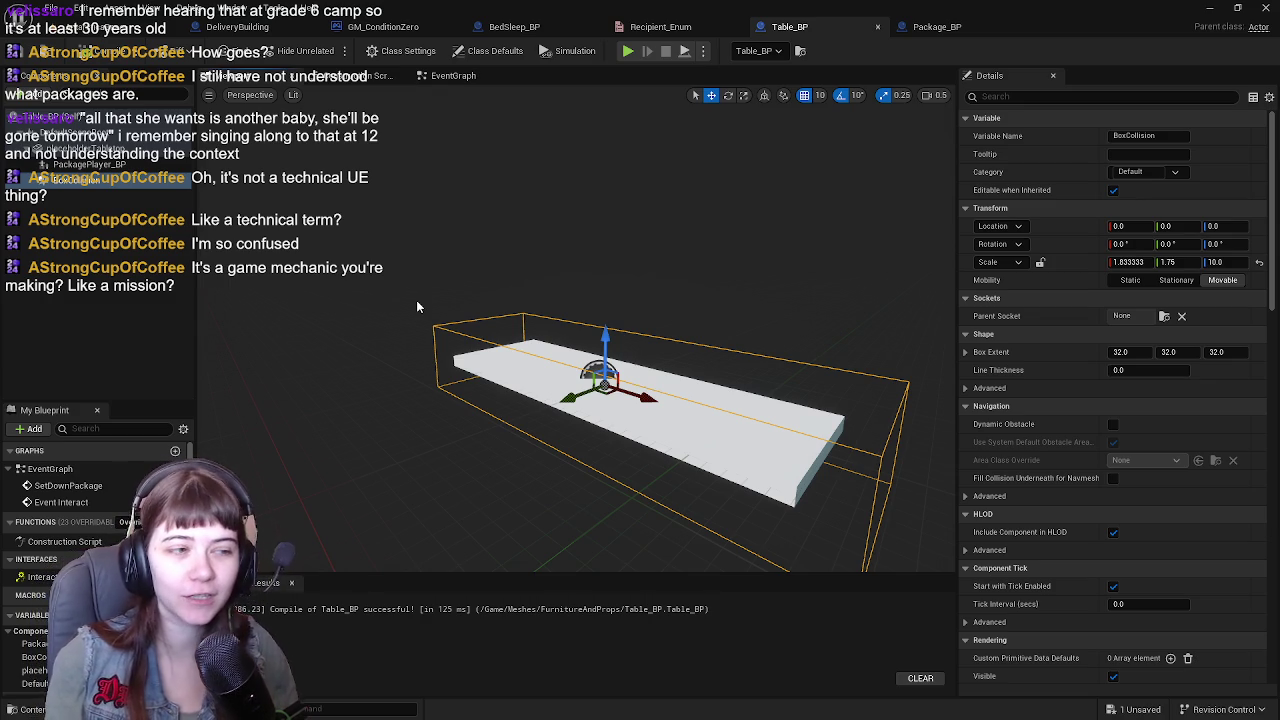
click(937, 26)
Review Package_BP's 3D preview and default properties, then switch to its EventGraph.
click(283, 82)
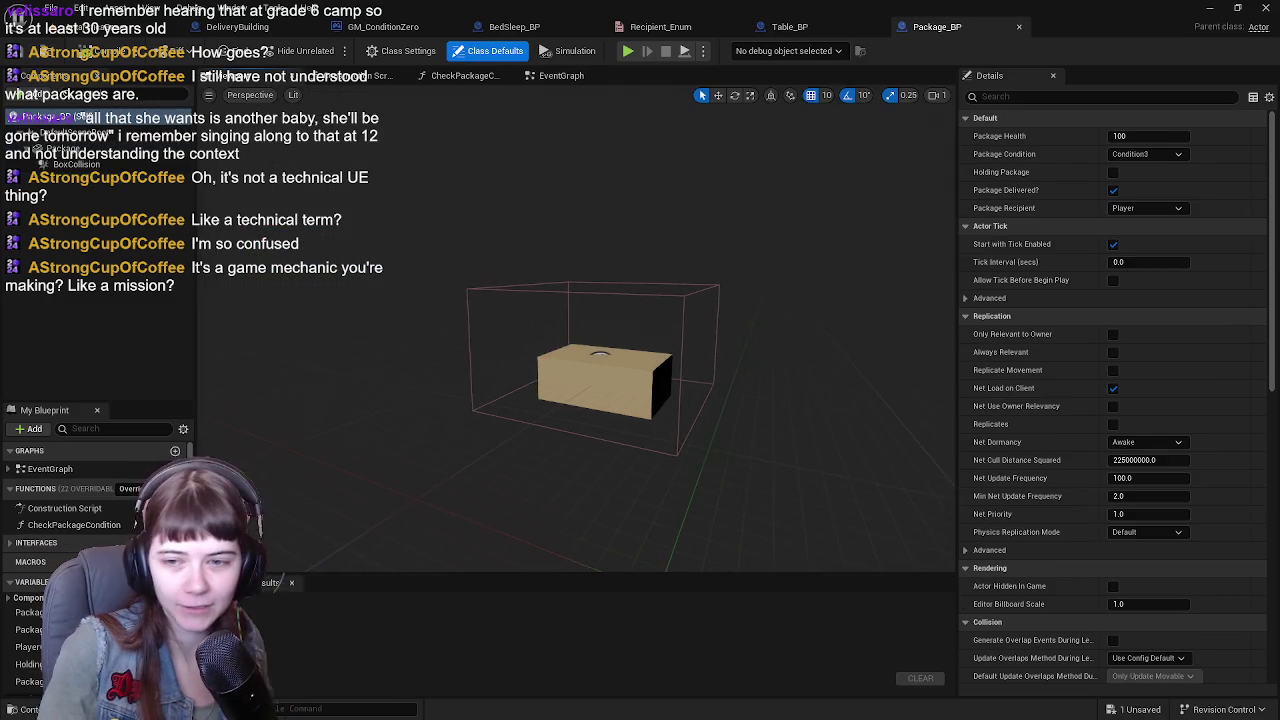
scroll(616, 265, down, 3)
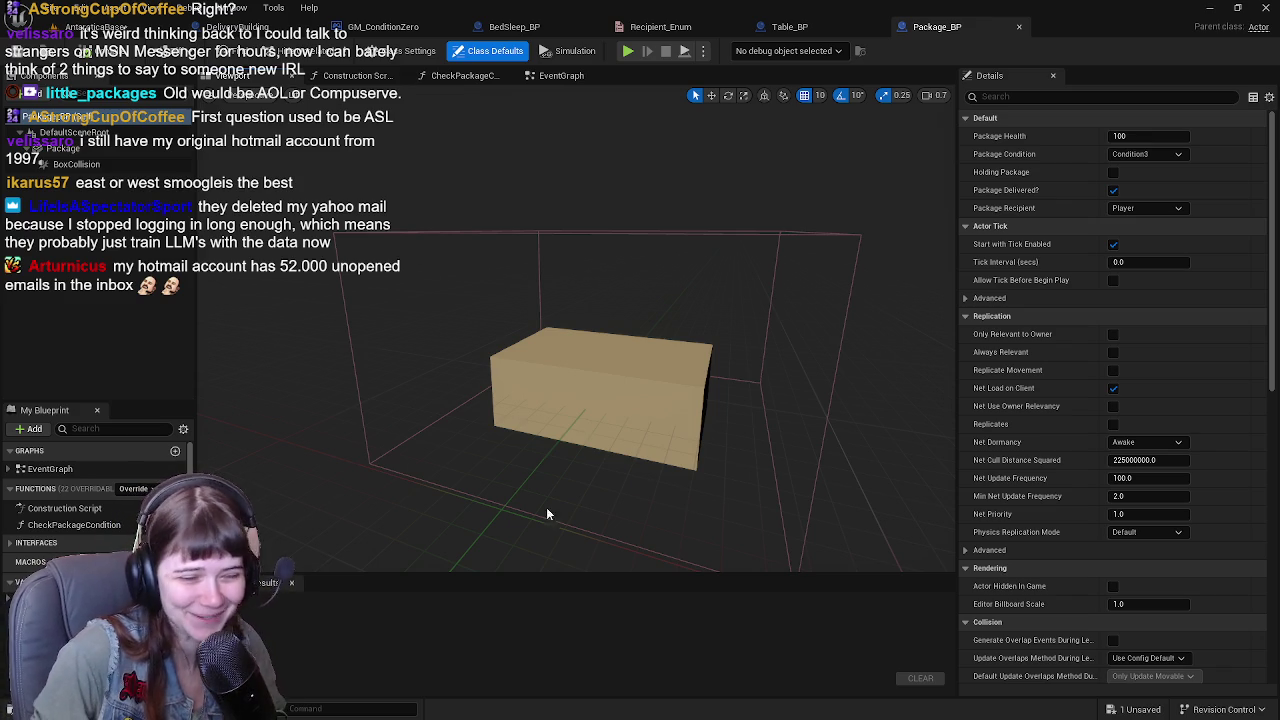
click(209, 290)
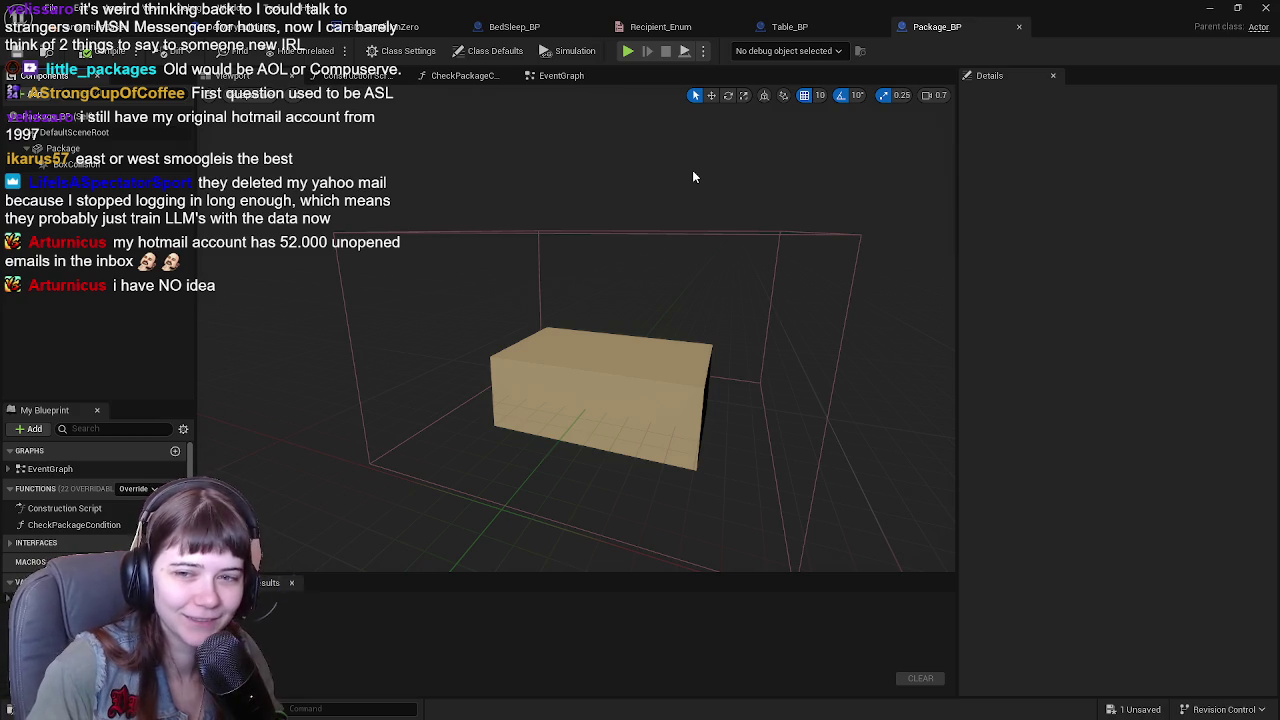
click(557, 78)
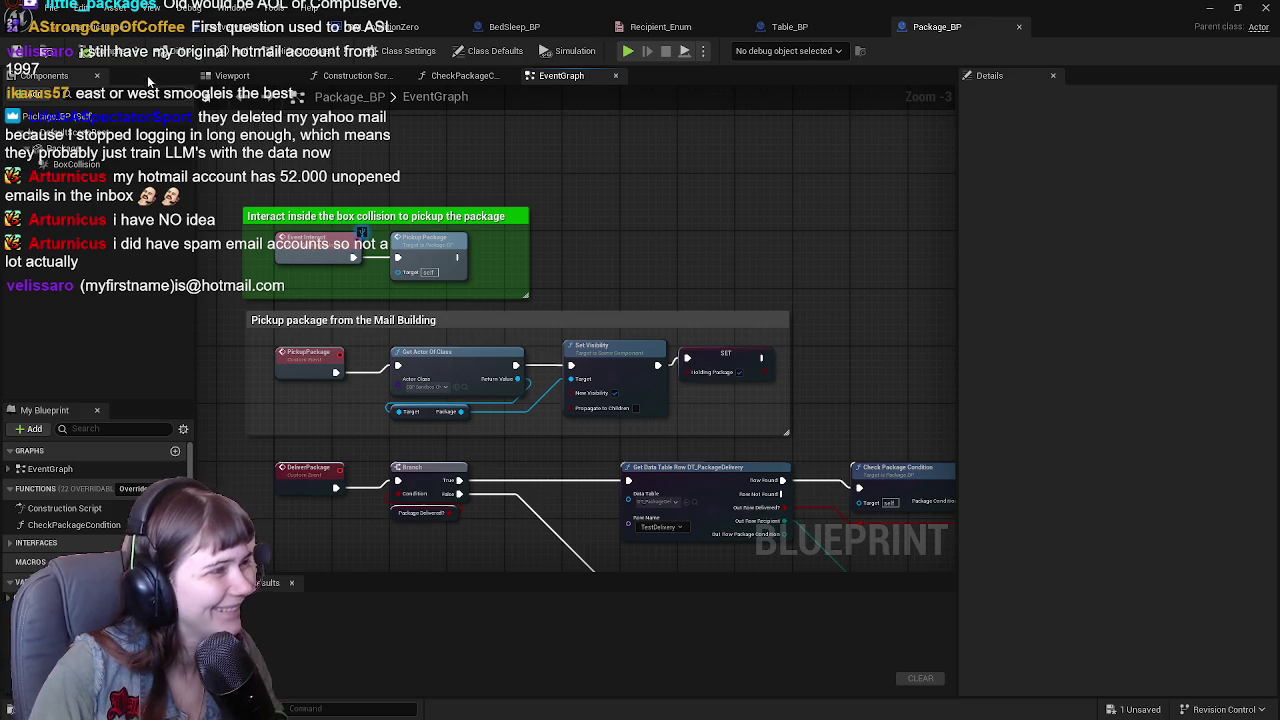
Select the green pickup comment box and try a white colour, cancelling to keep green.
mouse_move(522, 250)
mouse_down()
mouse_move(608, 198)
mouse_move(575, 255)
mouse_up()
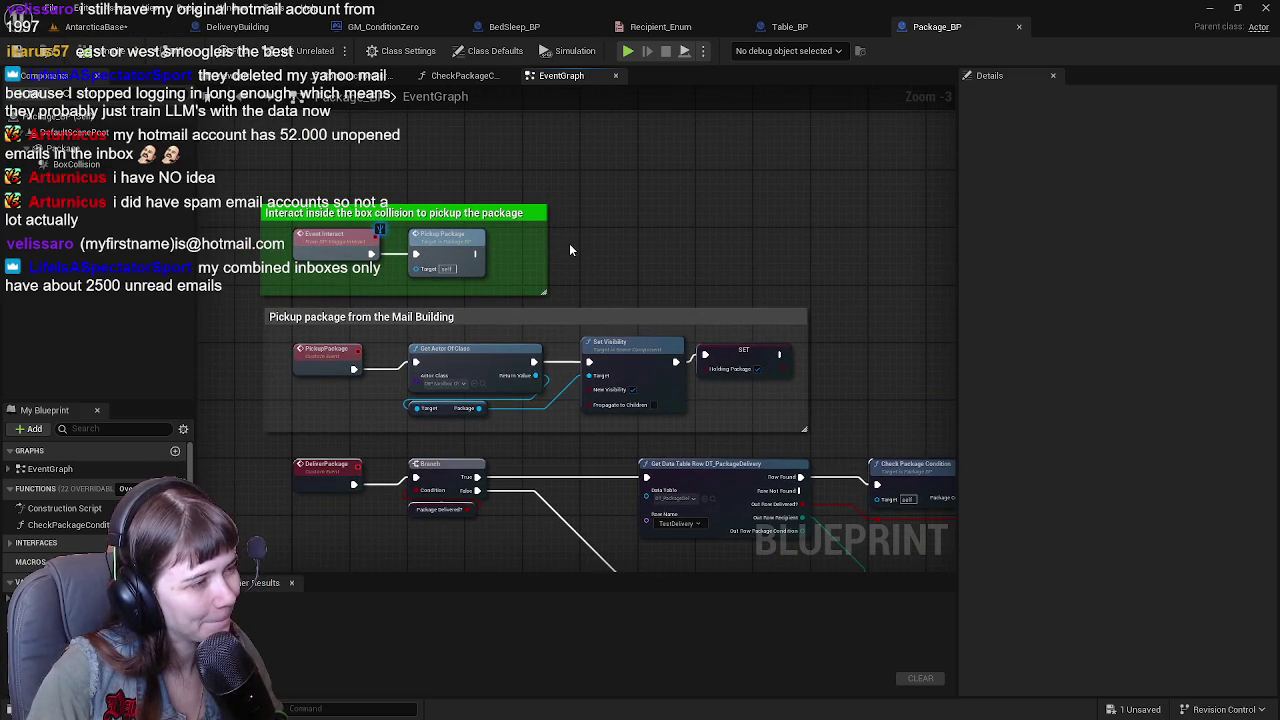
click(428, 249)
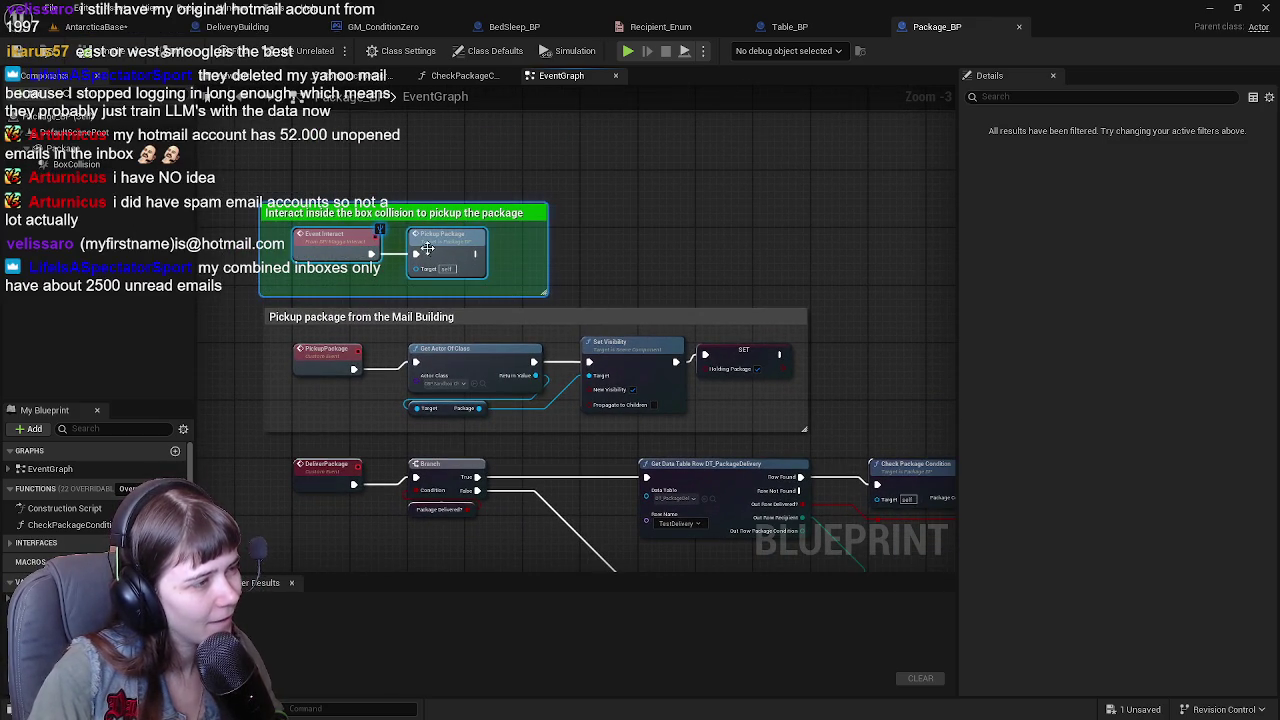
drag(532, 231, 625, 242)
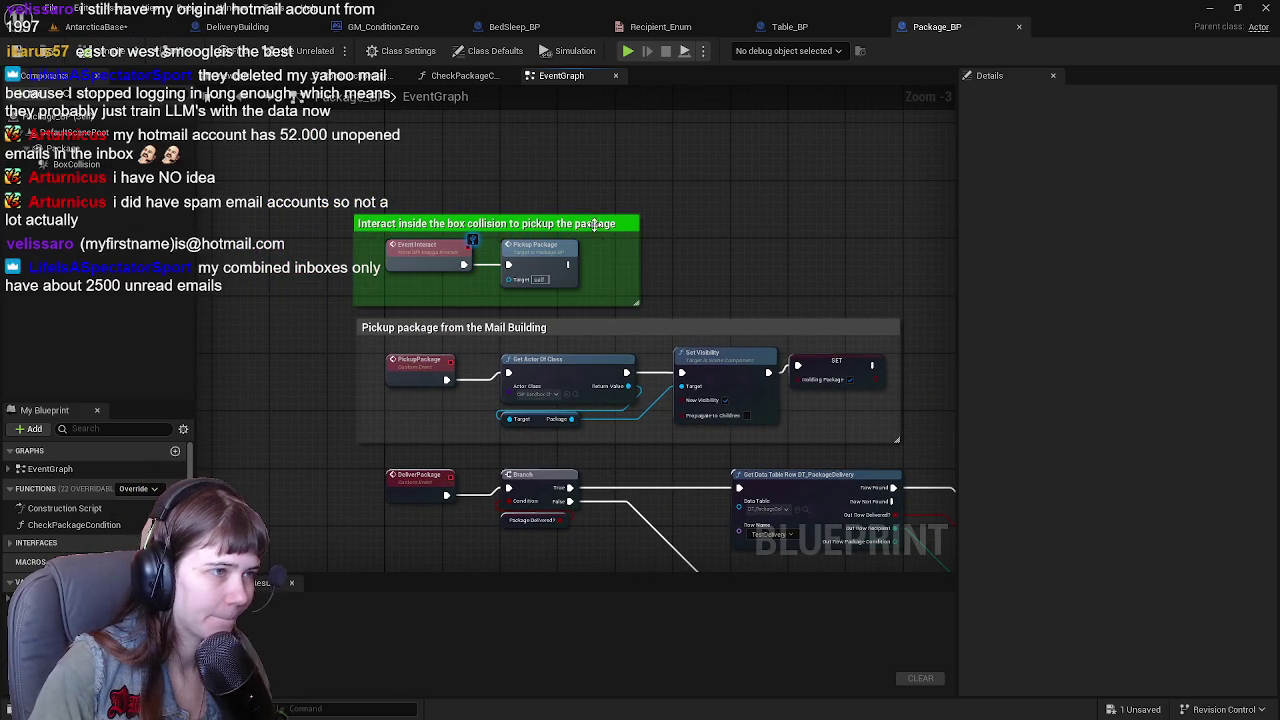
click(603, 228)
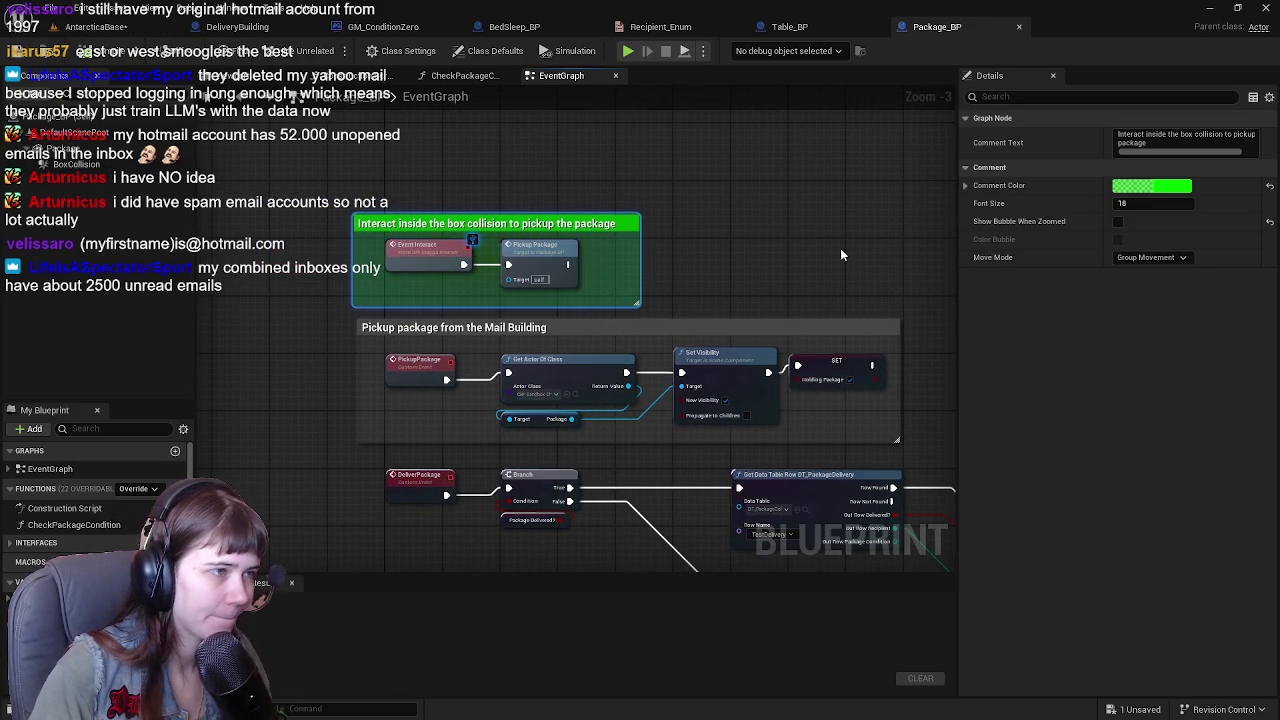
click(1150, 186)
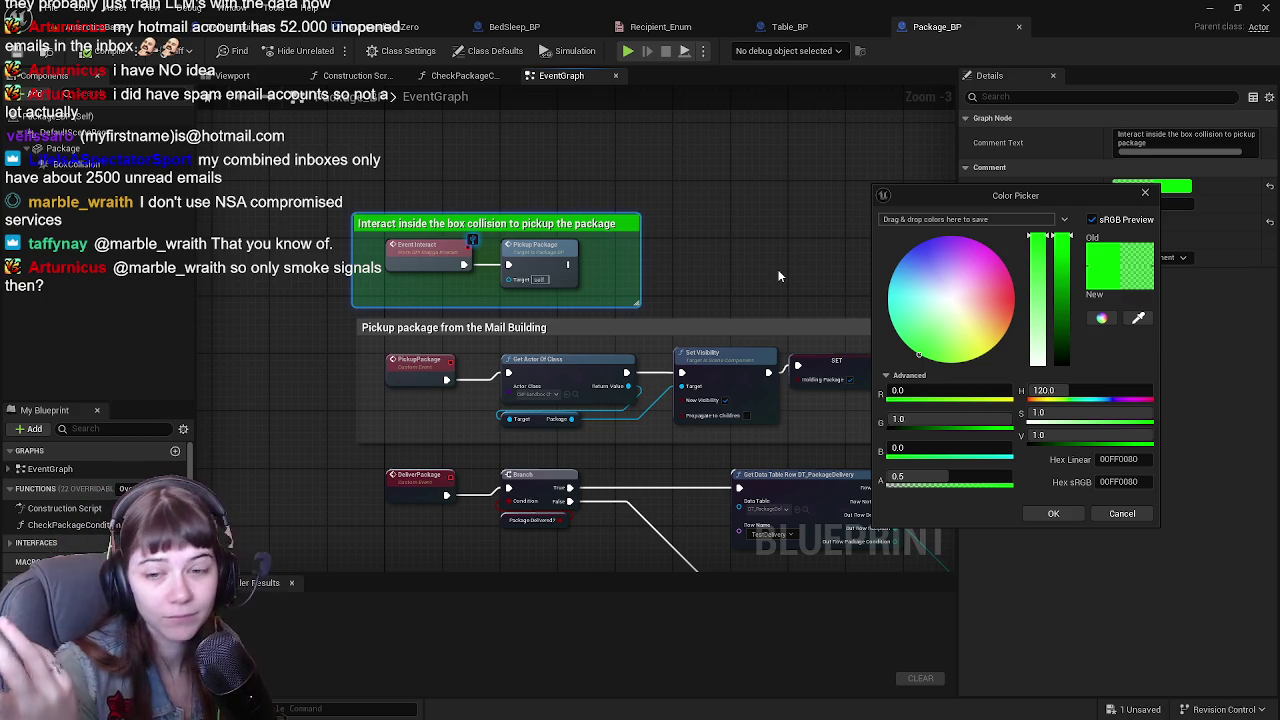
drag(1060, 415, 1012, 405)
click(1122, 513)
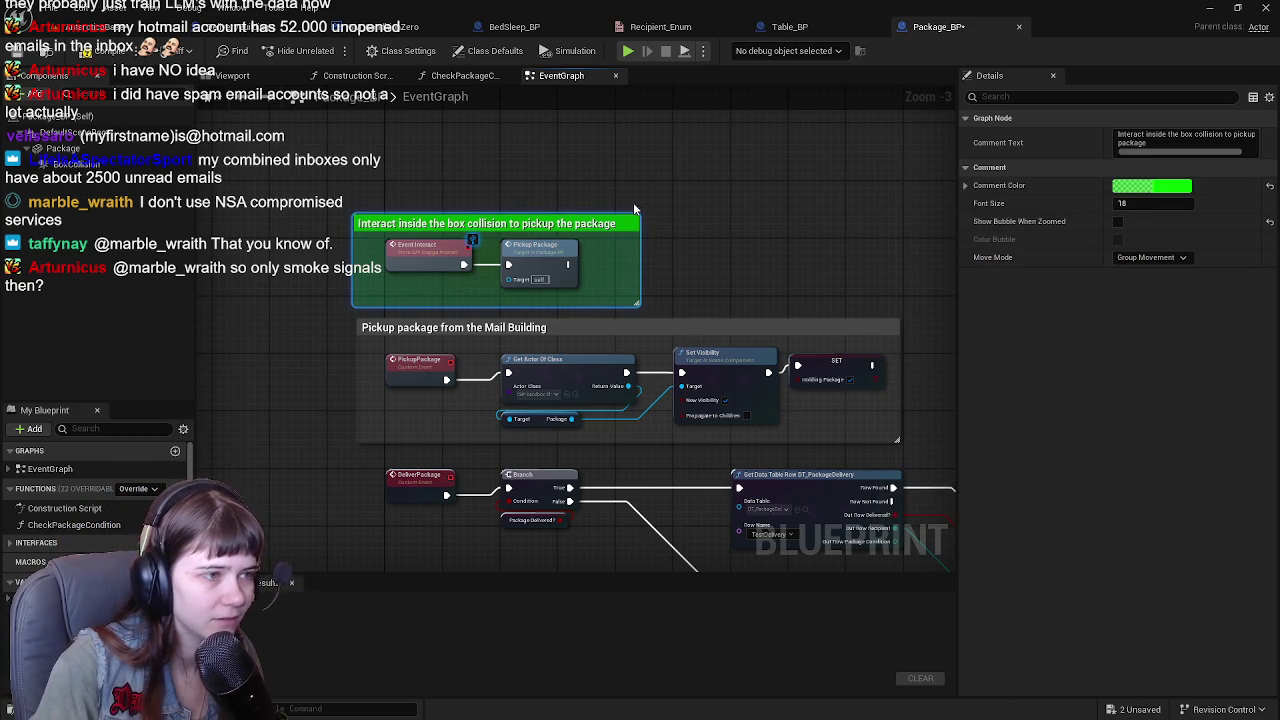
Change the pickup comment box colour to red (R 1, G 0).
click(1151, 185)
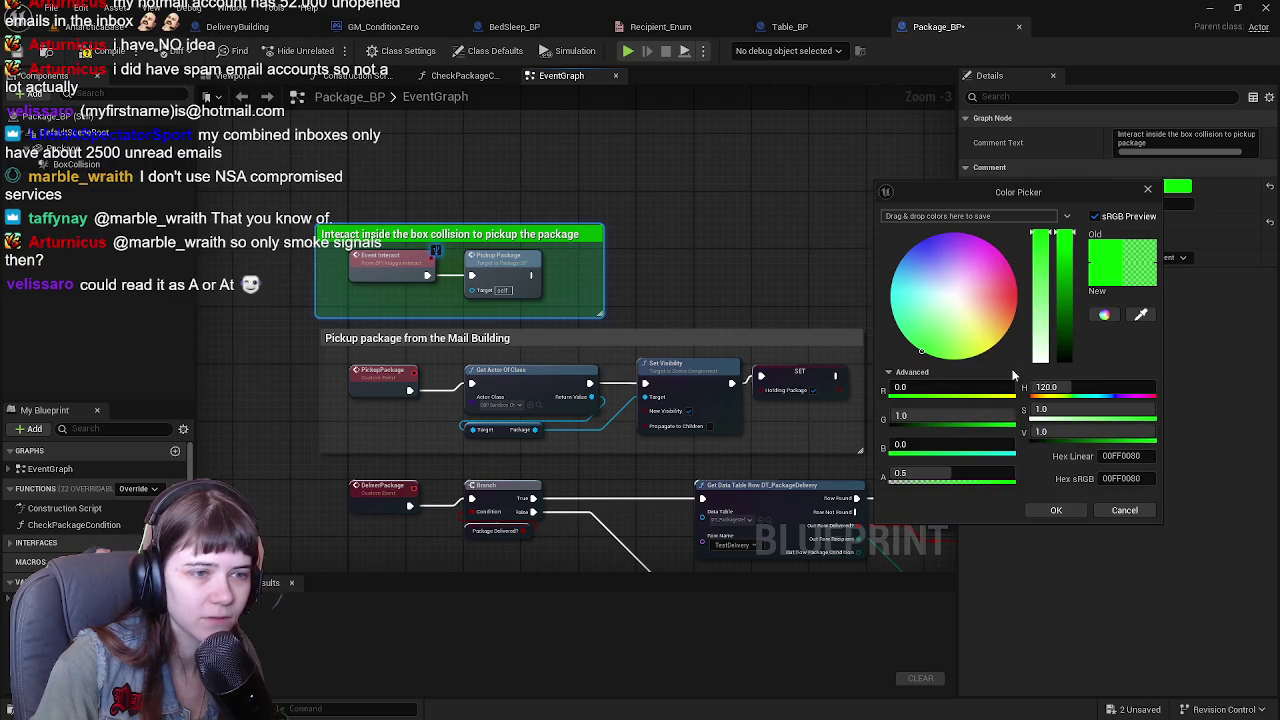
click(942, 387)
text(1)
key(Tab)
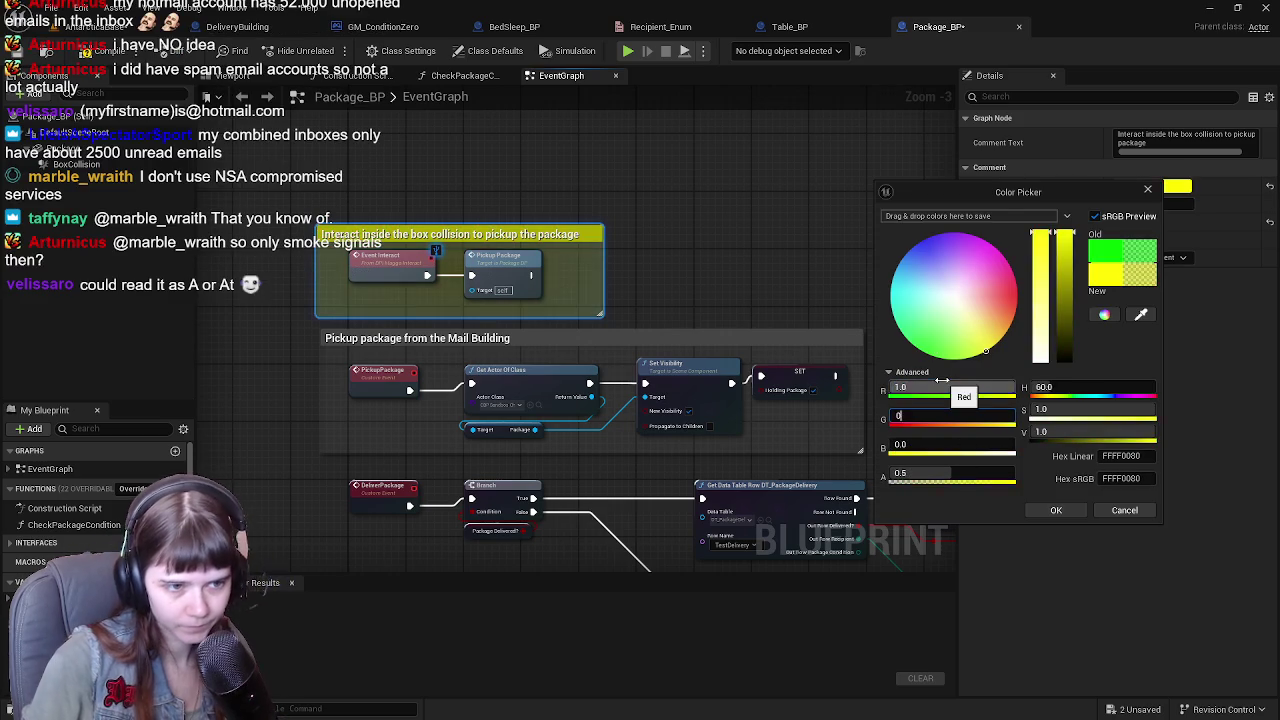
text(0)
click(1056, 510)
click(845, 334)
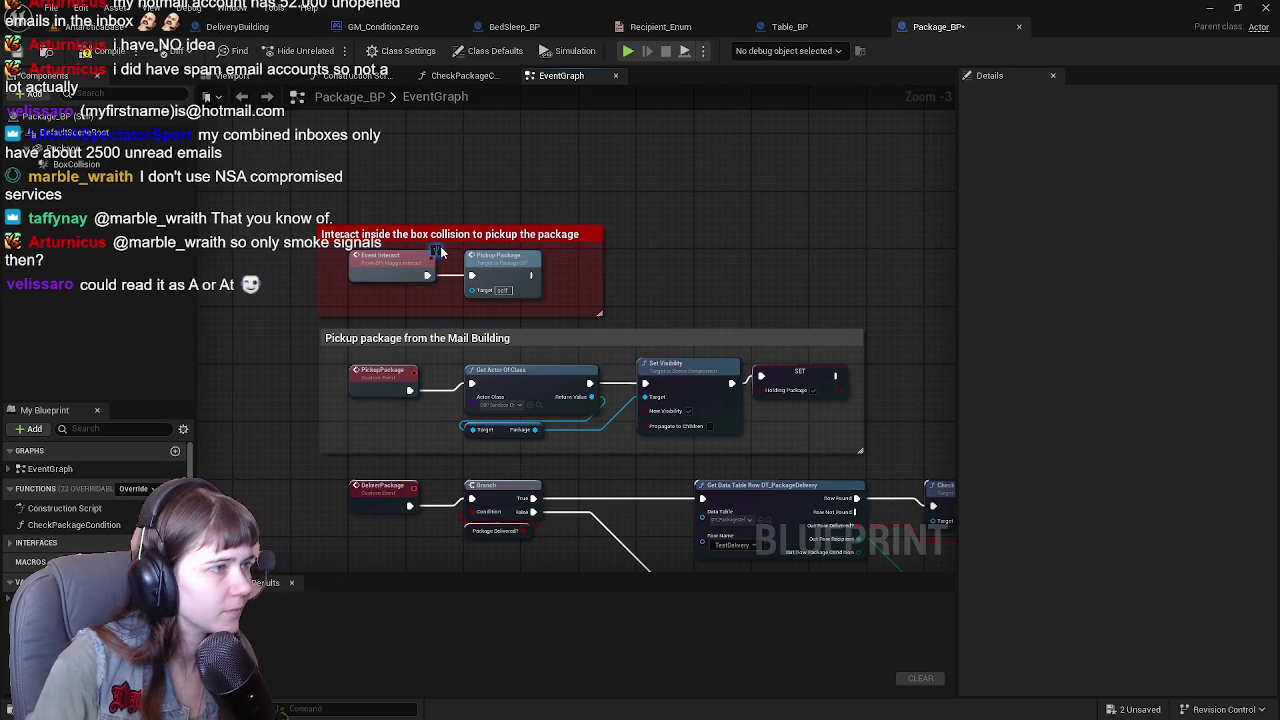
Compile and save the Package_BP blueprint.
click(74, 47)
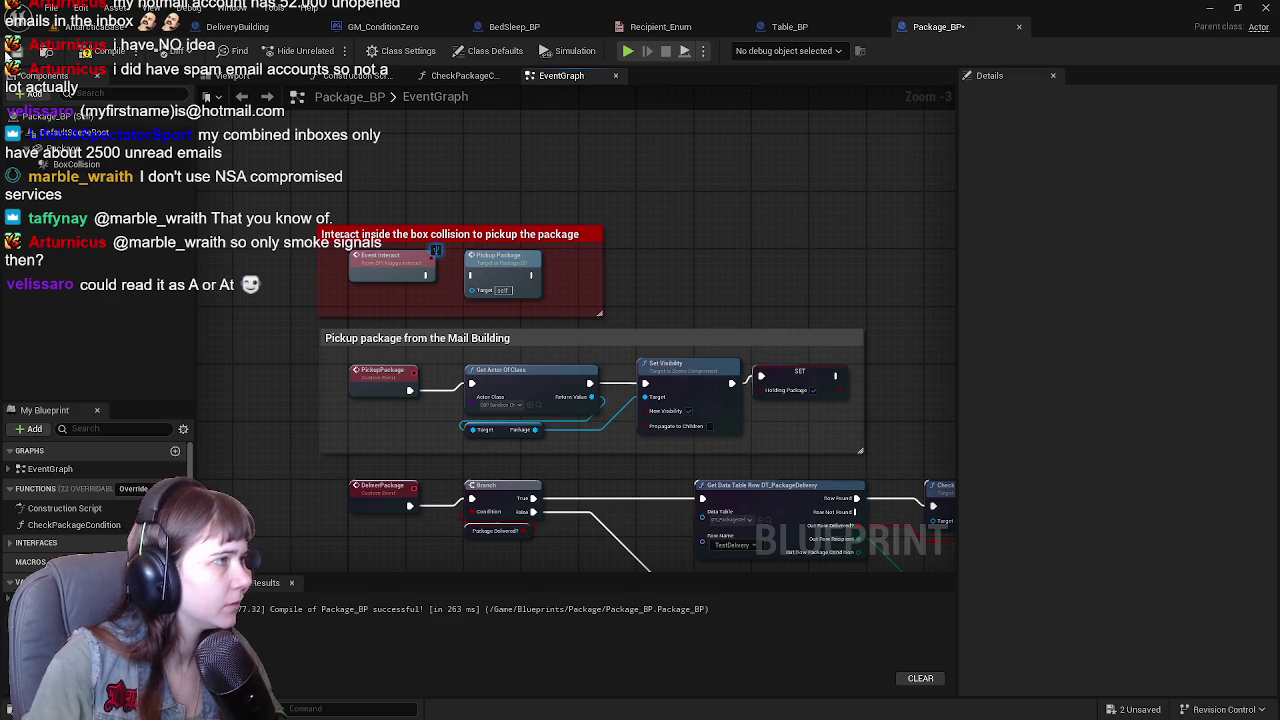
key(ctrl+s)
click(790, 26)
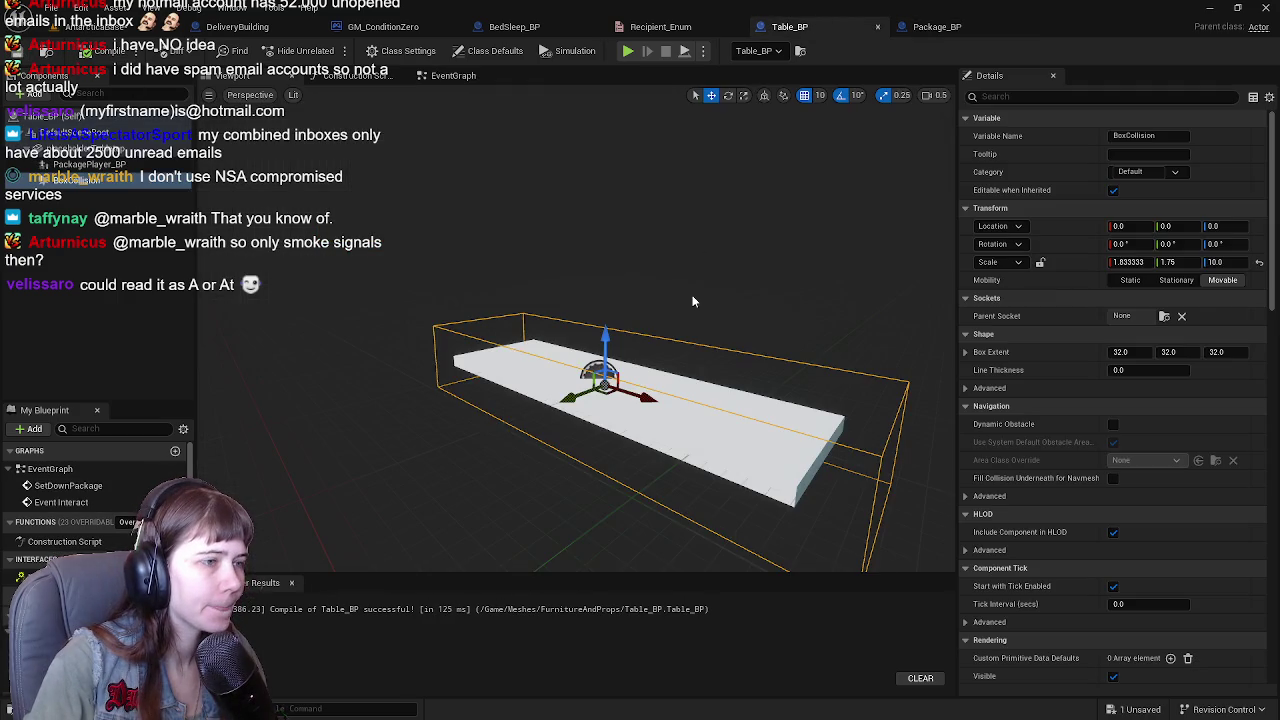
Inspect the package pickup and delivery branch nodes in Table_BP's event graph.
click(470, 78)
scroll(645, 360, up, 2)
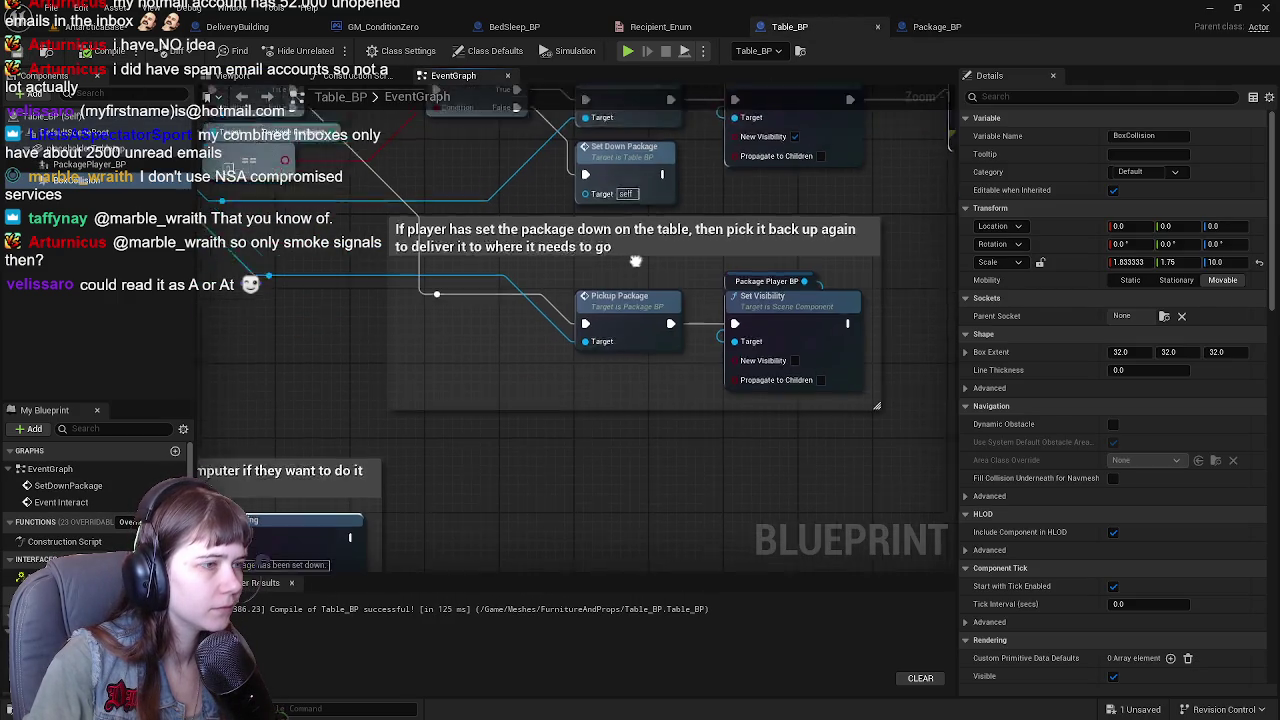
scroll(646, 358, down, 2)
scroll(648, 358, down, 2)
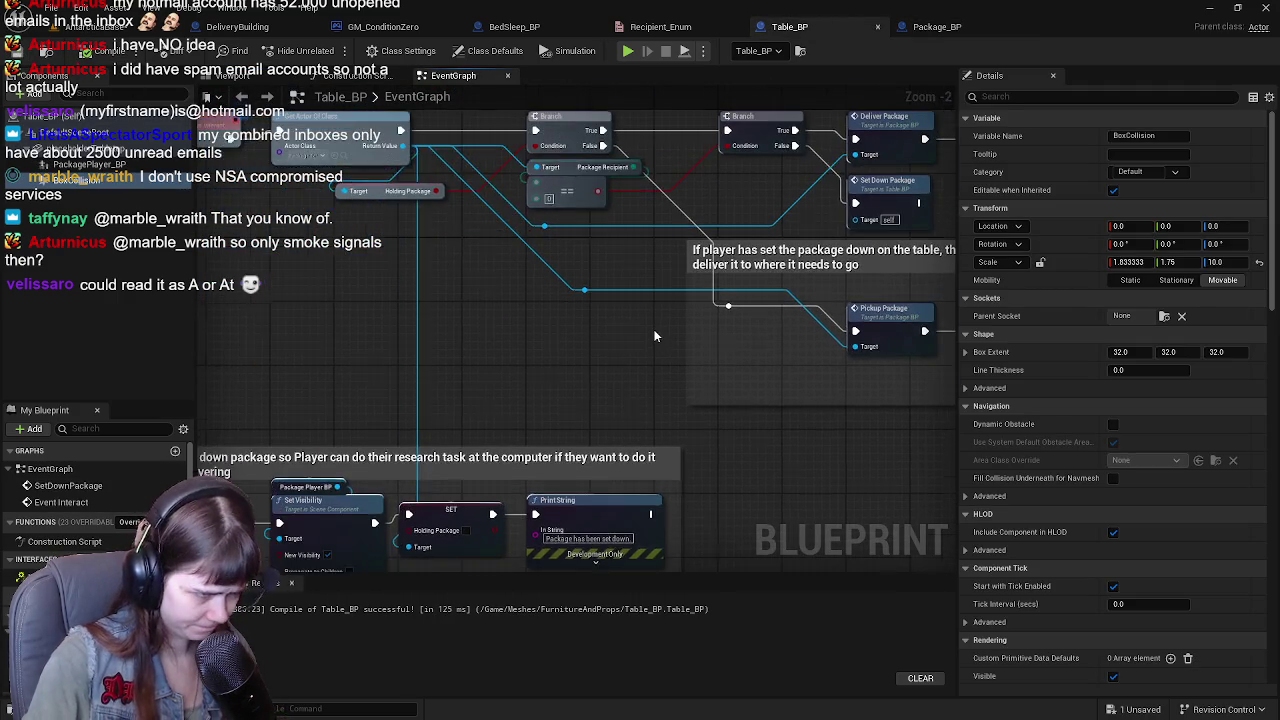
scroll(681, 354, up, 2)
mouse_move(651, 346)
mouse_down()
mouse_move(586, 348)
mouse_move(576, 286)
mouse_move(475, 427)
mouse_up()
drag(547, 388, 612, 453)
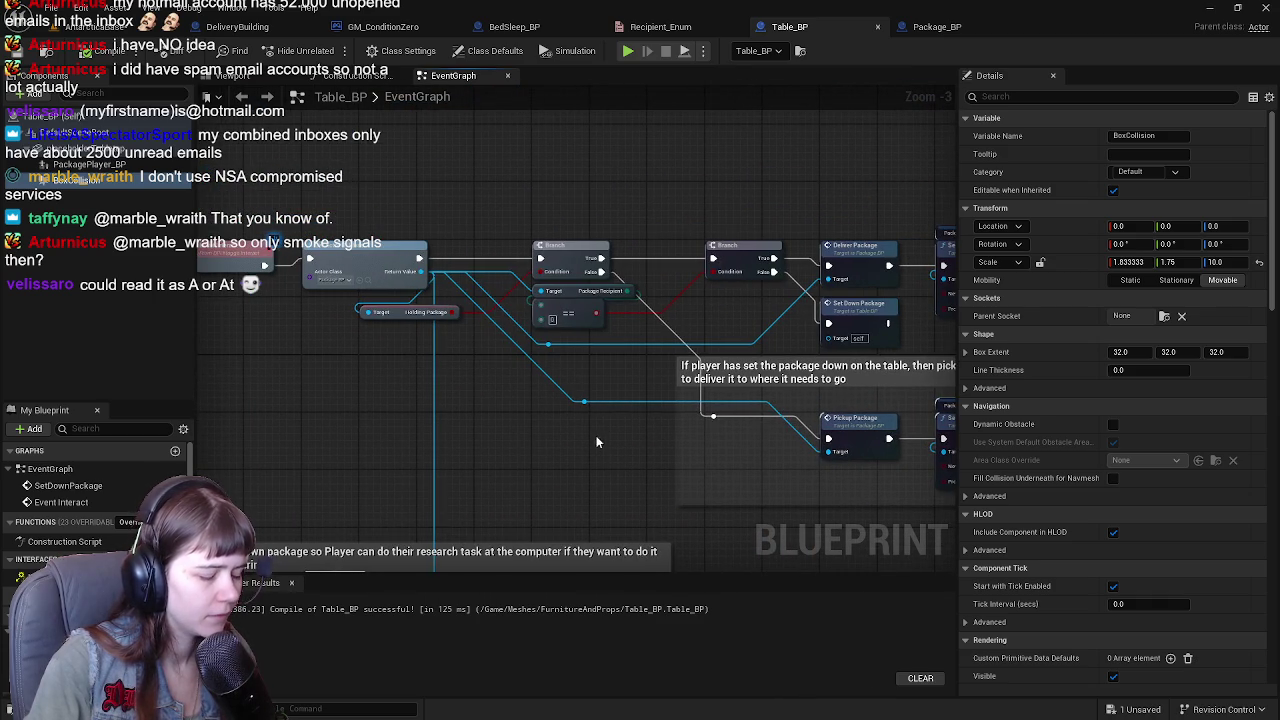
drag(513, 352, 557, 358)
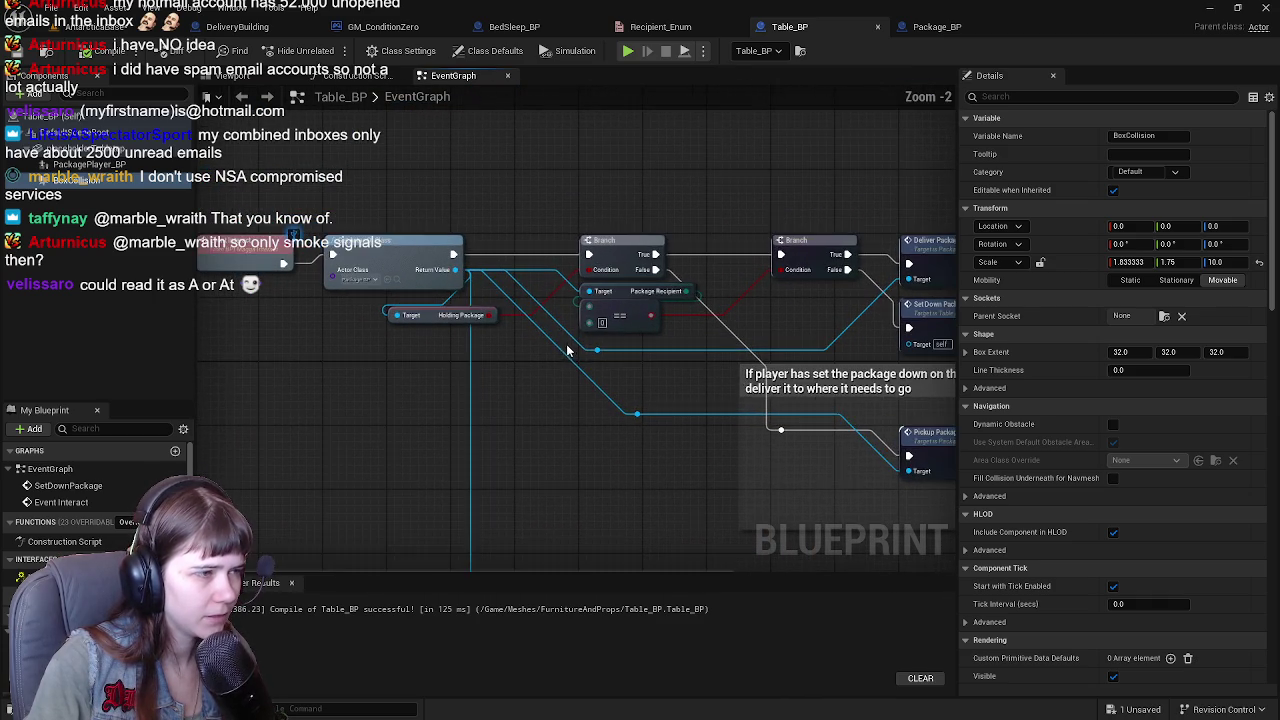
Look over the BedSleep_BP and DeliveryBuilding graphs, then select GM_ConditionZero's Package Recipient variable.
click(380, 27)
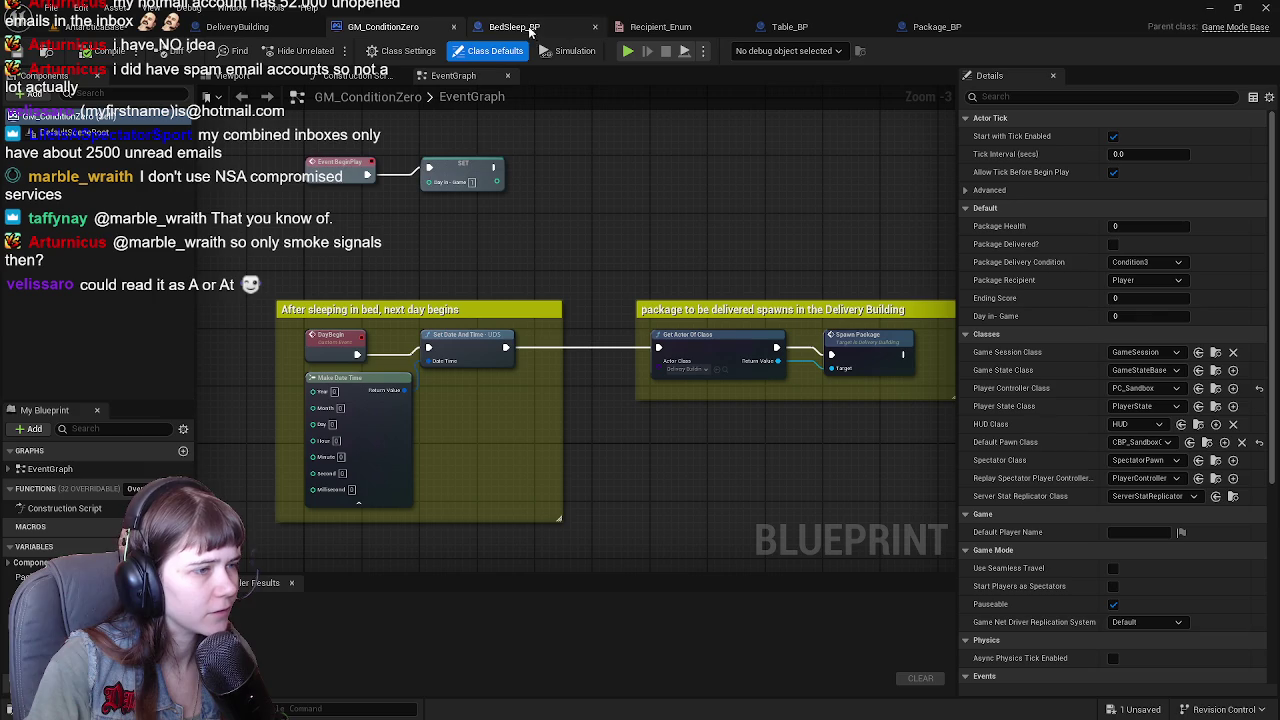
scroll(632, 303, up, 2)
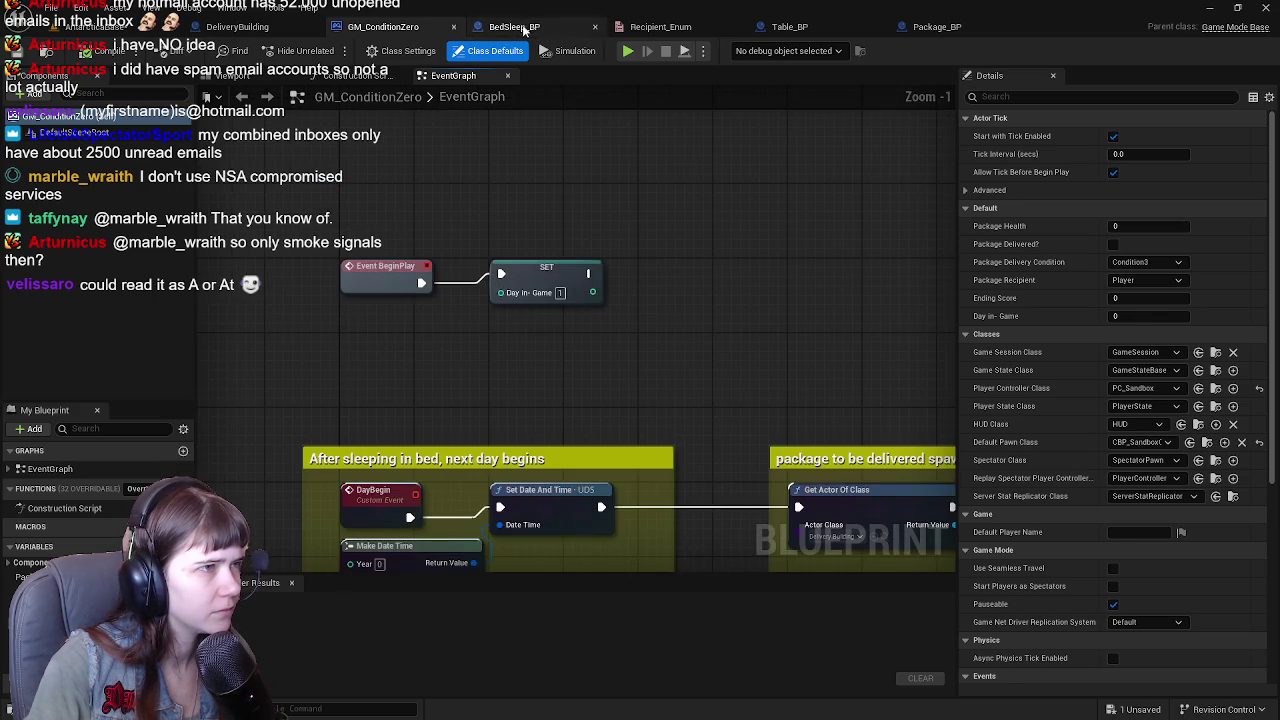
click(514, 27)
drag(460, 288, 773, 280)
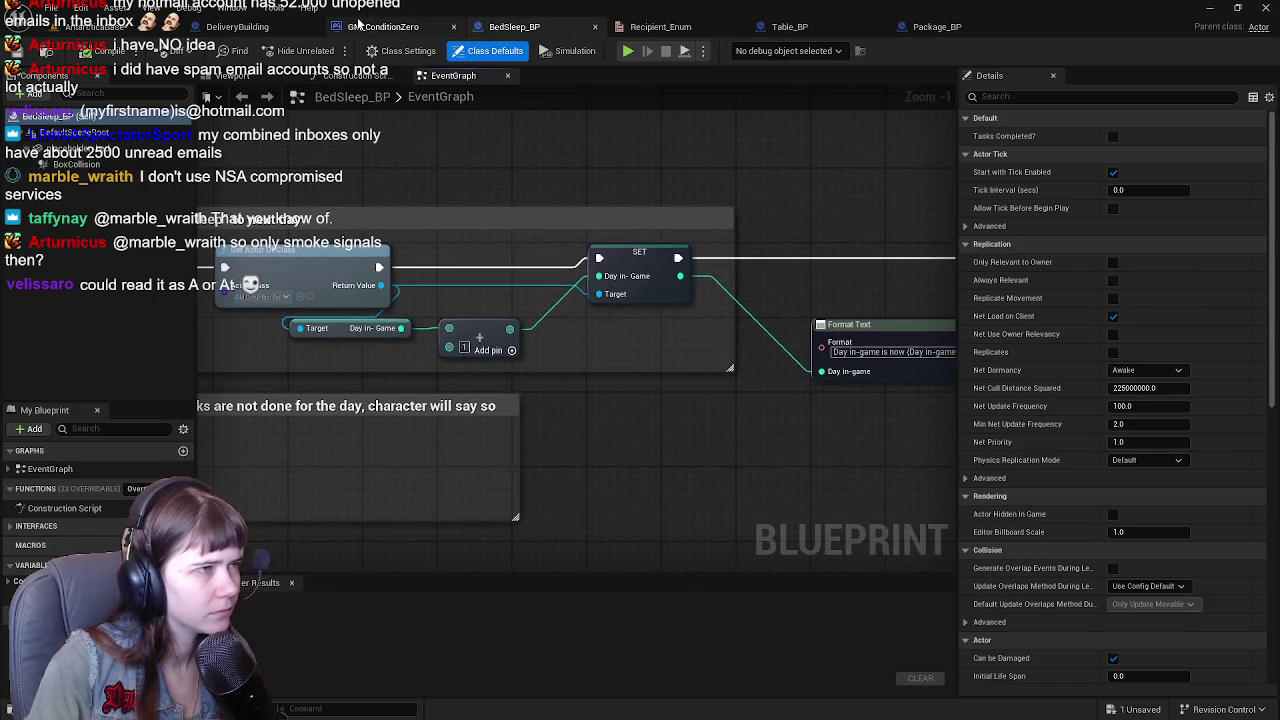
click(380, 27)
mouse_move(590, 290)
mouse_down()
mouse_move(650, 318)
mouse_move(640, 303)
mouse_move(505, 303)
mouse_up()
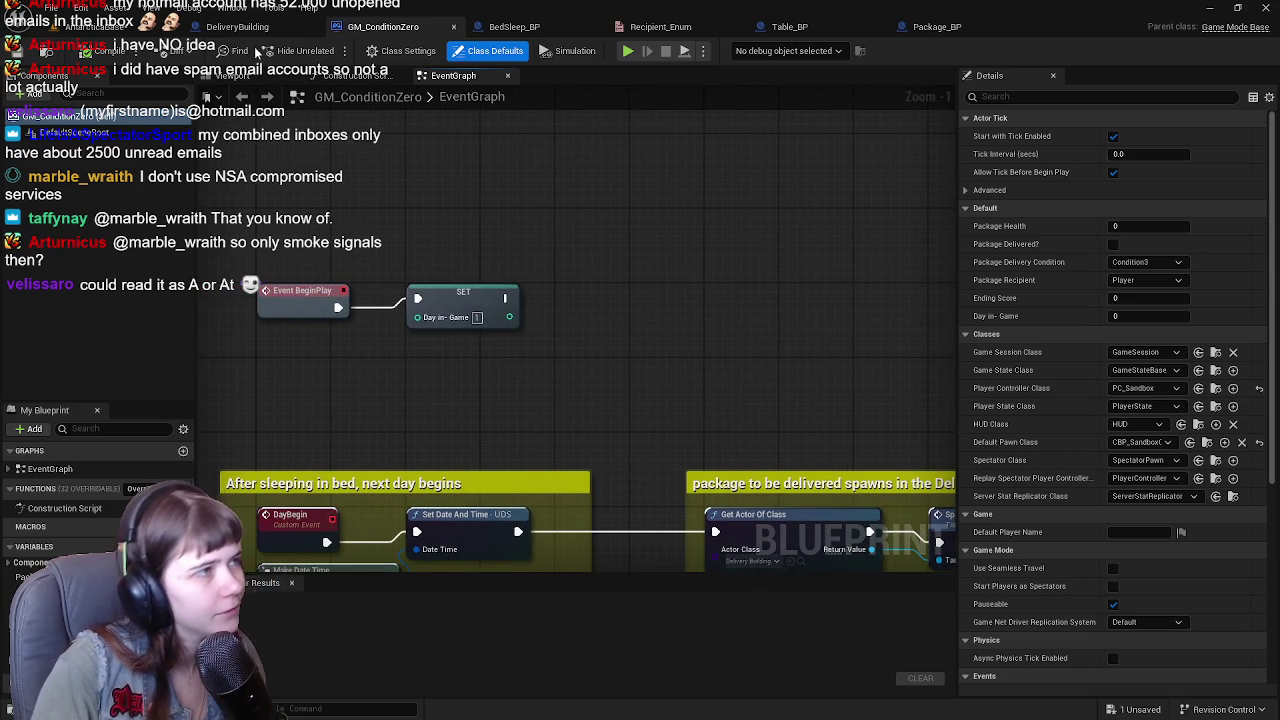
click(240, 27)
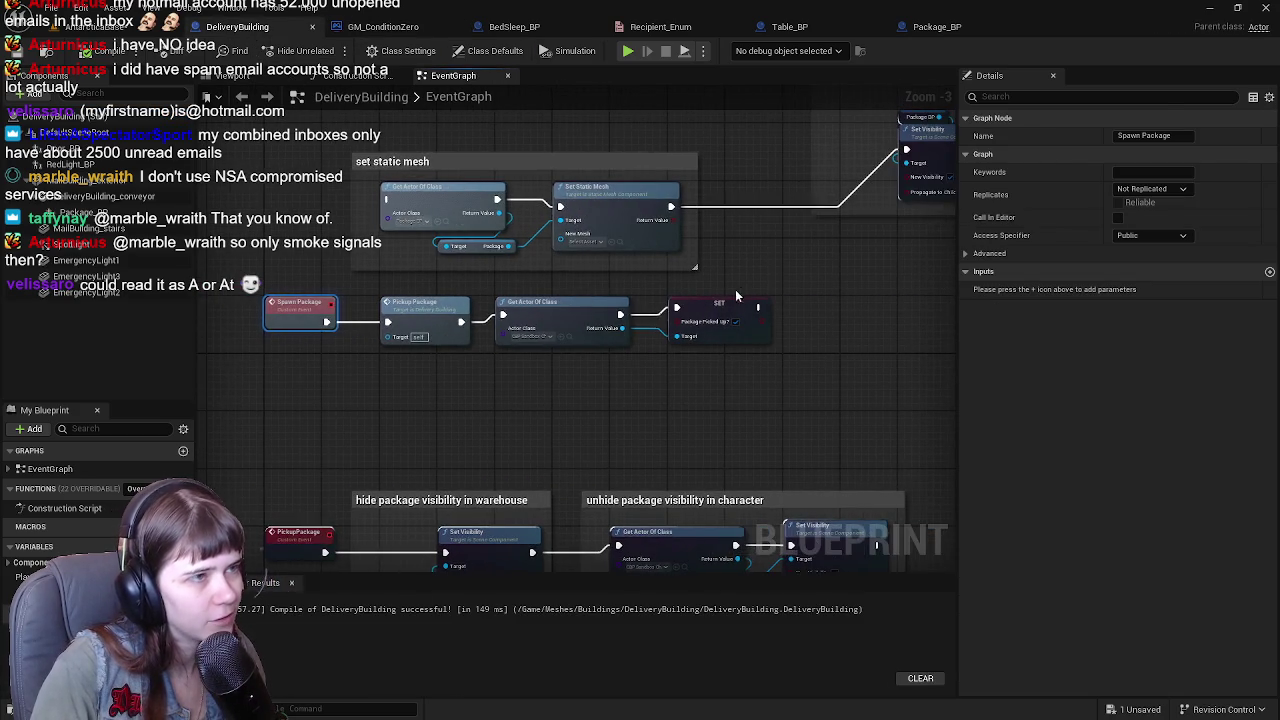
click(383, 27)
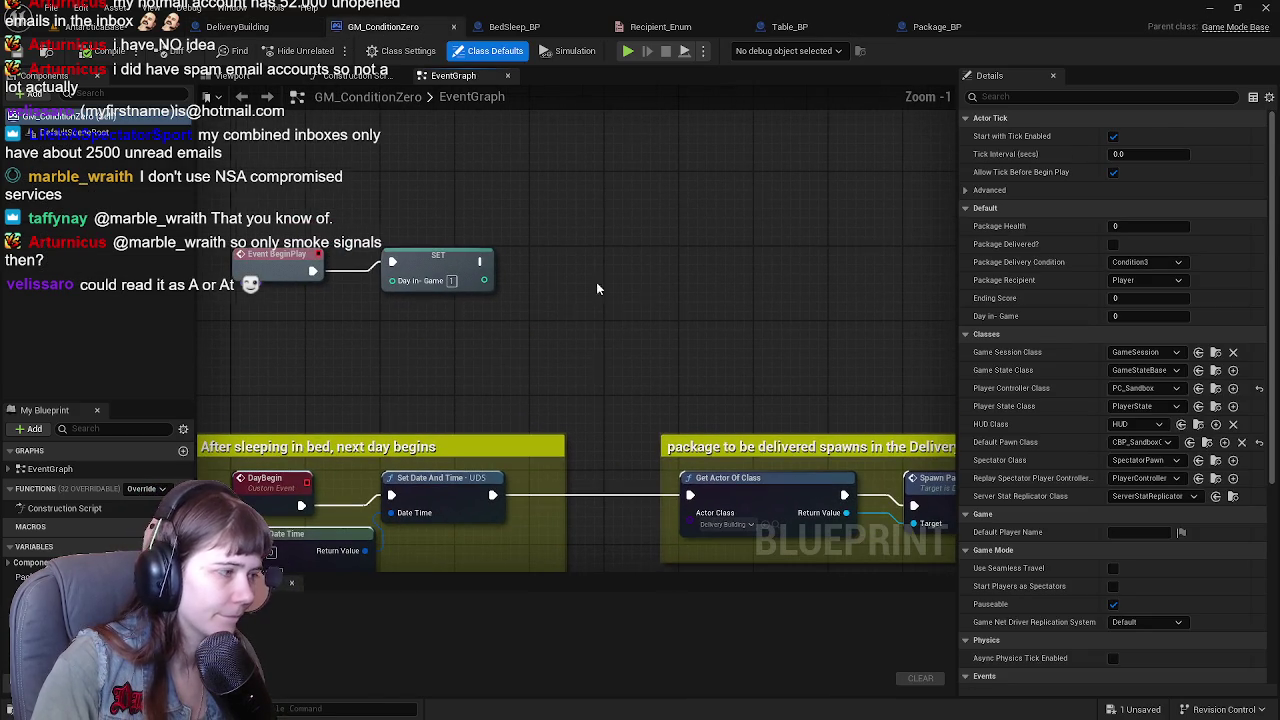
click(40, 628)
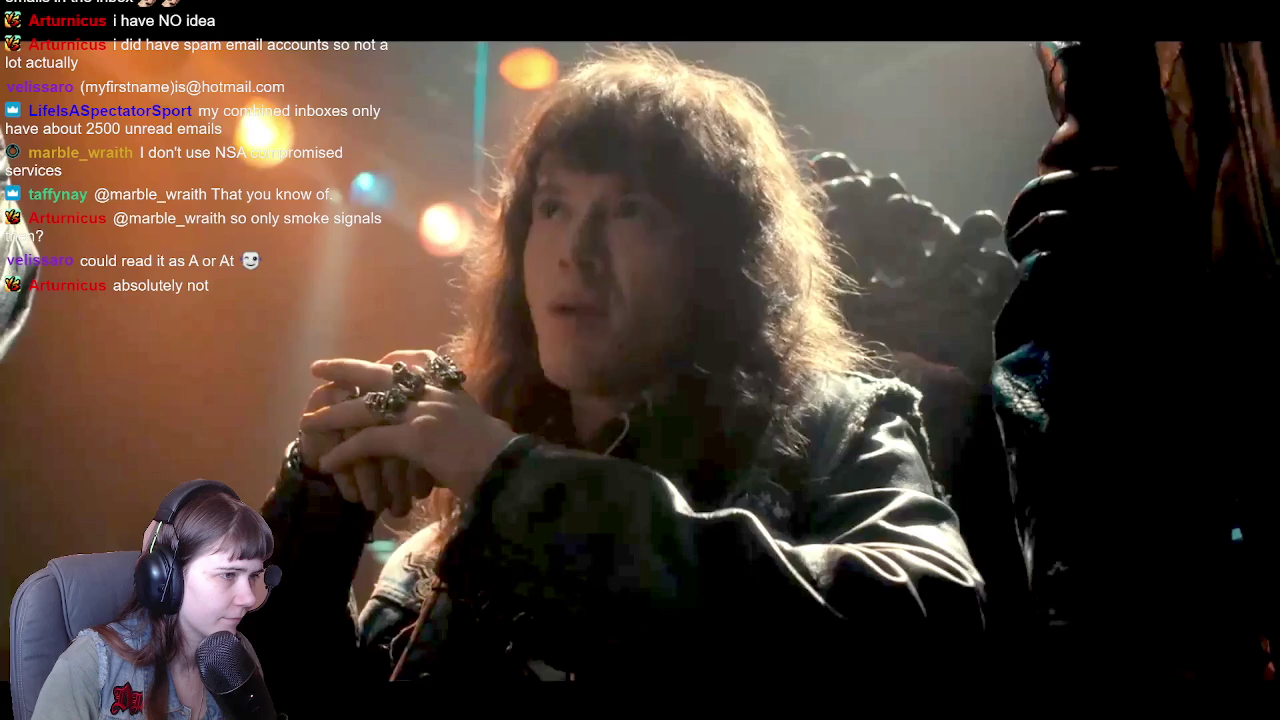
drag(40, 628, 647, 264)
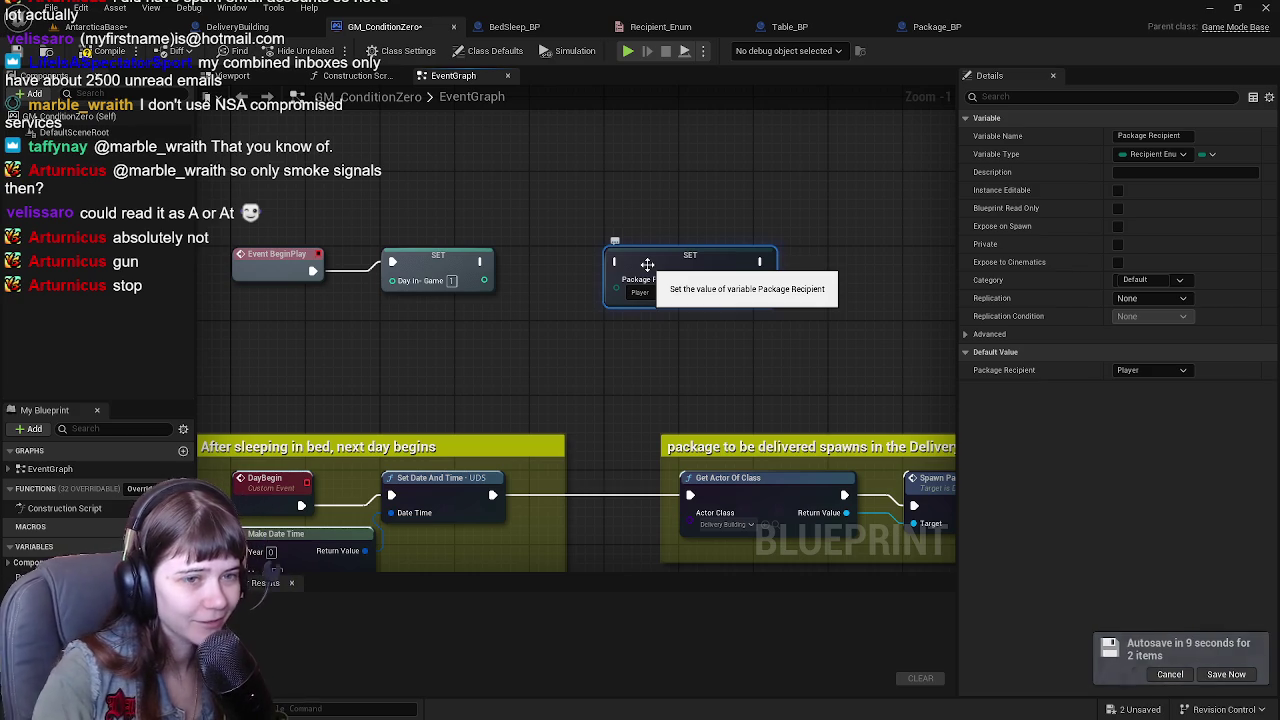
click(1226, 675)
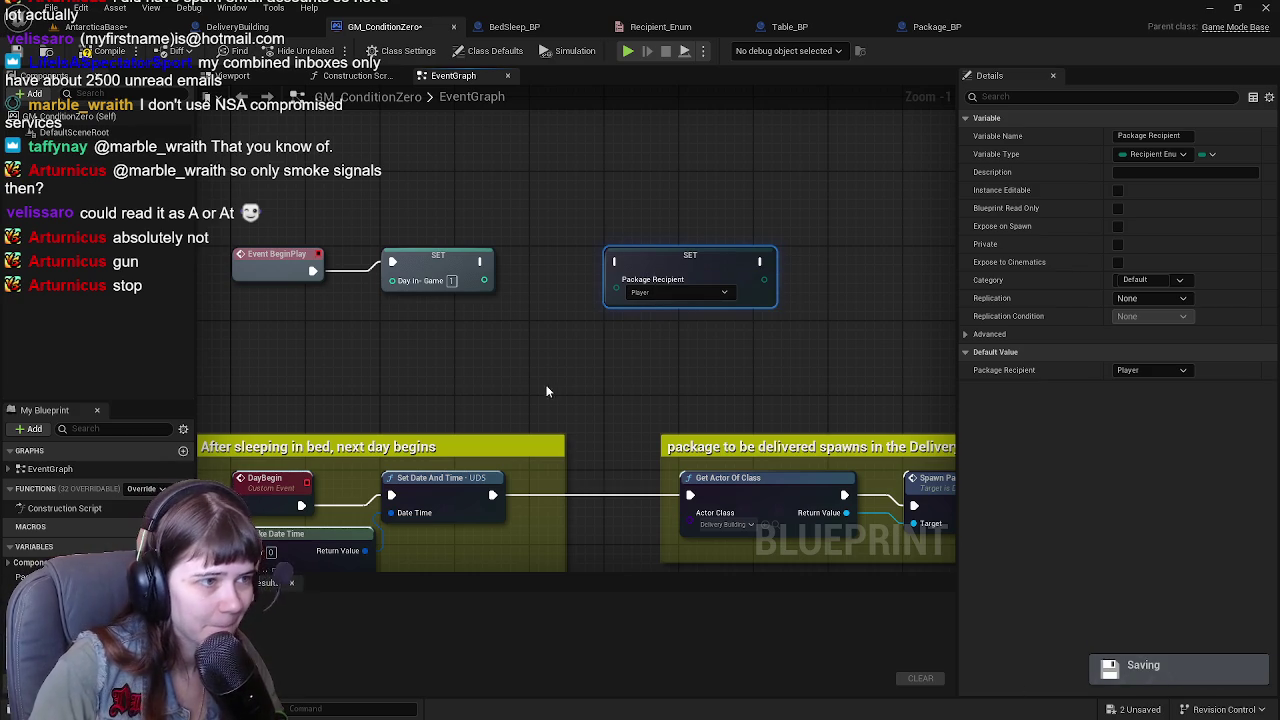
drag(578, 382, 656, 398)
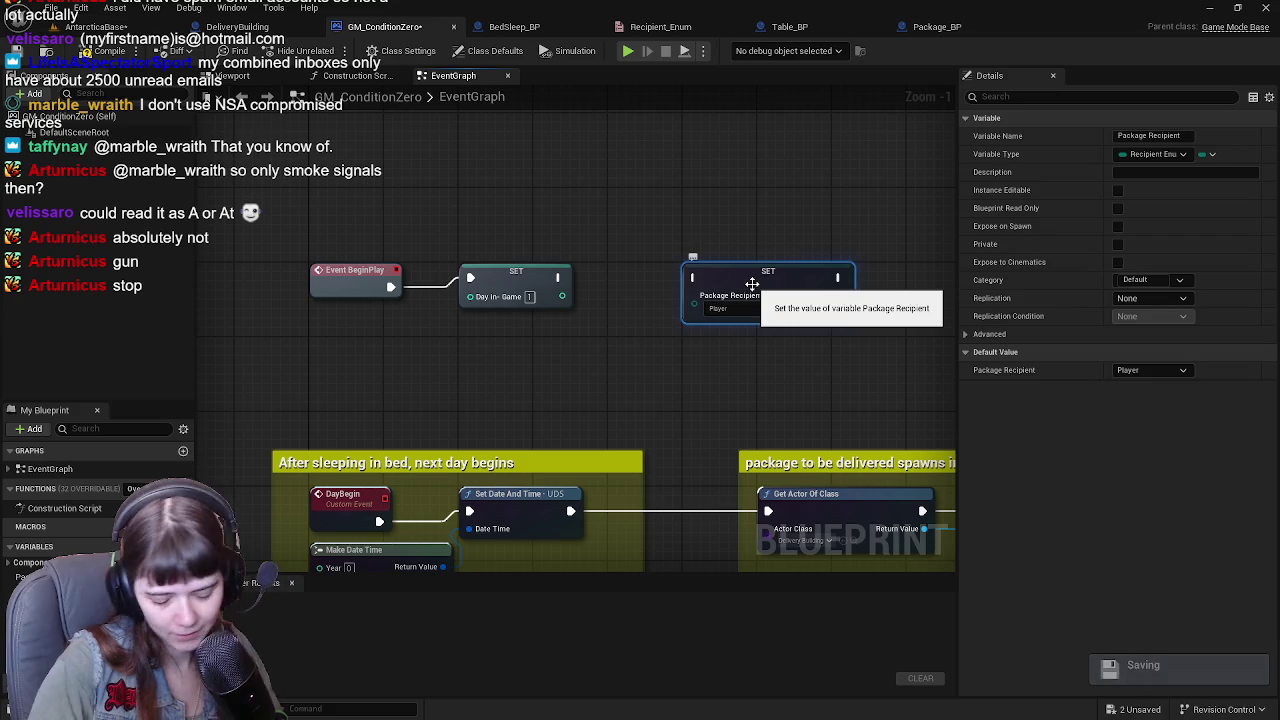
key(Delete)
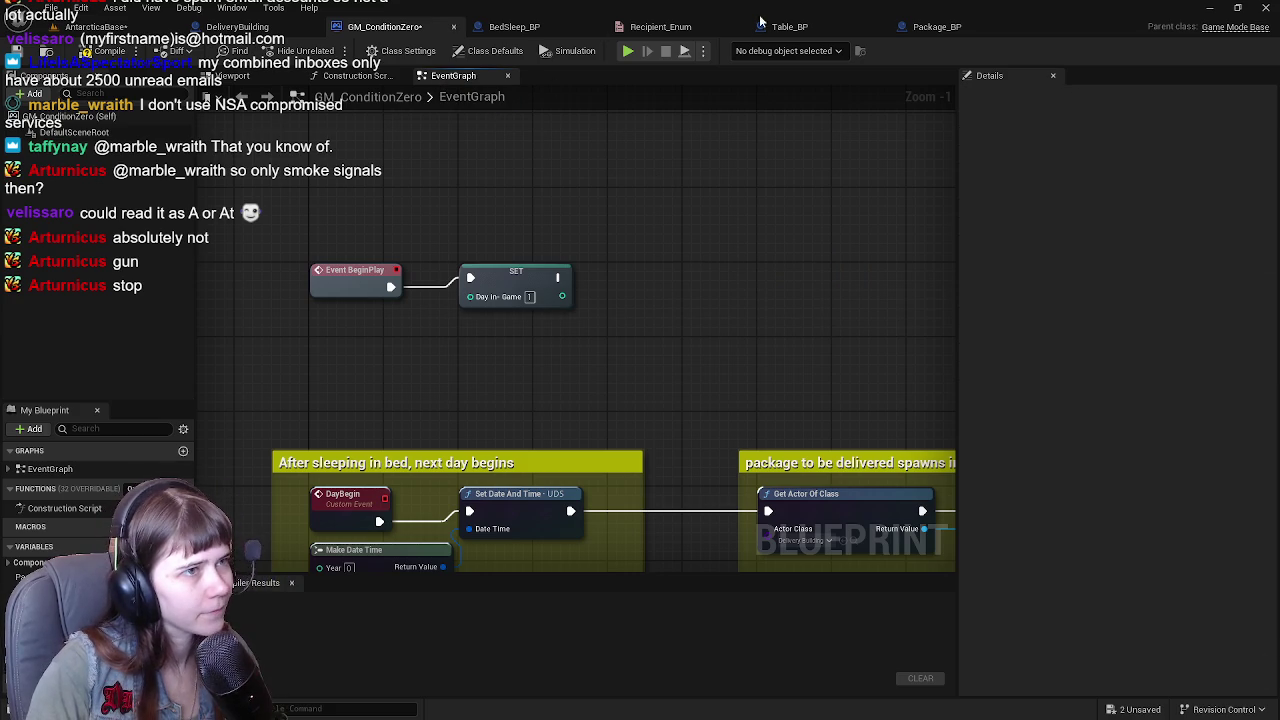
click(937, 26)
Wire SET Package Delivered's exec output into Get Actor Of Class.
drag(643, 340, 516, 323)
scroll(655, 270, up, 1)
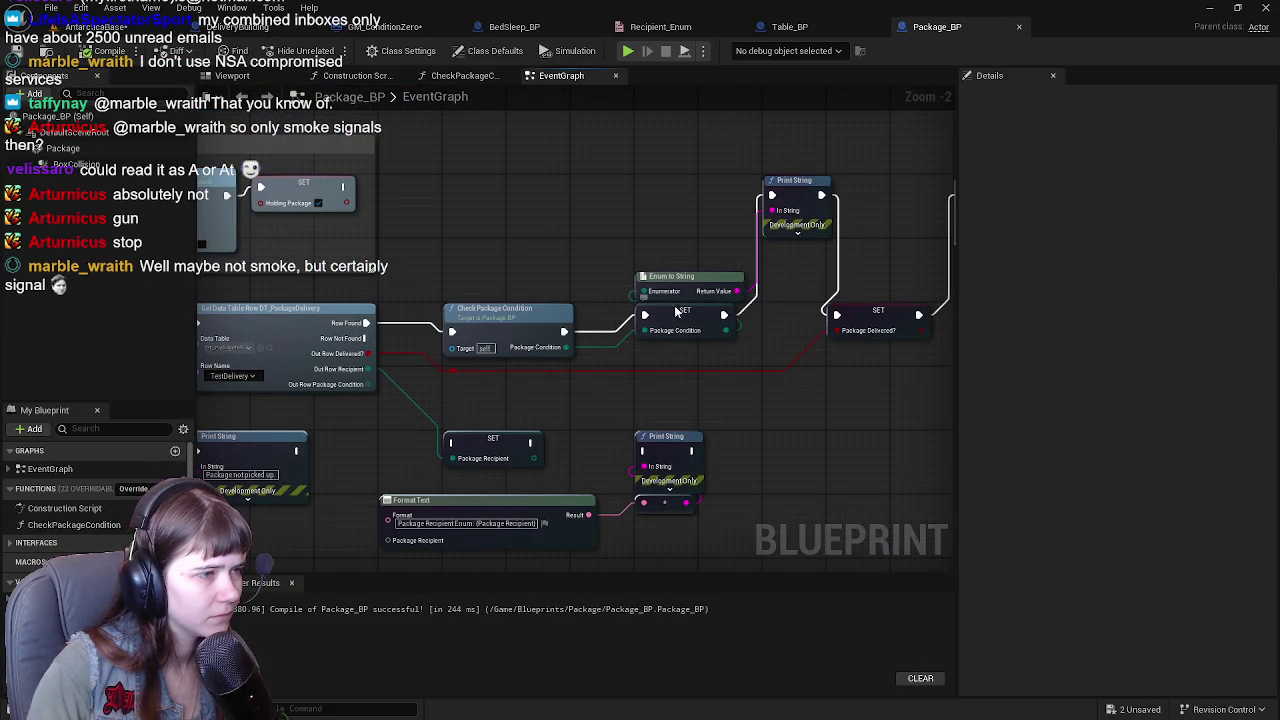
click(660, 295)
scroll(648, 398, down, 1)
mouse_move(648, 398)
mouse_down()
mouse_move(437, 408)
mouse_move(423, 397)
mouse_move(649, 371)
mouse_move(542, 338)
mouse_move(742, 378)
mouse_move(581, 435)
mouse_move(484, 400)
mouse_up()
scroll(581, 435, up, 1)
mouse_move(473, 341)
mouse_down()
mouse_move(508, 366)
mouse_move(646, 349)
mouse_up()
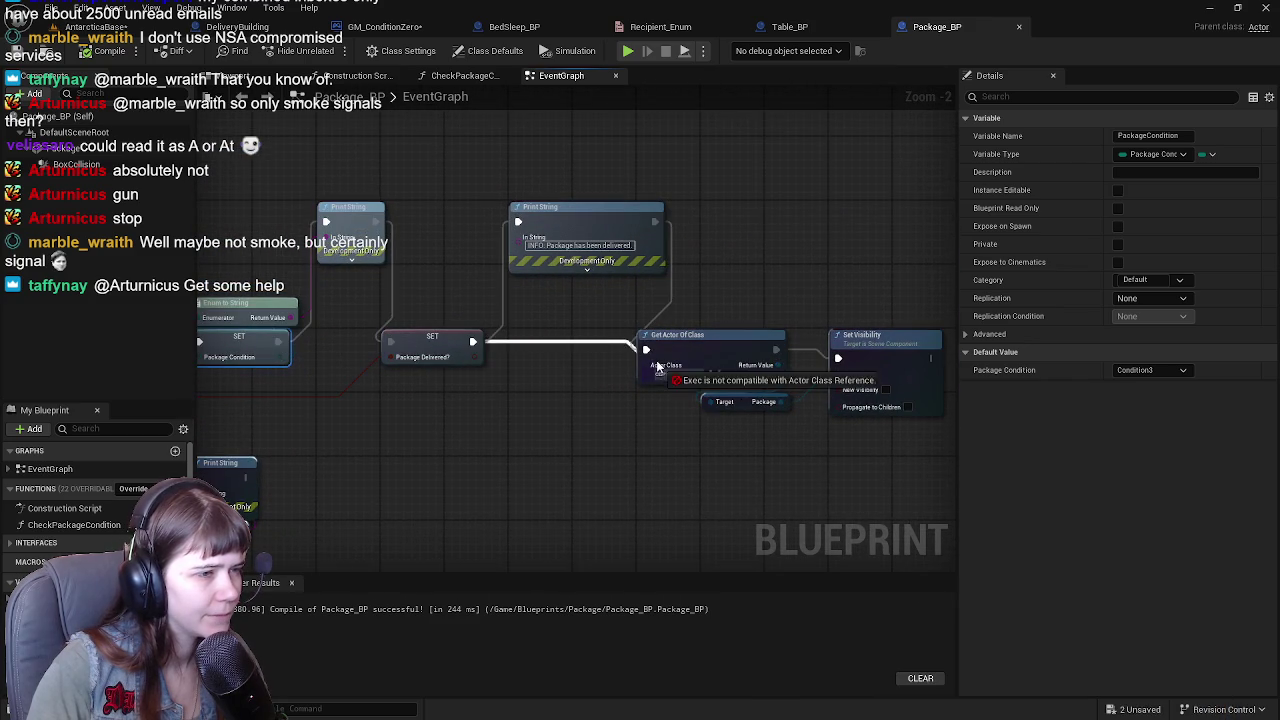
Delete the package-delivered Print String plus the other Print String and Enum to String nodes.
drag(579, 309, 546, 330)
click(569, 234)
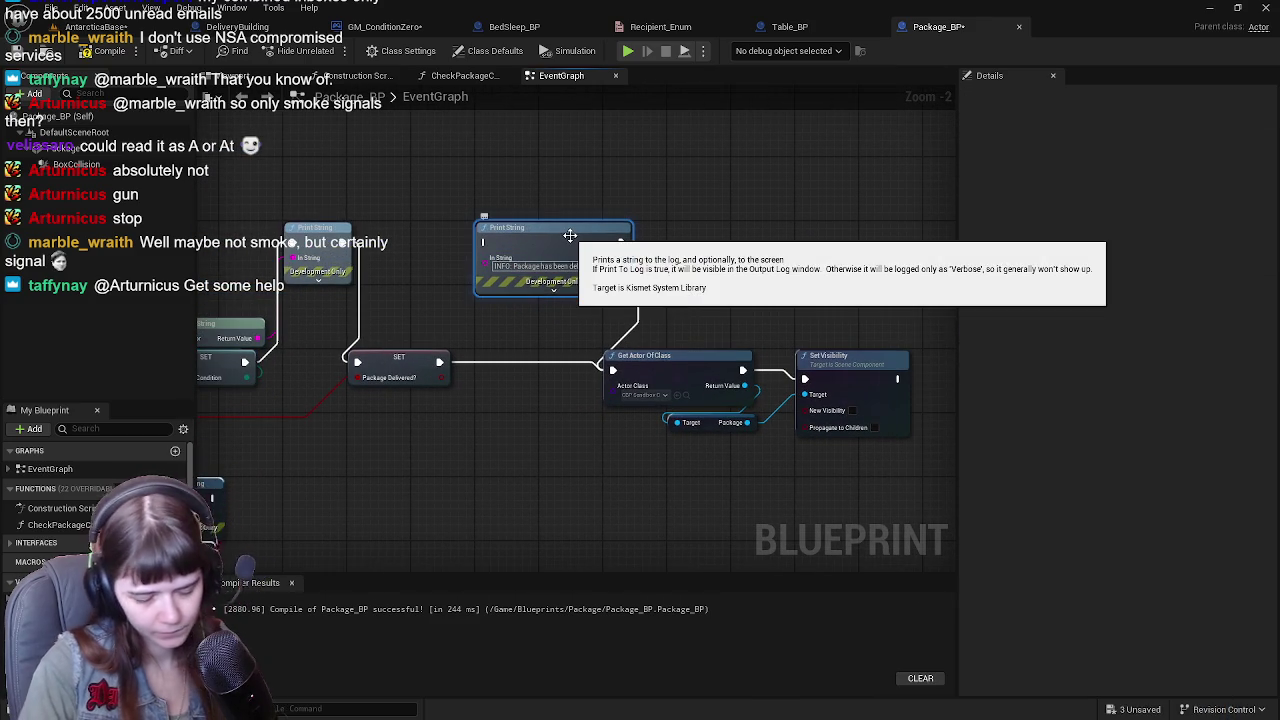
key(Delete)
drag(511, 264, 675, 233)
drag(486, 319, 619, 342)
mouse_move(564, 383)
mouse_down()
mouse_move(663, 378)
mouse_move(773, 344)
mouse_up()
mouse_move(623, 236)
mouse_down()
mouse_move(733, 311)
mouse_move(676, 329)
mouse_move(585, 329)
mouse_up()
key(Delete)
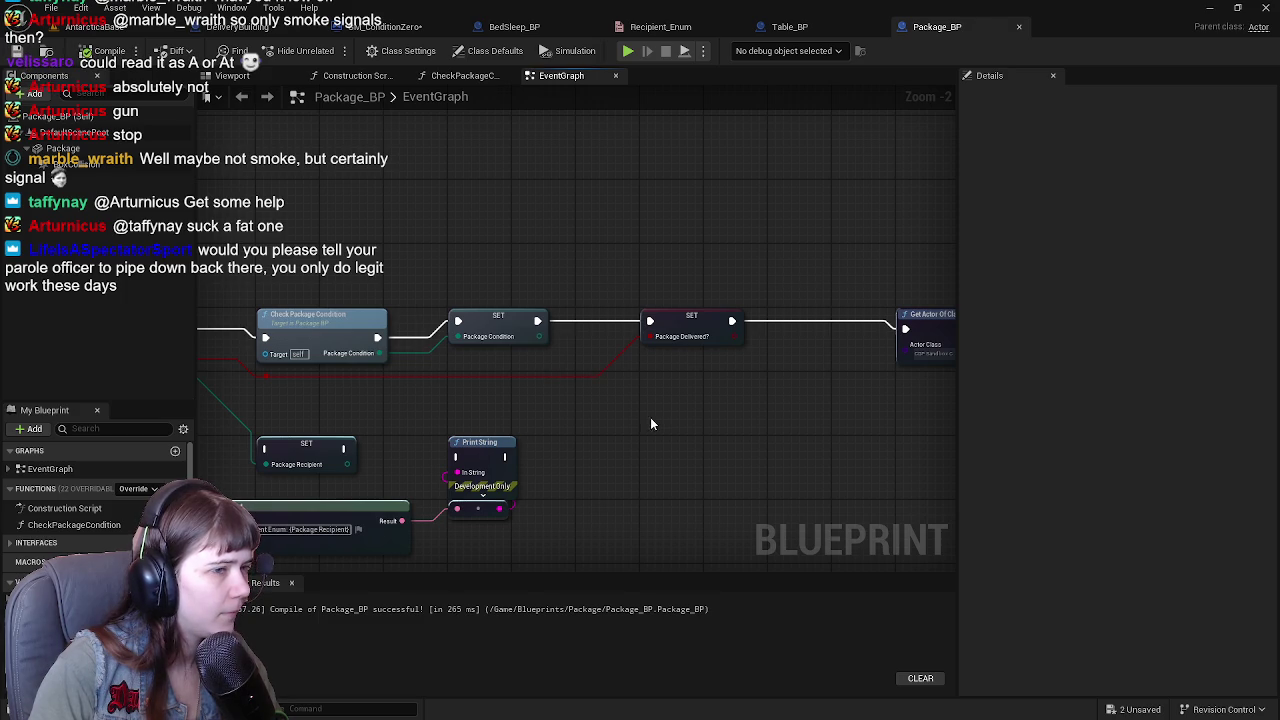
Review the Get Actor Of Class, Set Visibility, Get Data Table Row and Branch nodes.
drag(654, 418, 471, 408)
mouse_move(571, 434)
mouse_down()
mouse_move(434, 426)
mouse_move(520, 447)
mouse_up()
mouse_move(391, 488)
mouse_down()
mouse_move(442, 505)
mouse_move(599, 468)
mouse_move(669, 509)
mouse_move(493, 499)
mouse_move(586, 514)
mouse_move(595, 477)
mouse_move(660, 469)
mouse_up()
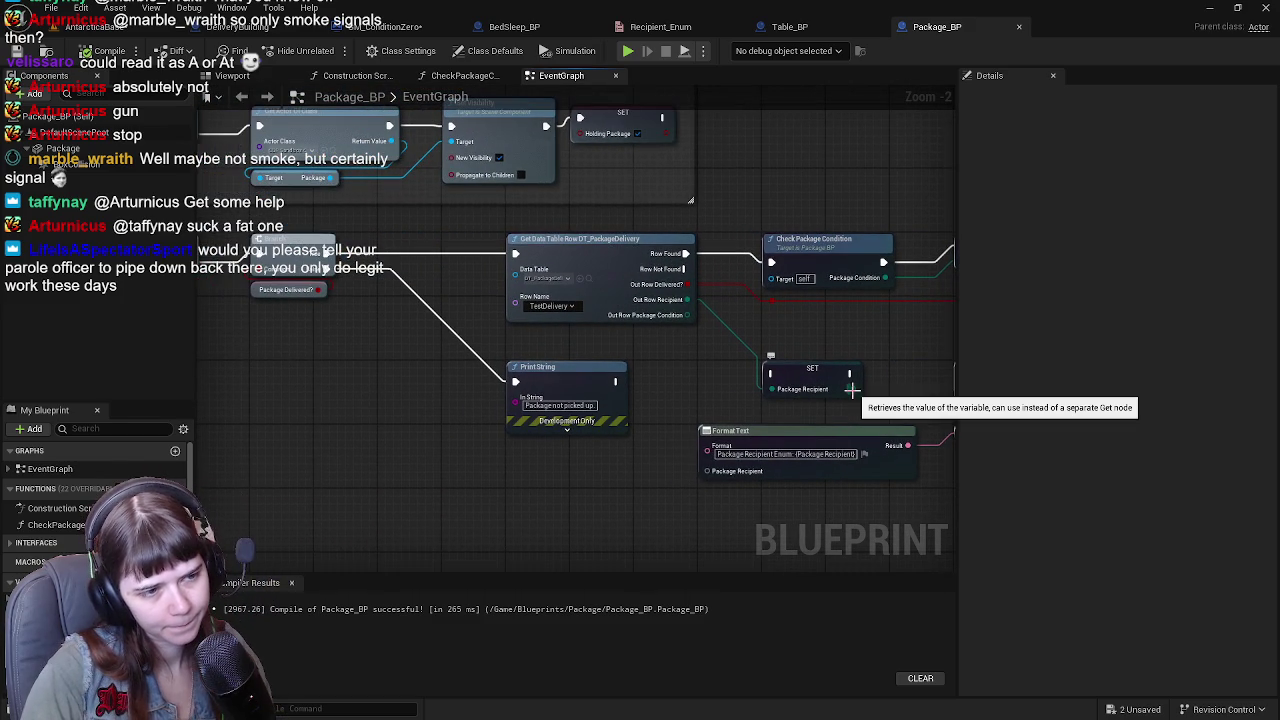
mouse_move(850, 389)
mouse_down()
mouse_move(698, 383)
mouse_move(711, 416)
mouse_up()
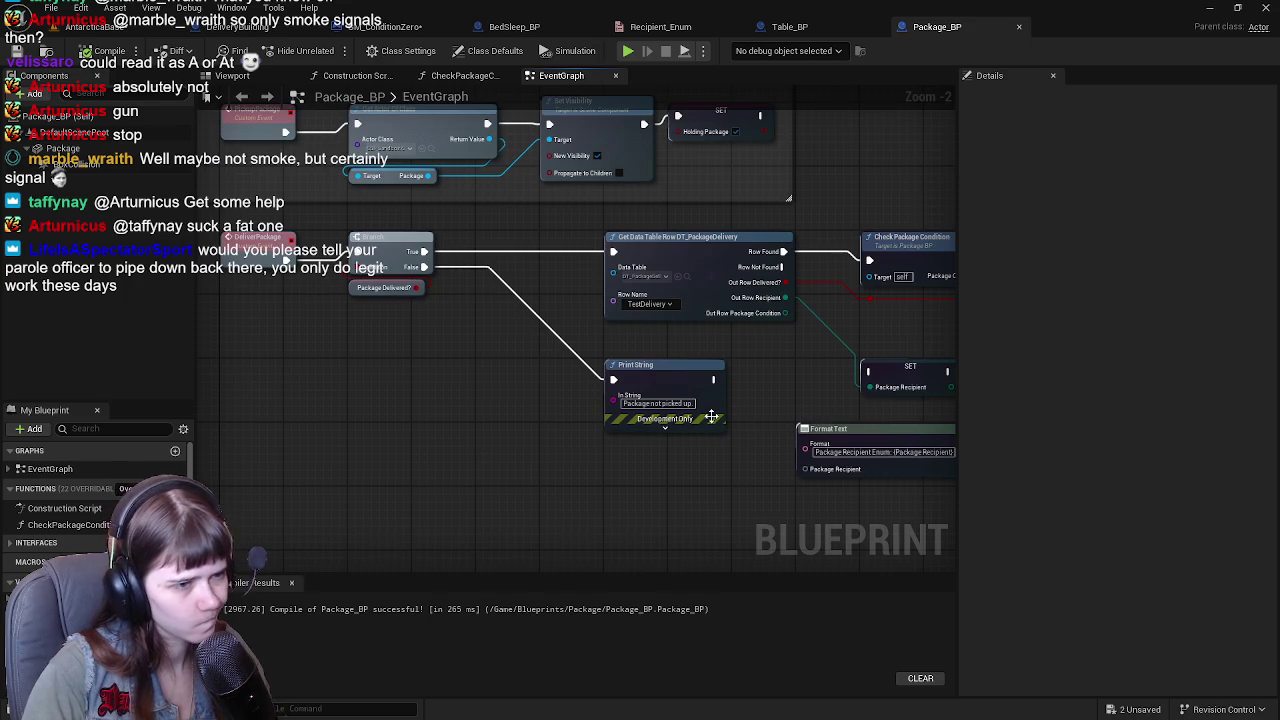
mouse_move(565, 400)
mouse_down()
mouse_move(677, 437)
mouse_move(551, 420)
mouse_move(478, 427)
mouse_up()
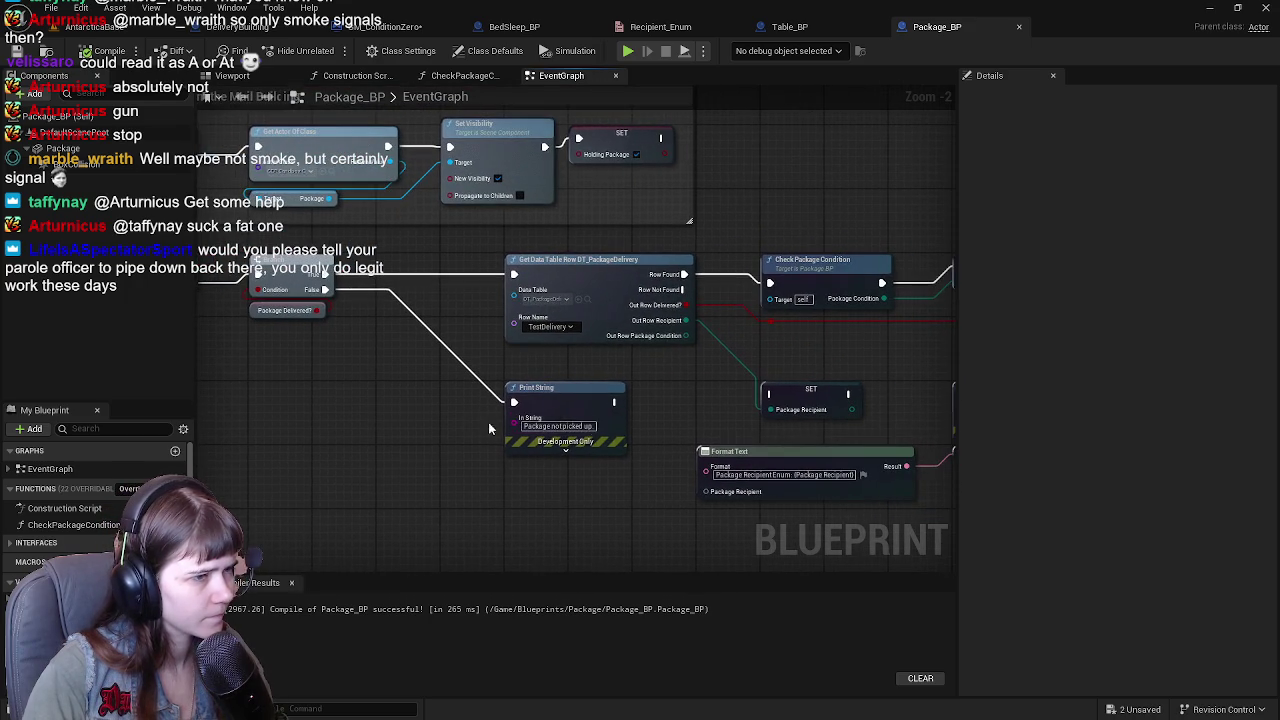
drag(731, 430, 594, 414)
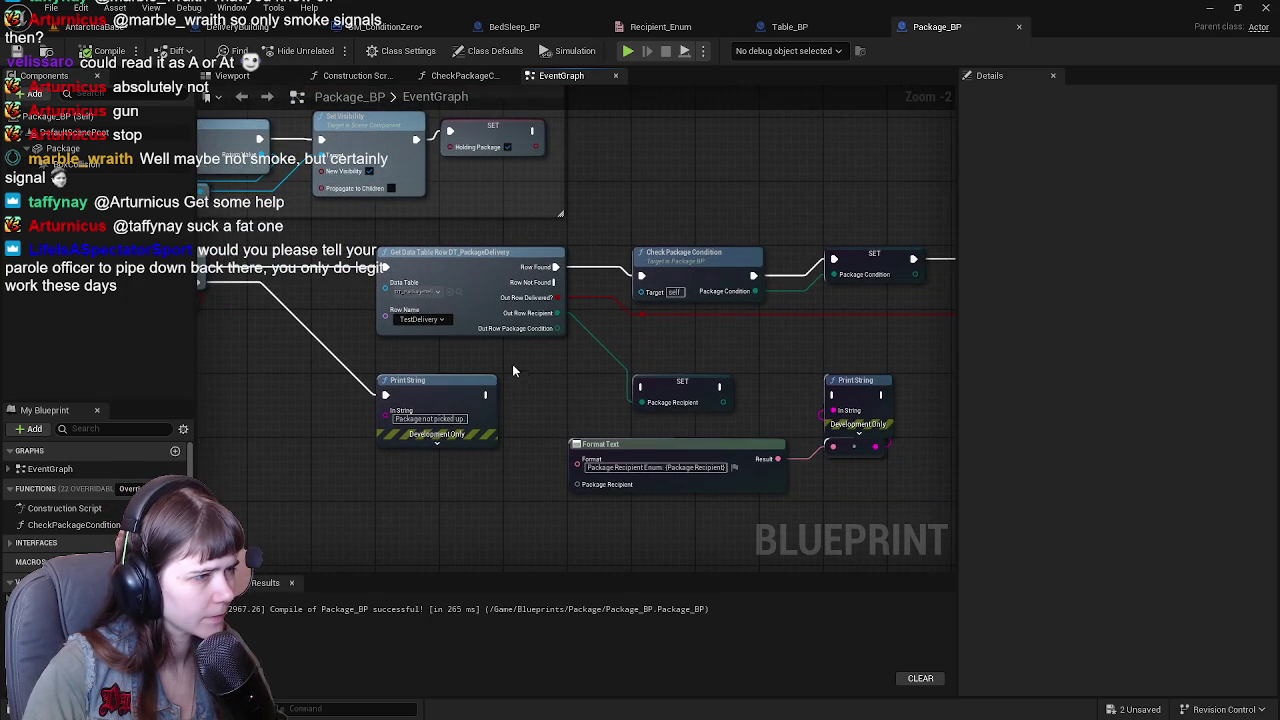
drag(511, 371, 646, 439)
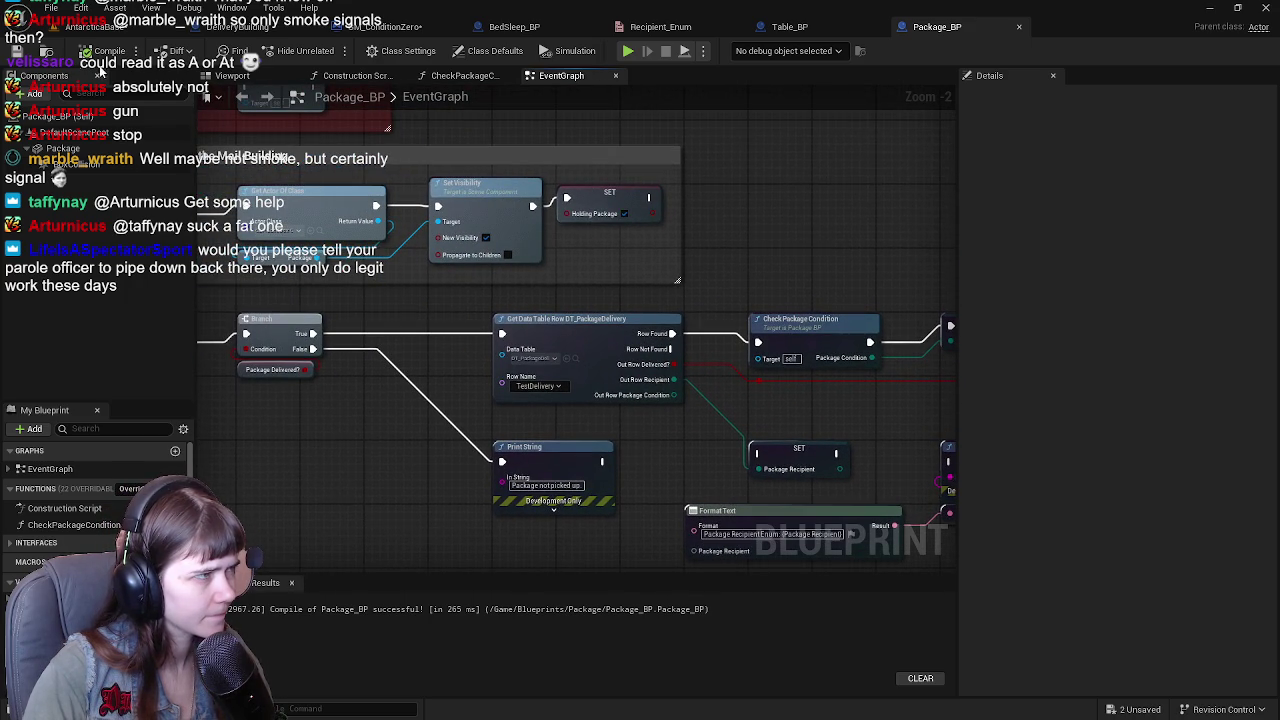
click(100, 26)
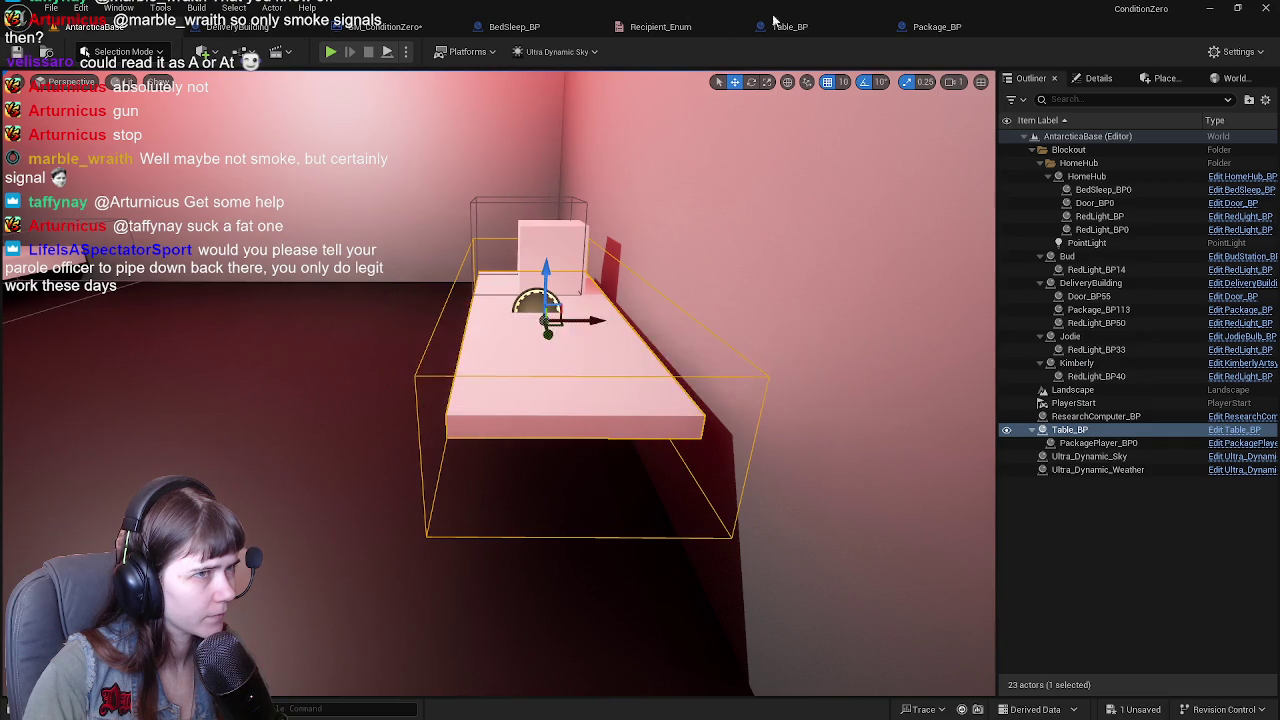
Close the Recipient_Enum editor and bring up the Table_BP event graph.
click(660, 26)
click(790, 26)
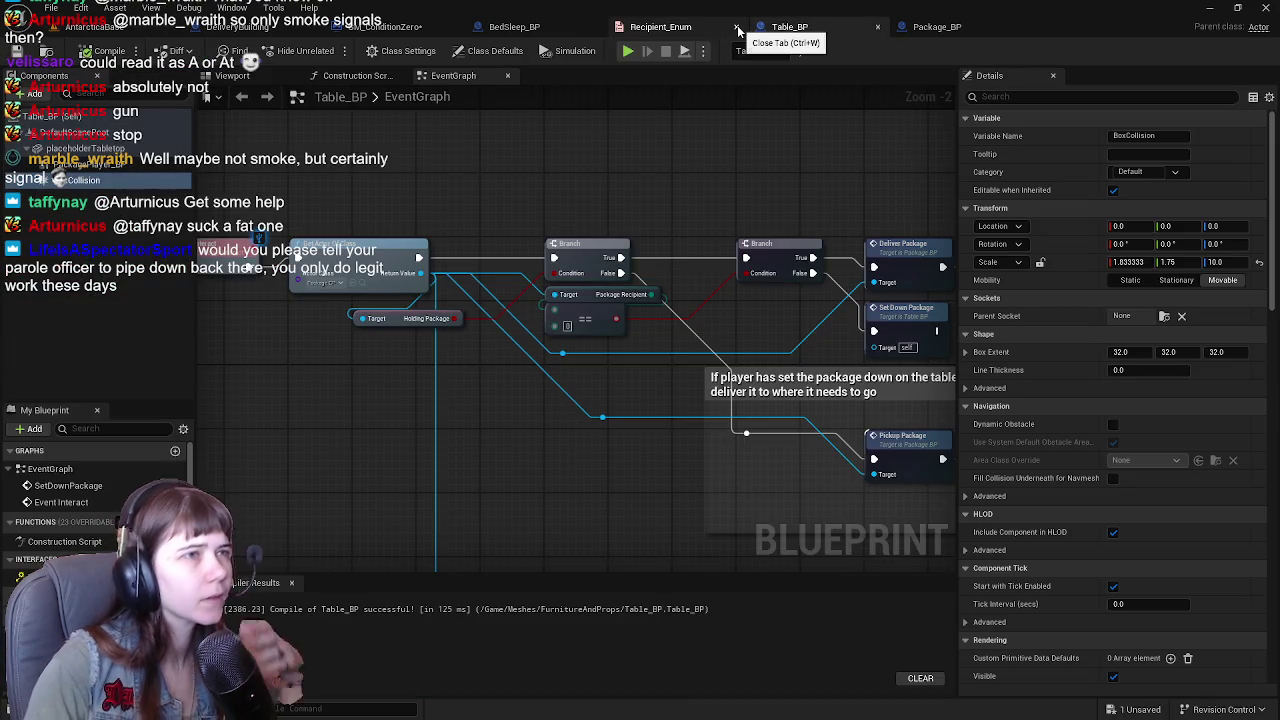
click(725, 27)
click(736, 27)
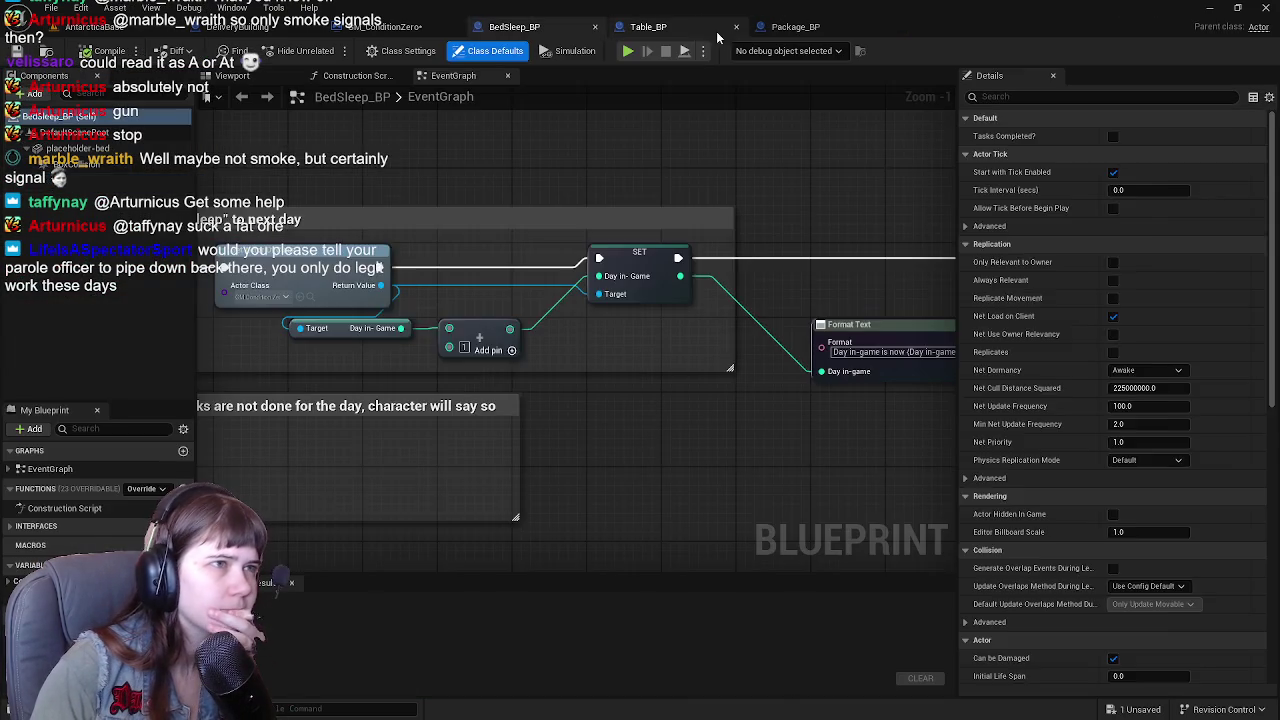
click(718, 28)
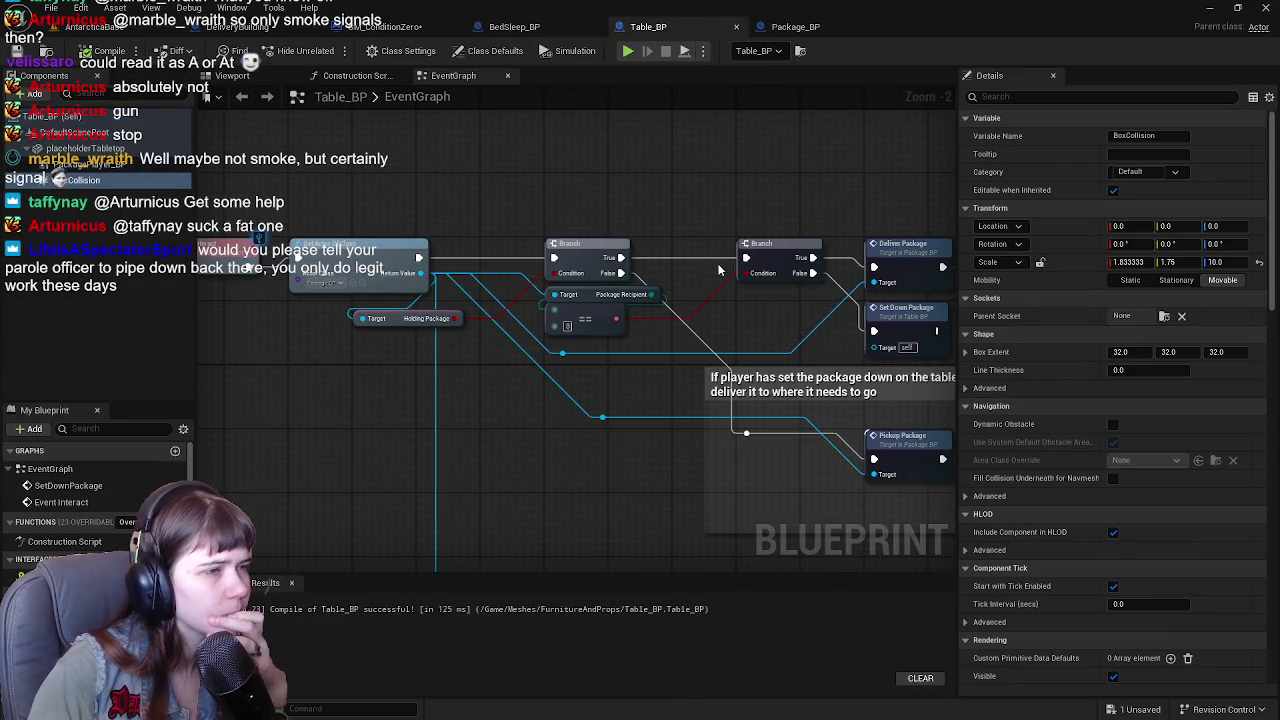
Review Table_BP's set-down, deliver and pickup branches and recompile it with F7.
scroll(715, 276, down, 1)
scroll(636, 232, up, 1)
drag(718, 266, 687, 191)
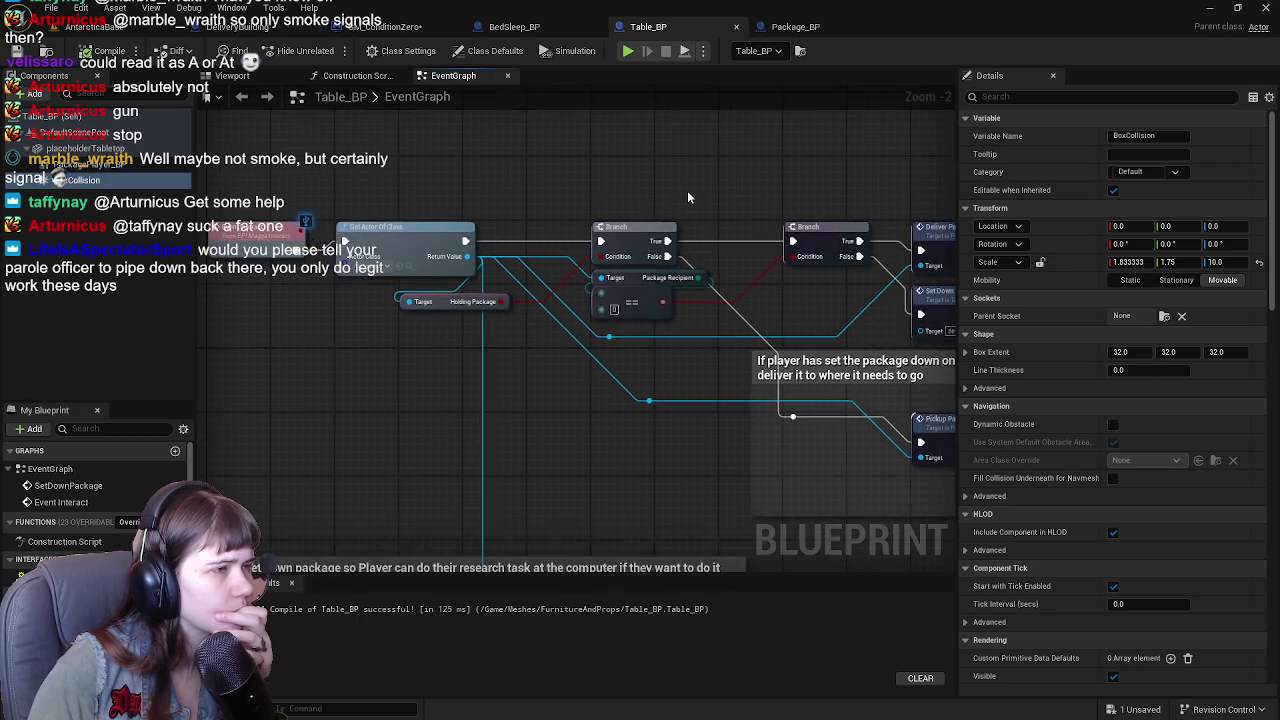
mouse_move(728, 342)
mouse_down()
mouse_move(510, 298)
mouse_move(624, 334)
mouse_up()
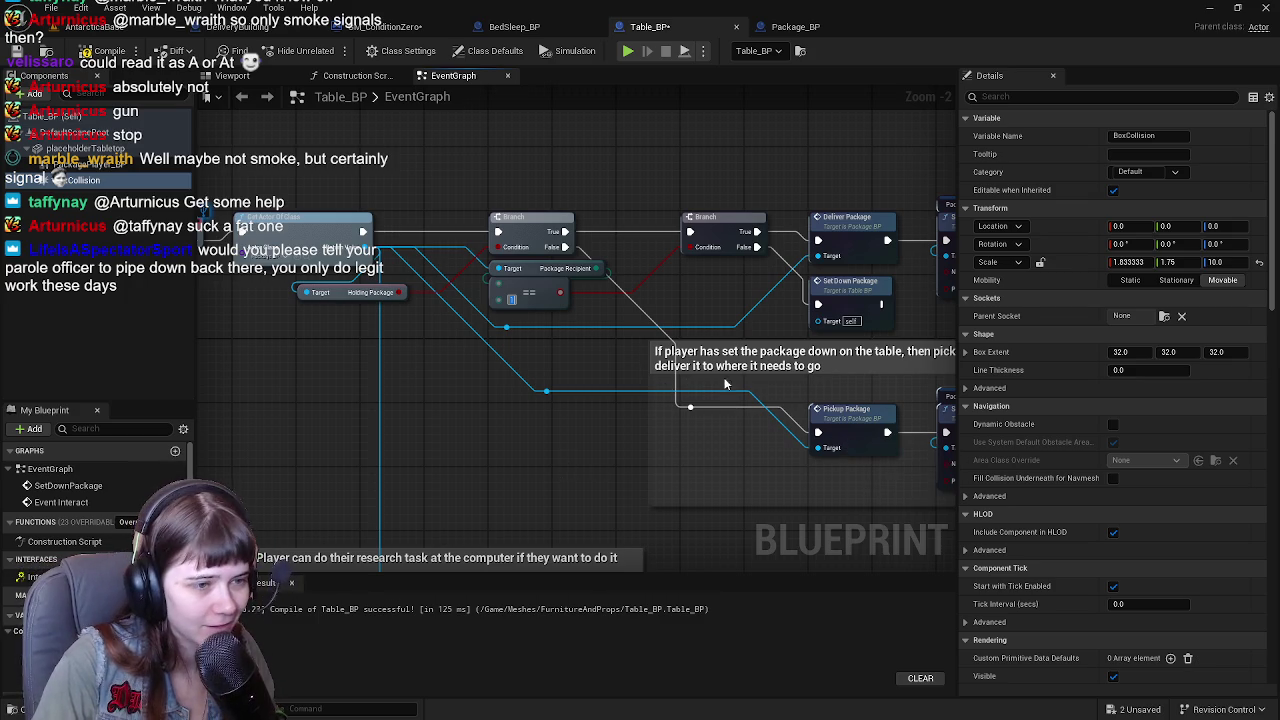
scroll(573, 281, down, 1)
scroll(573, 281, up, 1)
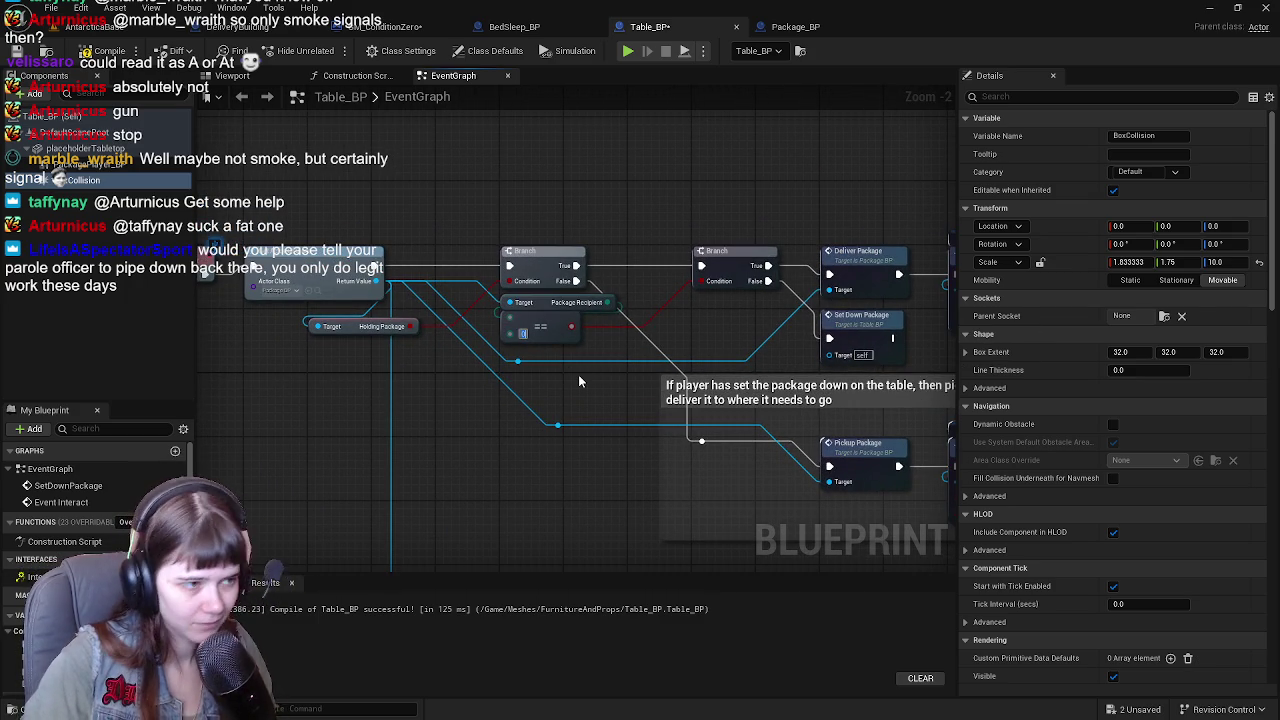
key(F7)
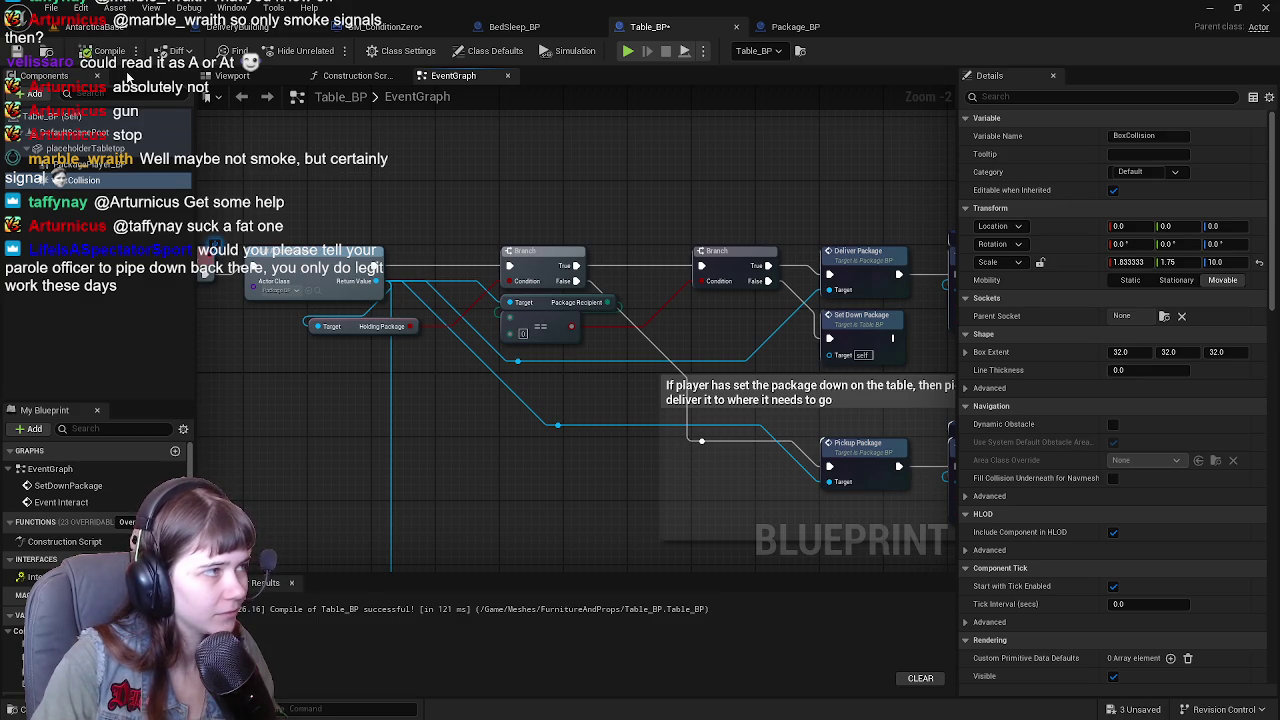
click(795, 26)
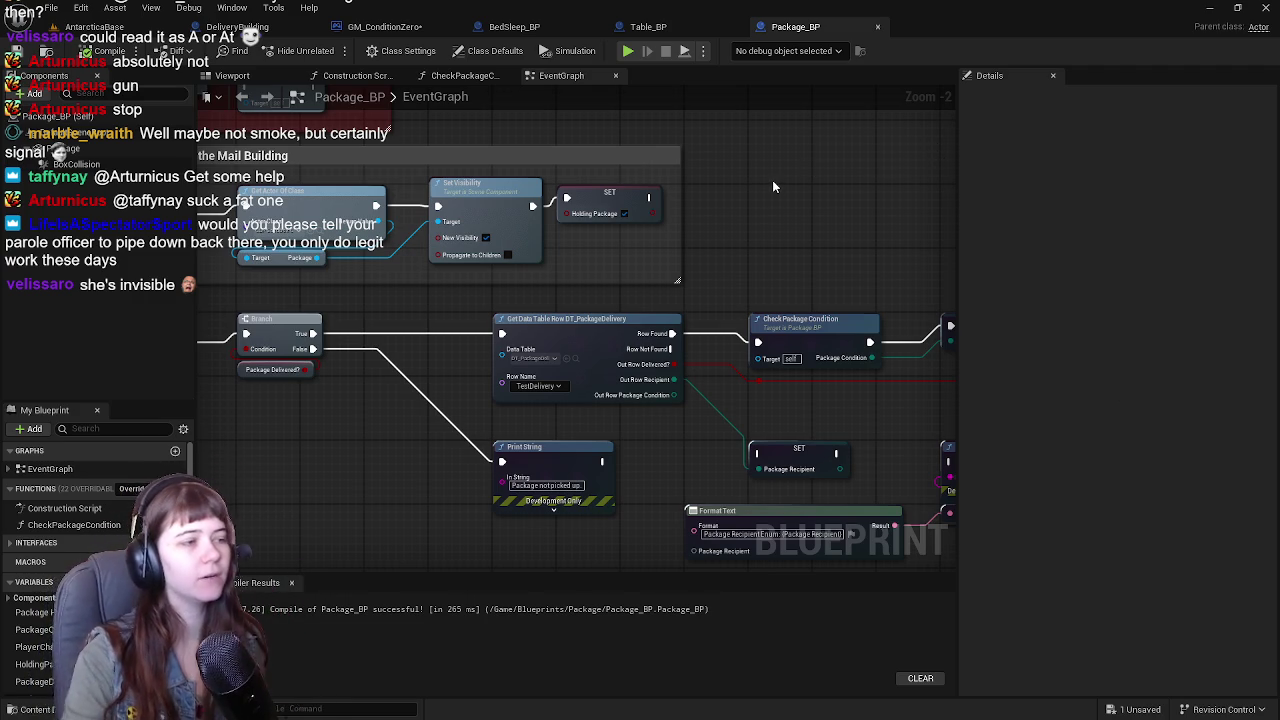
Pan Package_BP's graph to the 'Pickup package from the Mail Building' logic.
drag(753, 184, 538, 335)
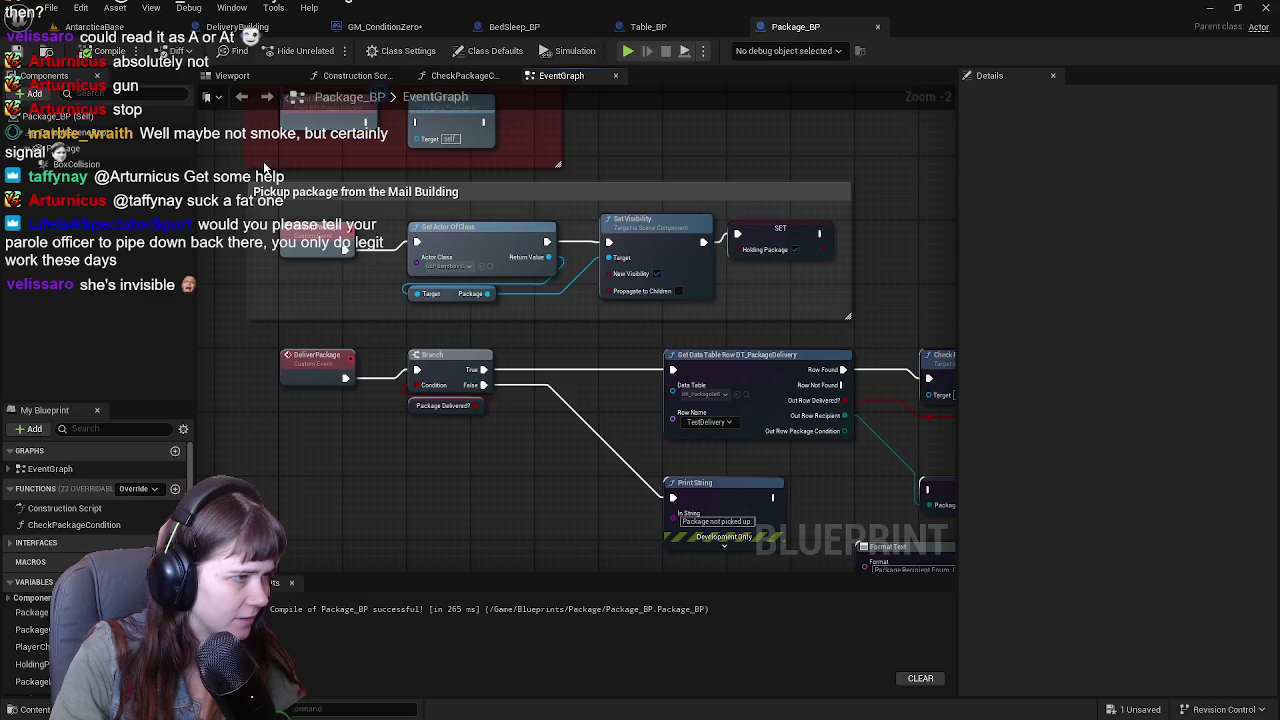
Play-test the AntarcticaBase level, stop it, and select the DeliveryBuilding actor.
click(122, 30)
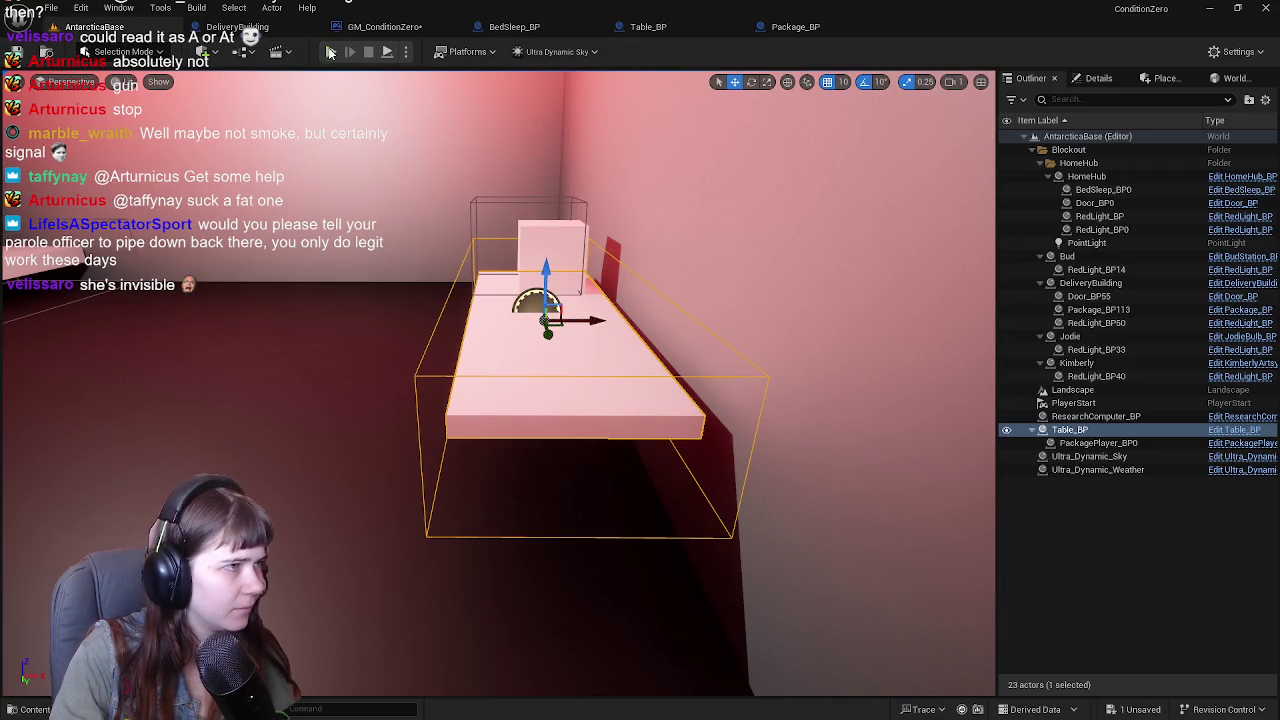
key(alt+p)
key(w)
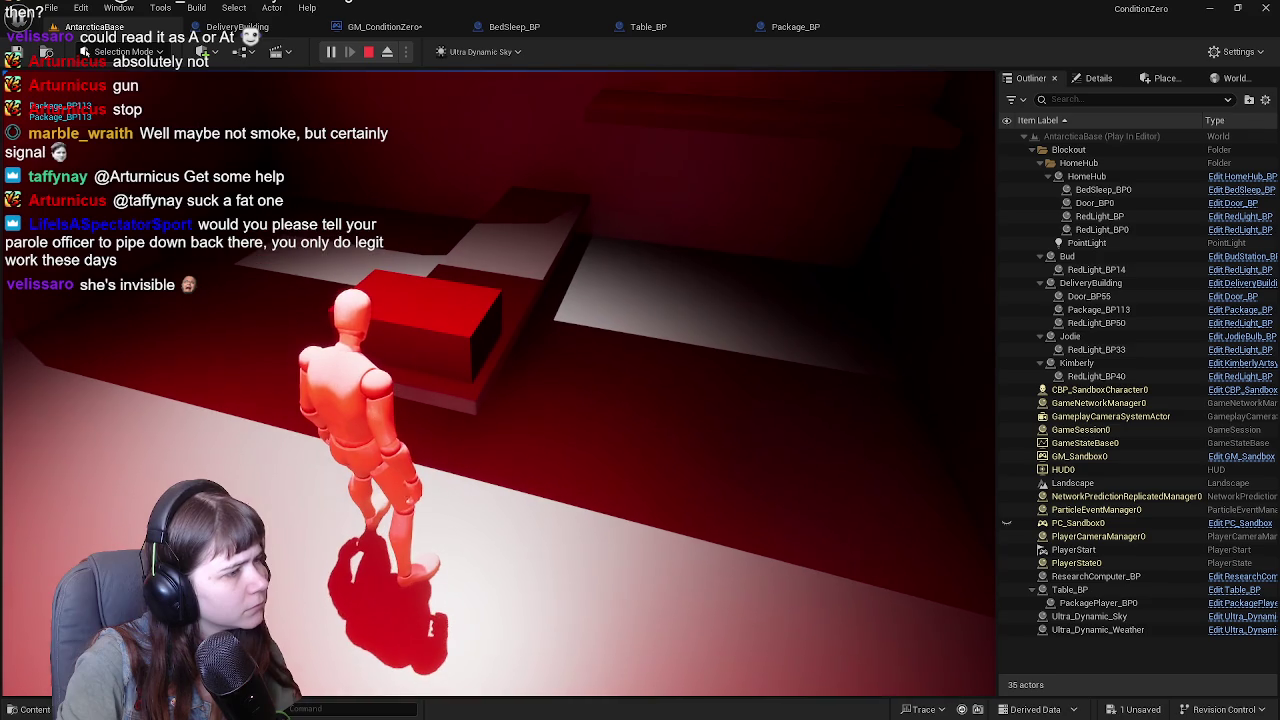
key(Escape)
click(534, 326)
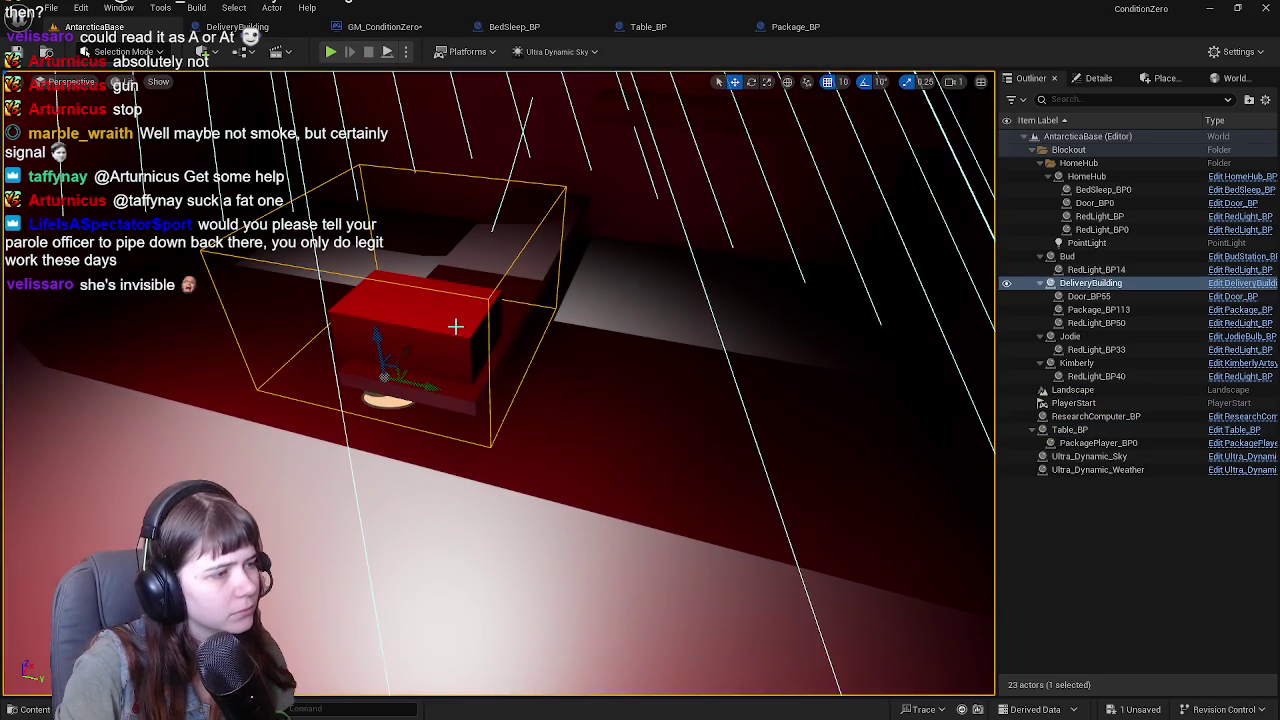
Open the DeliveryBuilding blueprint and look over its PickupPackage graph comment groups.
click(1240, 284)
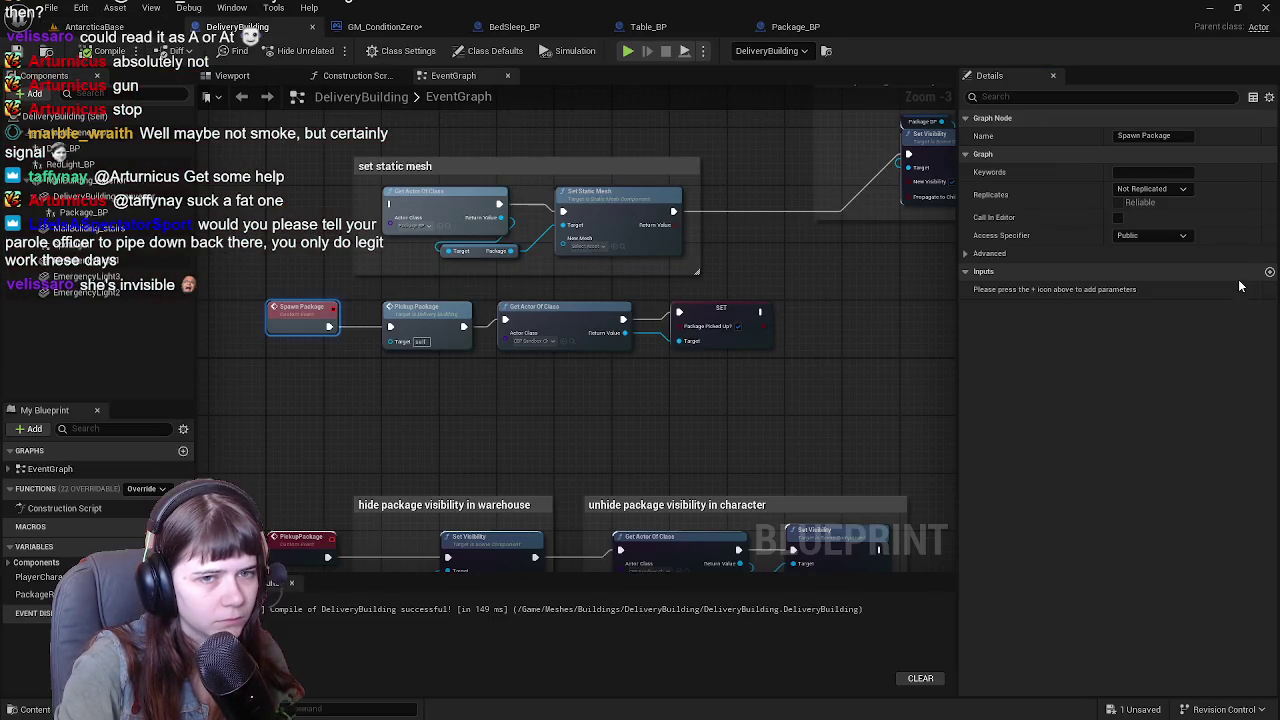
drag(573, 287, 652, 287)
mouse_move(557, 391)
mouse_down()
mouse_move(543, 288)
mouse_move(574, 231)
mouse_move(532, 255)
mouse_up()
scroll(543, 288, up, 1)
scroll(545, 240, up, 1)
scroll(540, 245, down, 2)
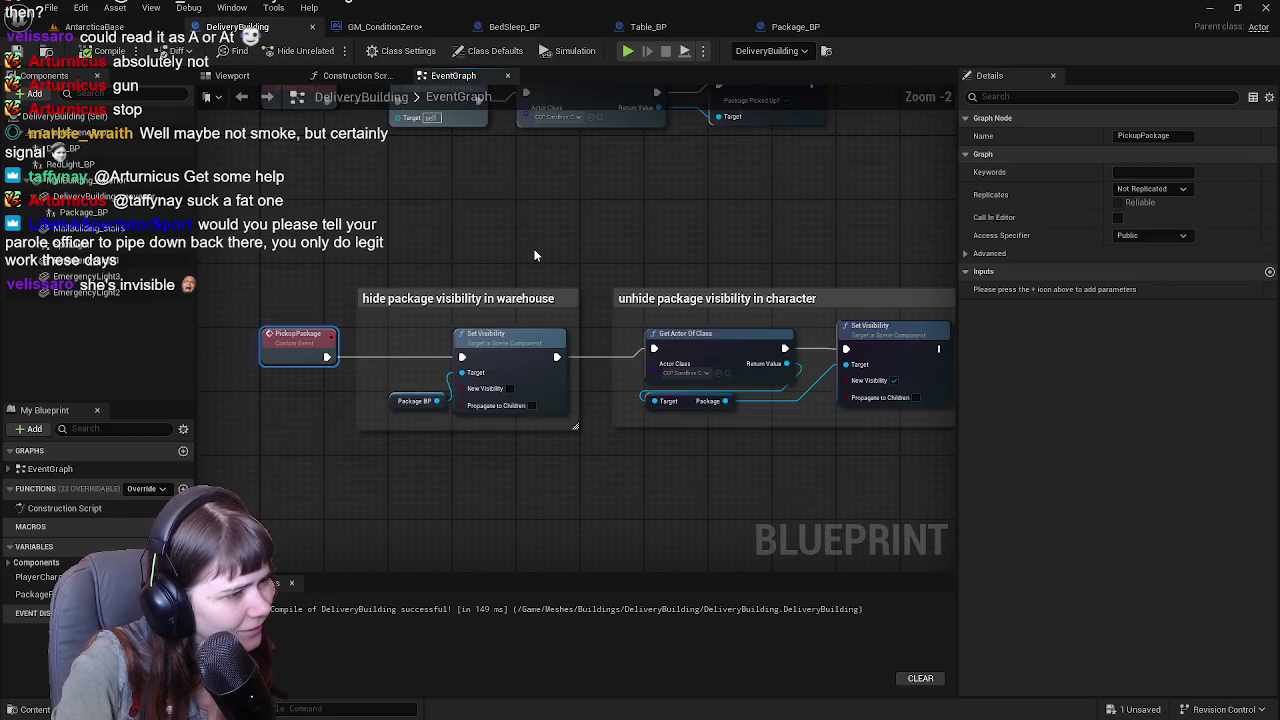
scroll(505, 308, up, 1)
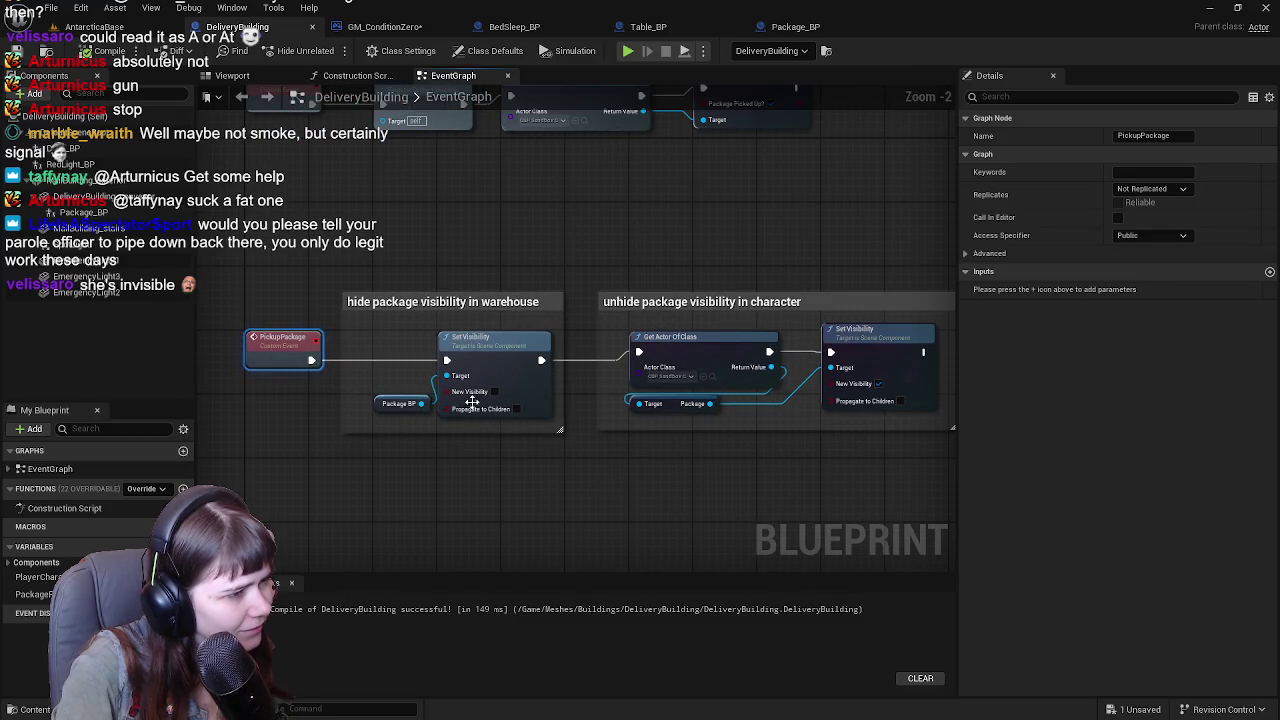
Select the warehouse Set Visibility node, then bring up the building's 3D Viewport.
click(324, 466)
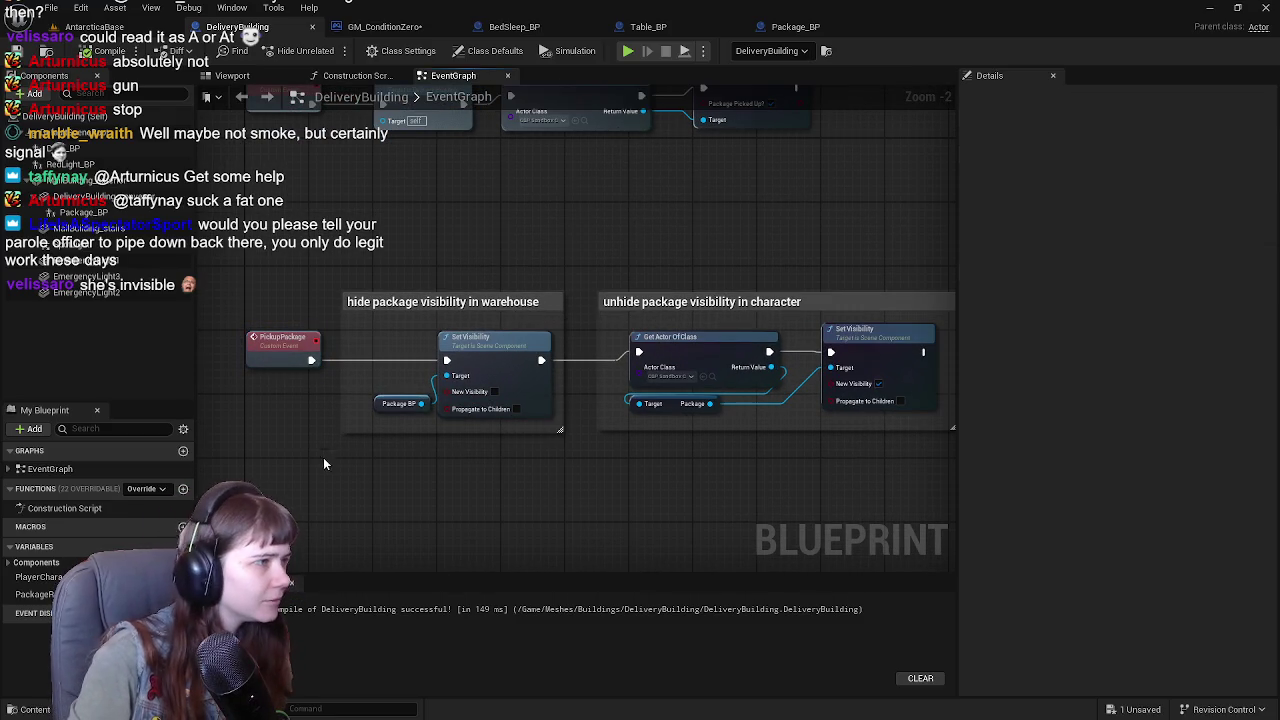
click(493, 340)
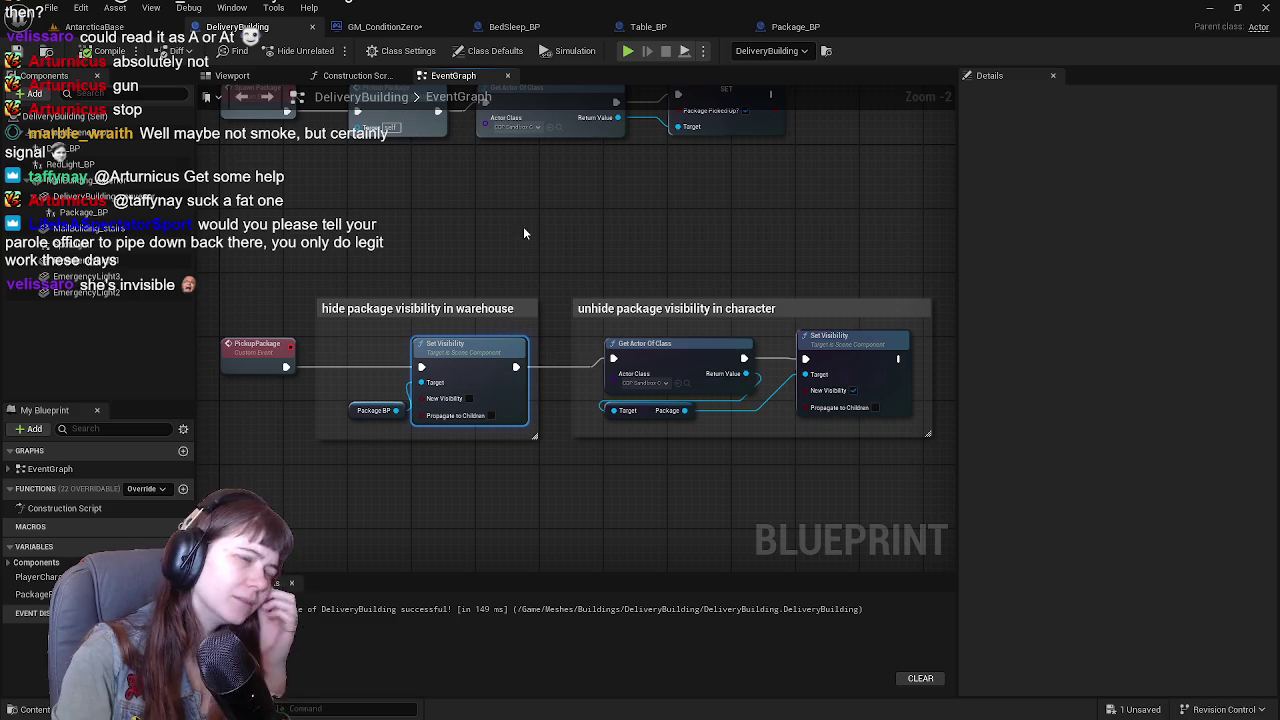
click(232, 75)
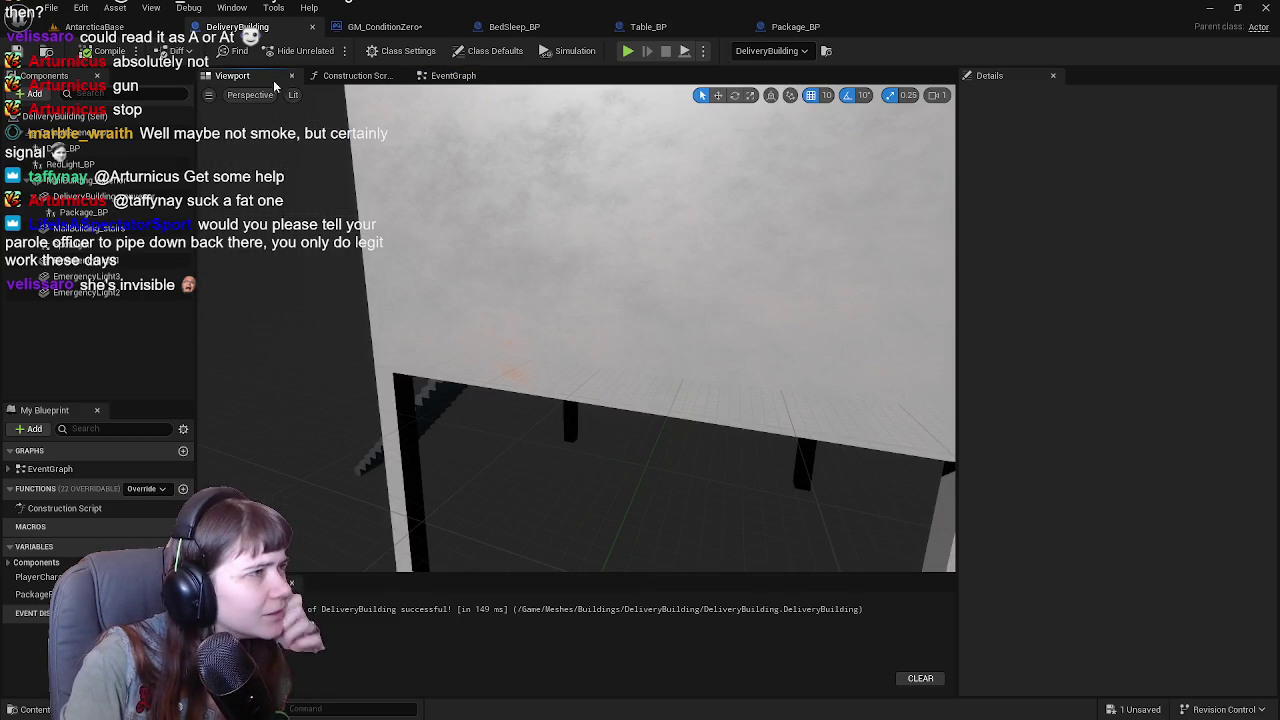
Select the Package_BP child actor inside the building, then return to the EventGraph's set static mesh group.
mouse_move(481, 362)
mouse_down()
mouse_move(470, 300)
mouse_move(400, 330)
mouse_move(519, 408)
mouse_up()
click(519, 408)
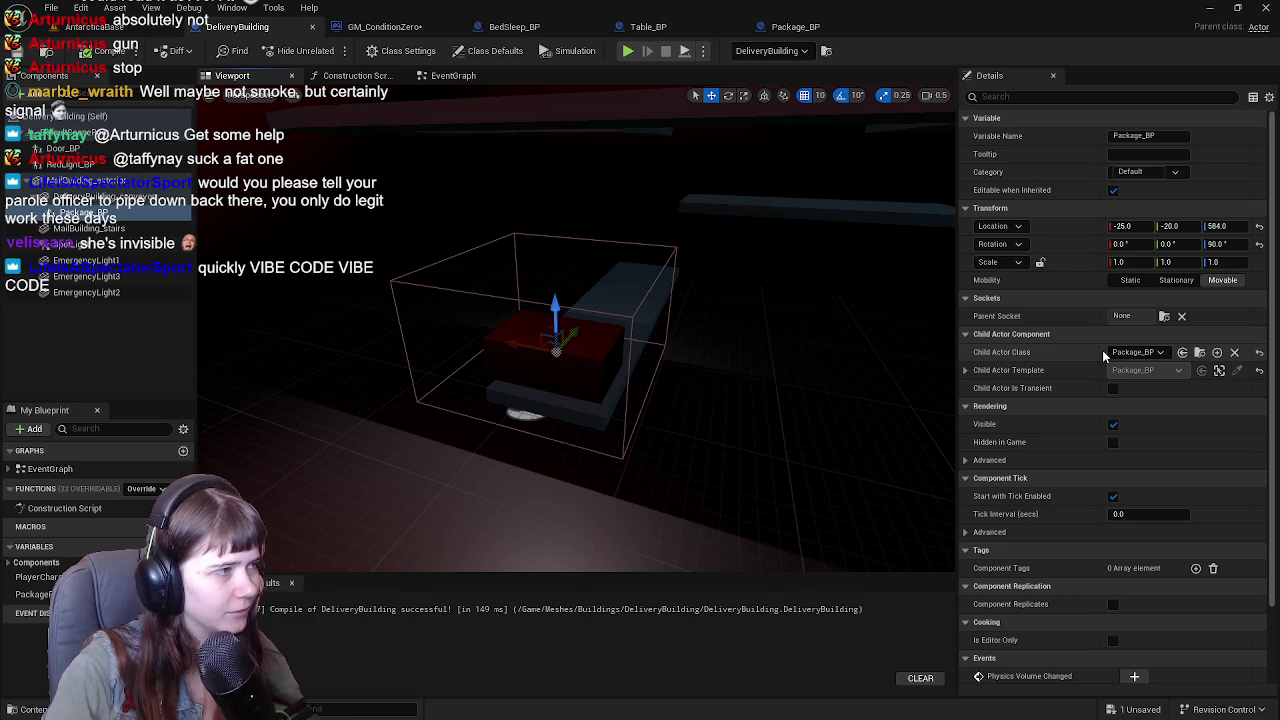
click(451, 76)
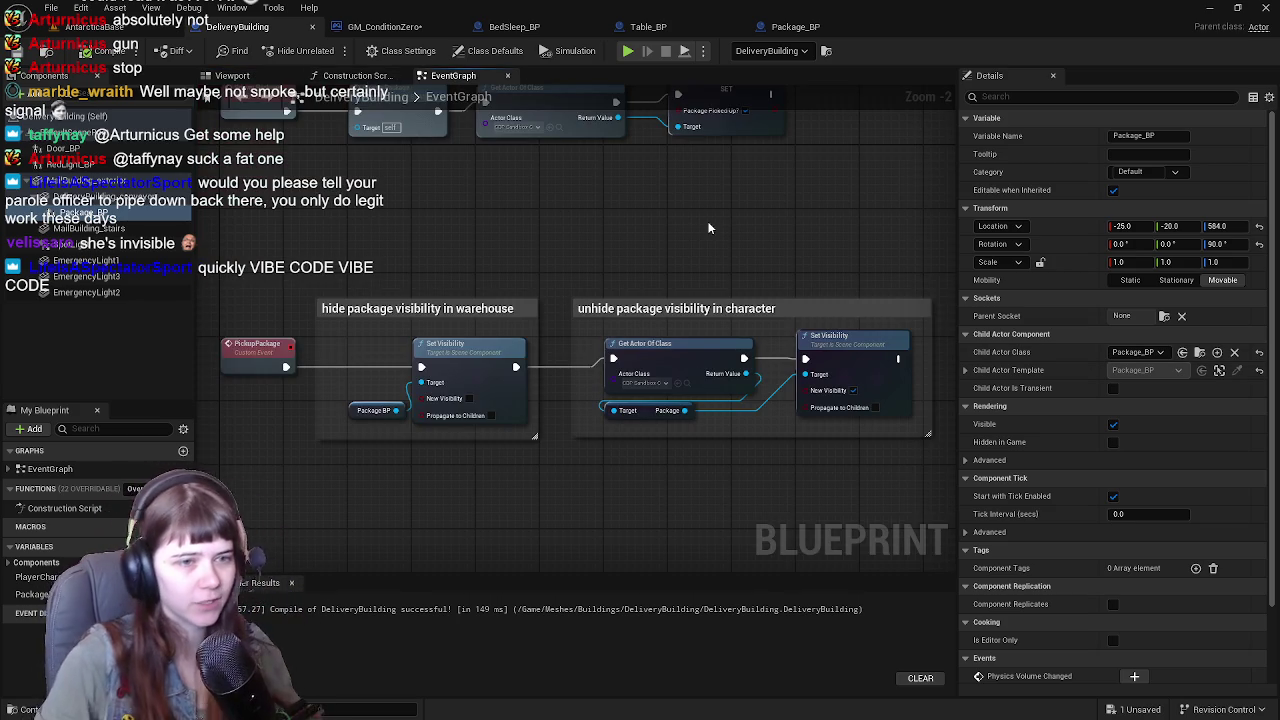
mouse_move(708, 228)
mouse_down()
mouse_move(663, 289)
mouse_move(817, 308)
mouse_up()
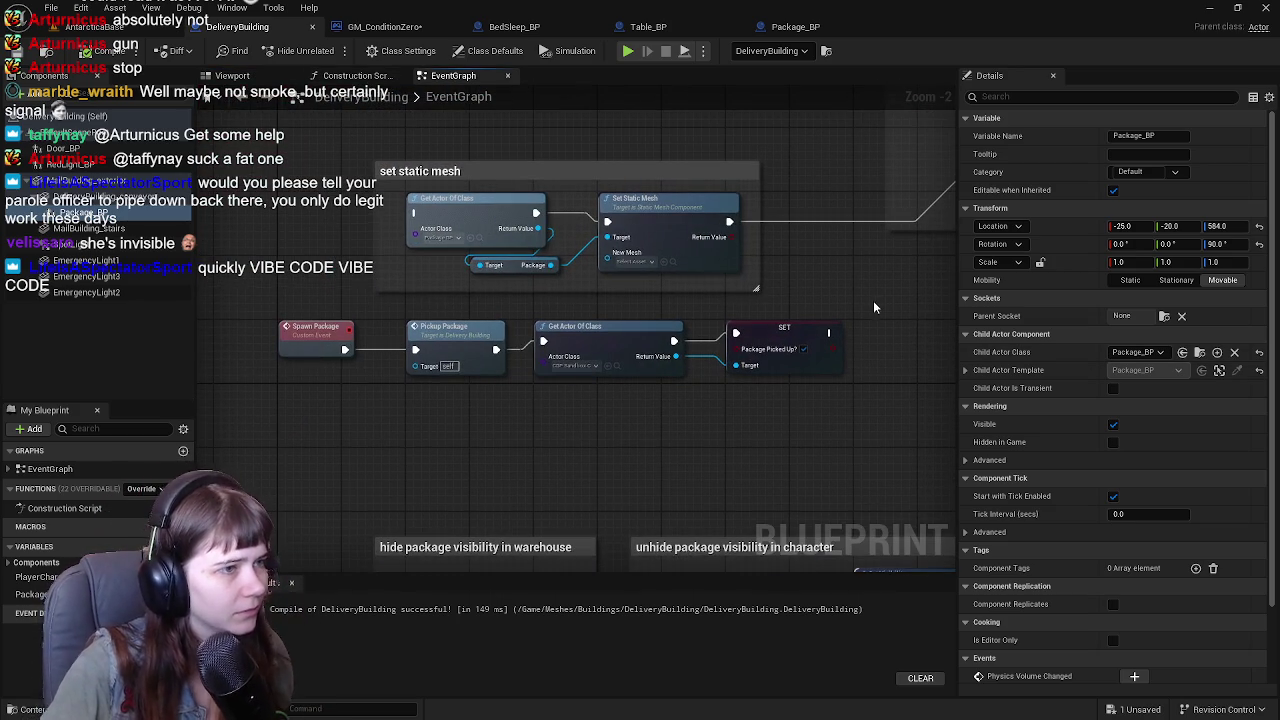
drag(673, 237, 768, 293)
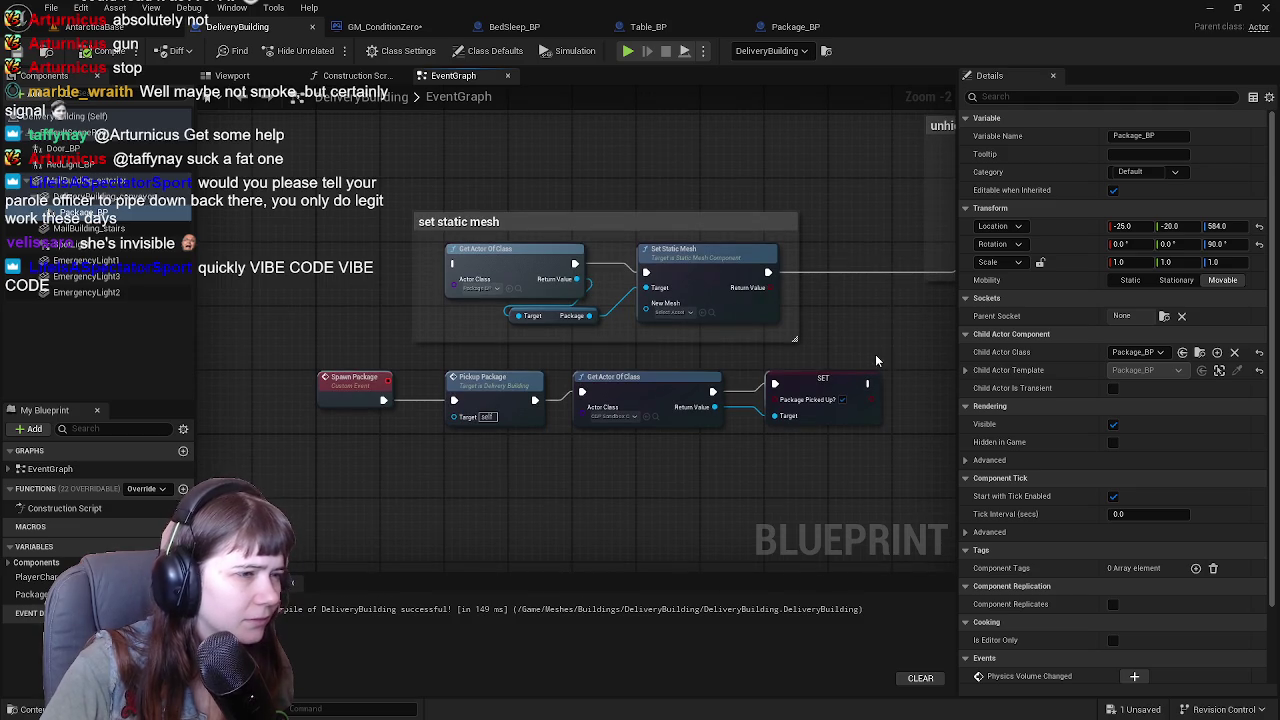
drag(876, 360, 816, 300)
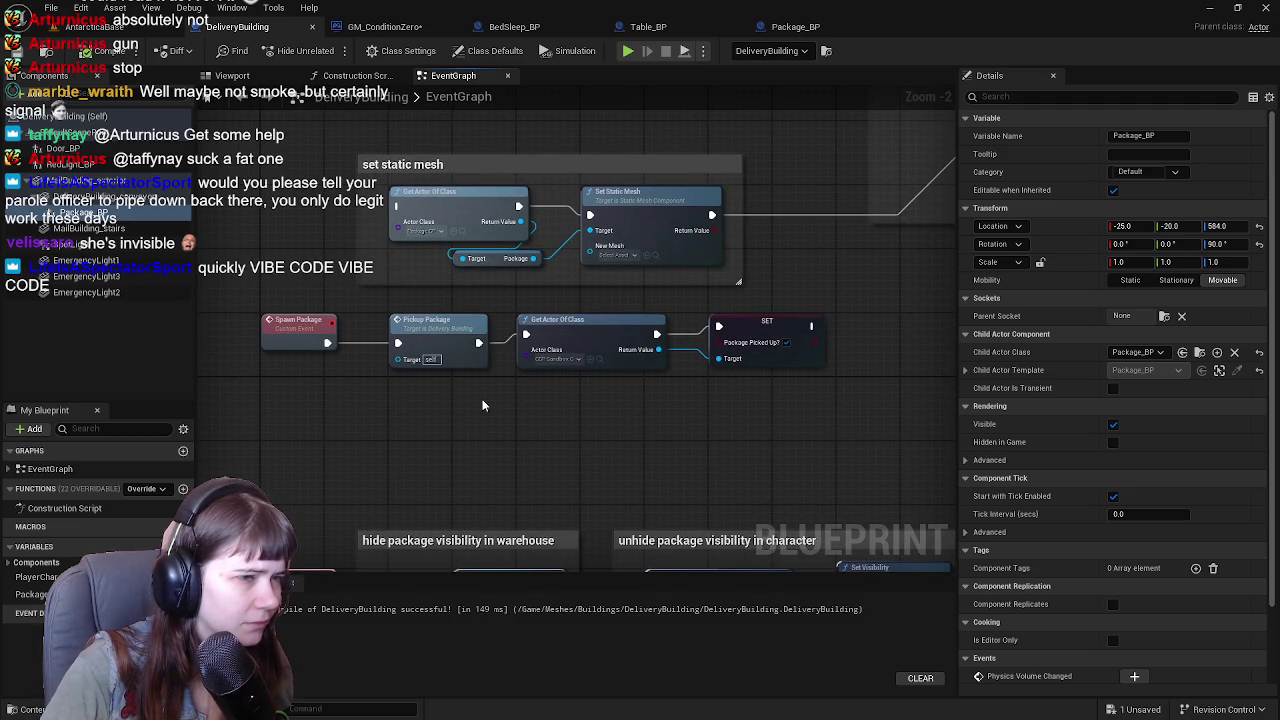
Inspect the PickupPackage custom event and recentre the view on the Spawn Package chain.
drag(446, 328, 473, 312)
double_click(476, 320)
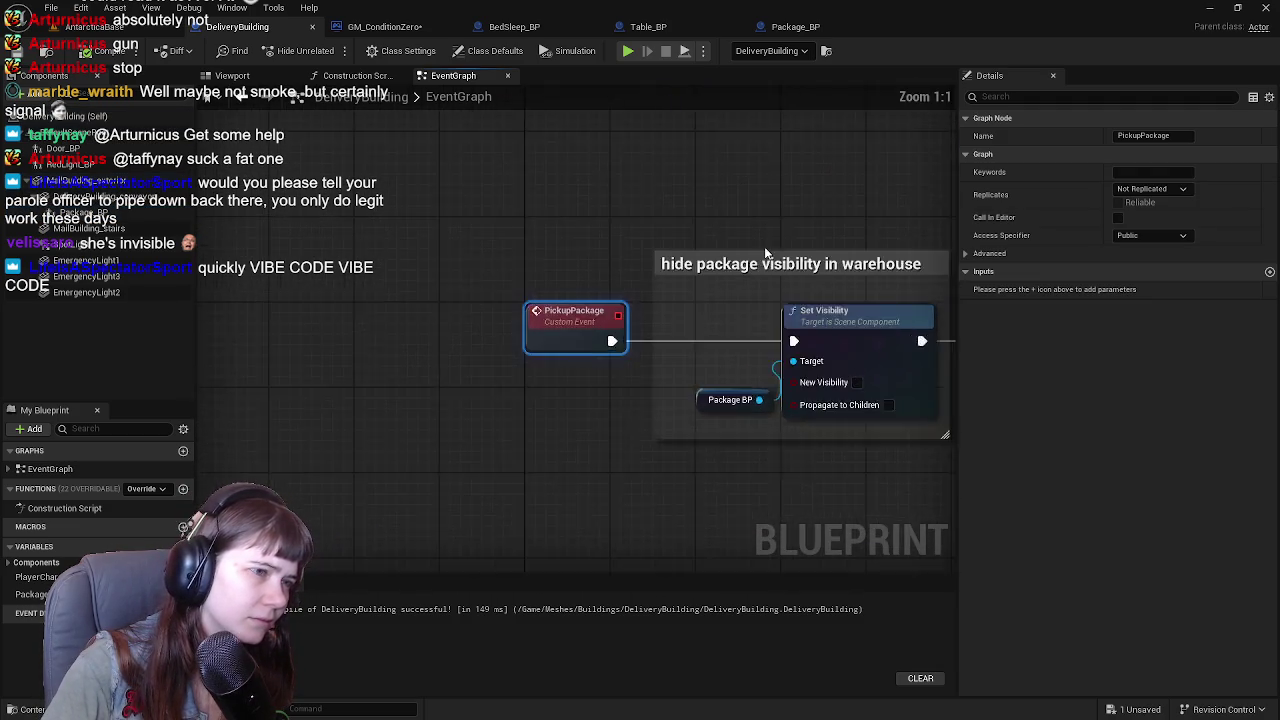
scroll(538, 250, down, 3)
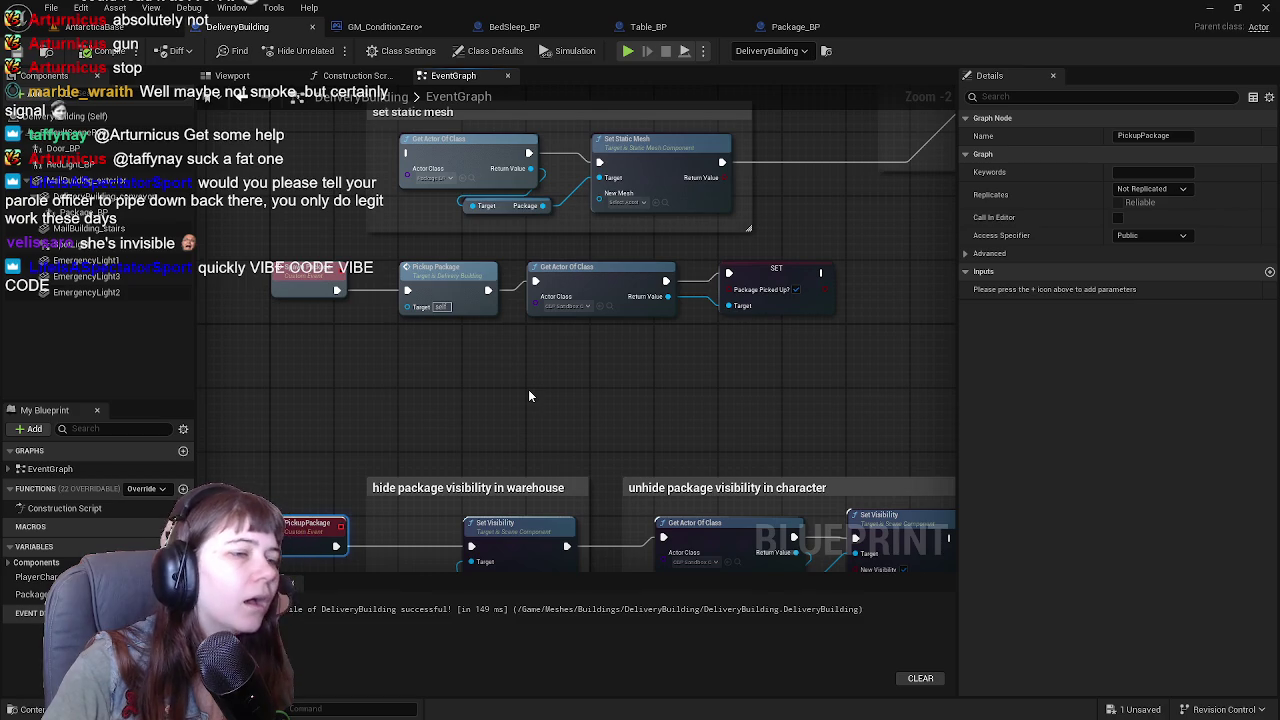
mouse_move(540, 388)
mouse_down()
mouse_move(500, 360)
mouse_move(477, 363)
mouse_move(640, 394)
mouse_move(666, 419)
mouse_move(620, 383)
mouse_move(597, 393)
mouse_up()
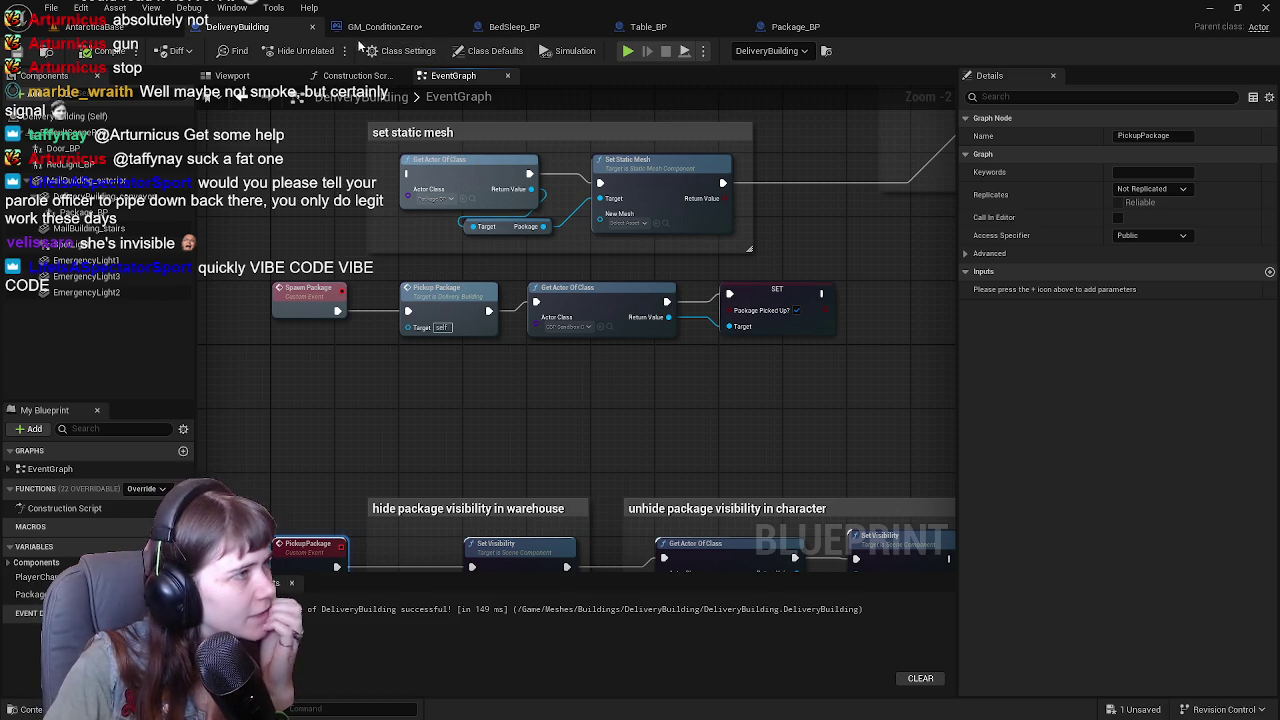
mouse_move(474, 334)
mouse_down()
mouse_move(462, 397)
mouse_move(361, 293)
mouse_move(701, 341)
mouse_up()
Move the Pickup Package, Get Actor Of Class and SET nodes aside and delete the Pickup Package call.
mouse_move(394, 289)
mouse_down()
mouse_move(462, 376)
mouse_move(459, 352)
mouse_up()
drag(439, 289, 557, 320)
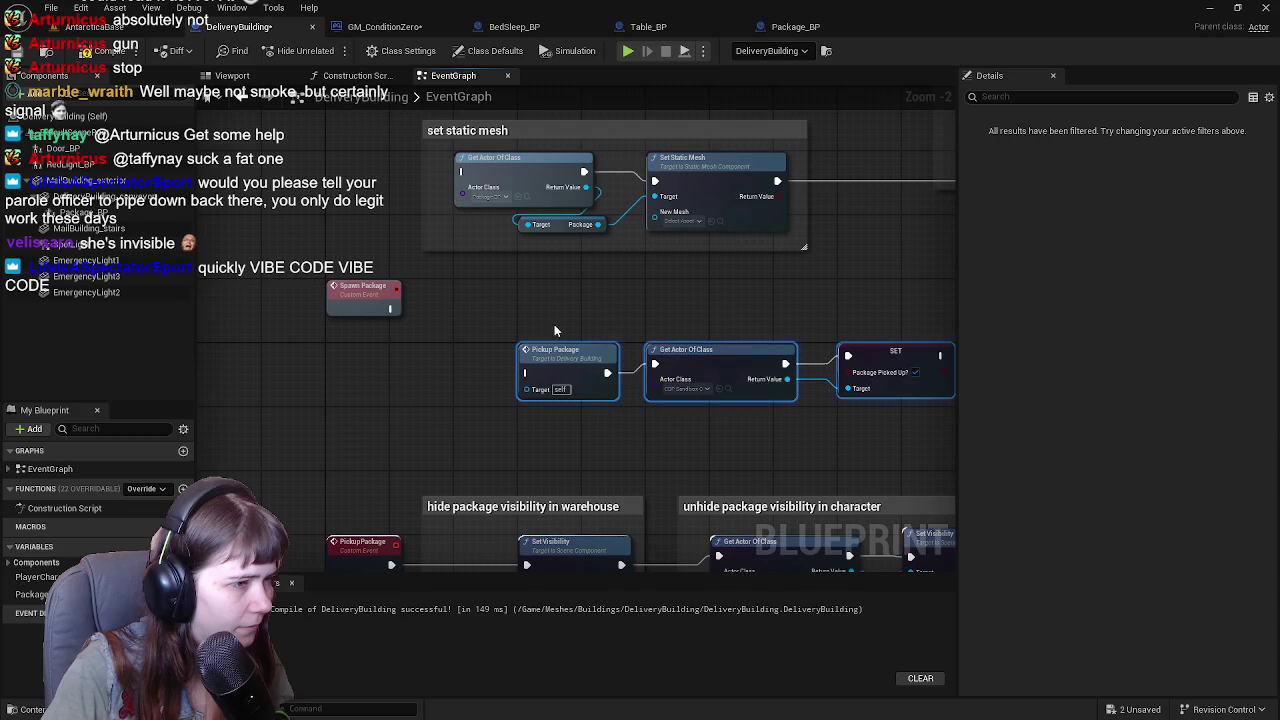
drag(663, 458, 600, 463)
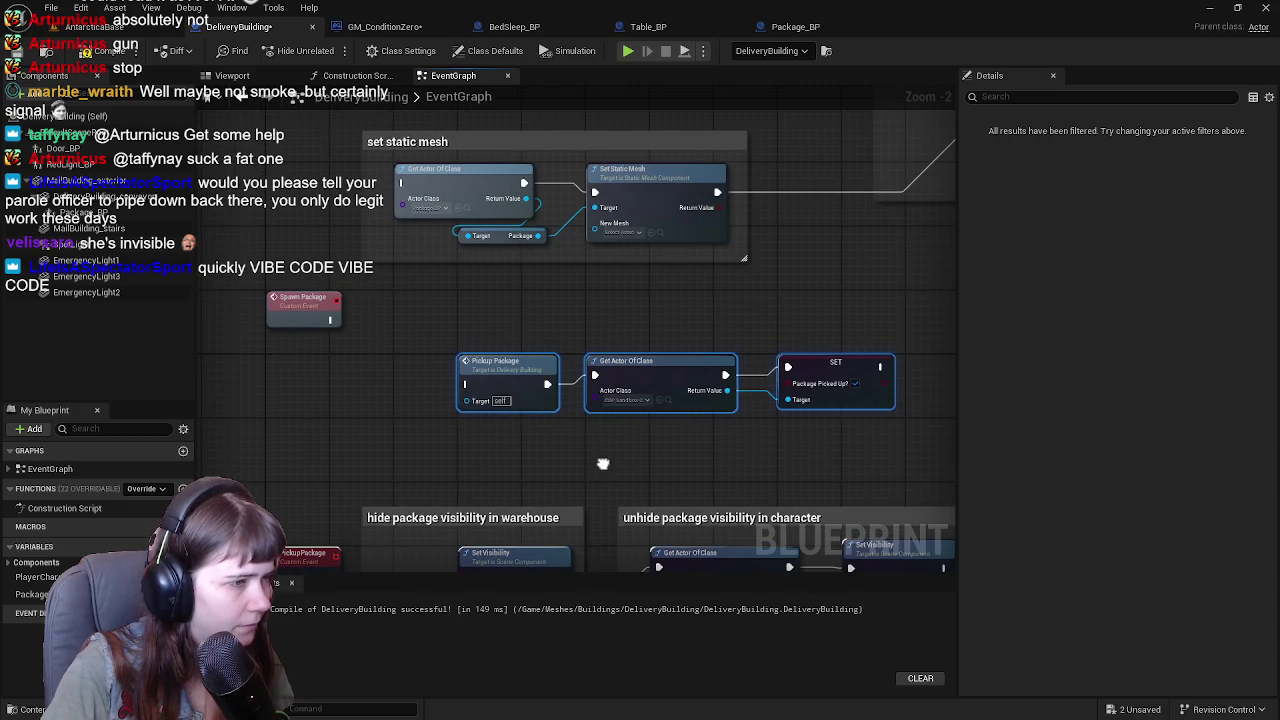
click(513, 371)
key(Delete)
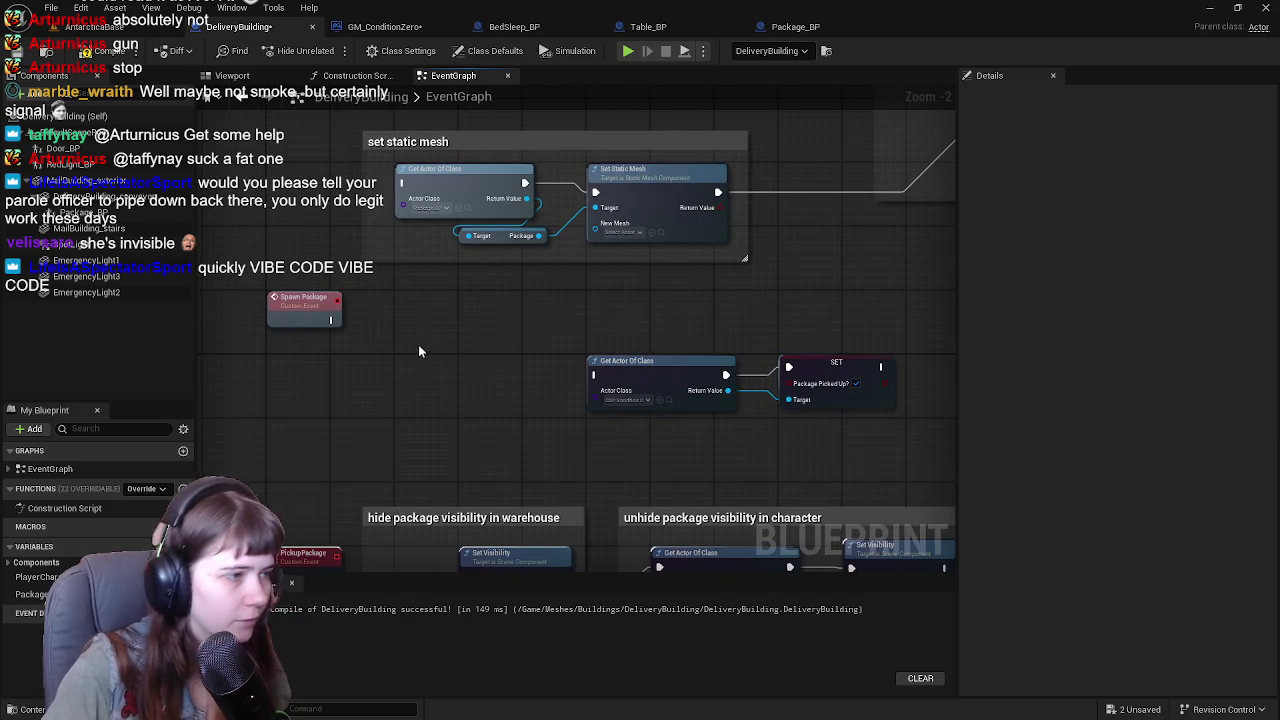
right_click(402, 374)
Run a new Get Actor Of Class node from Spawn Package, set to the Package_BP class.
text(get acto)
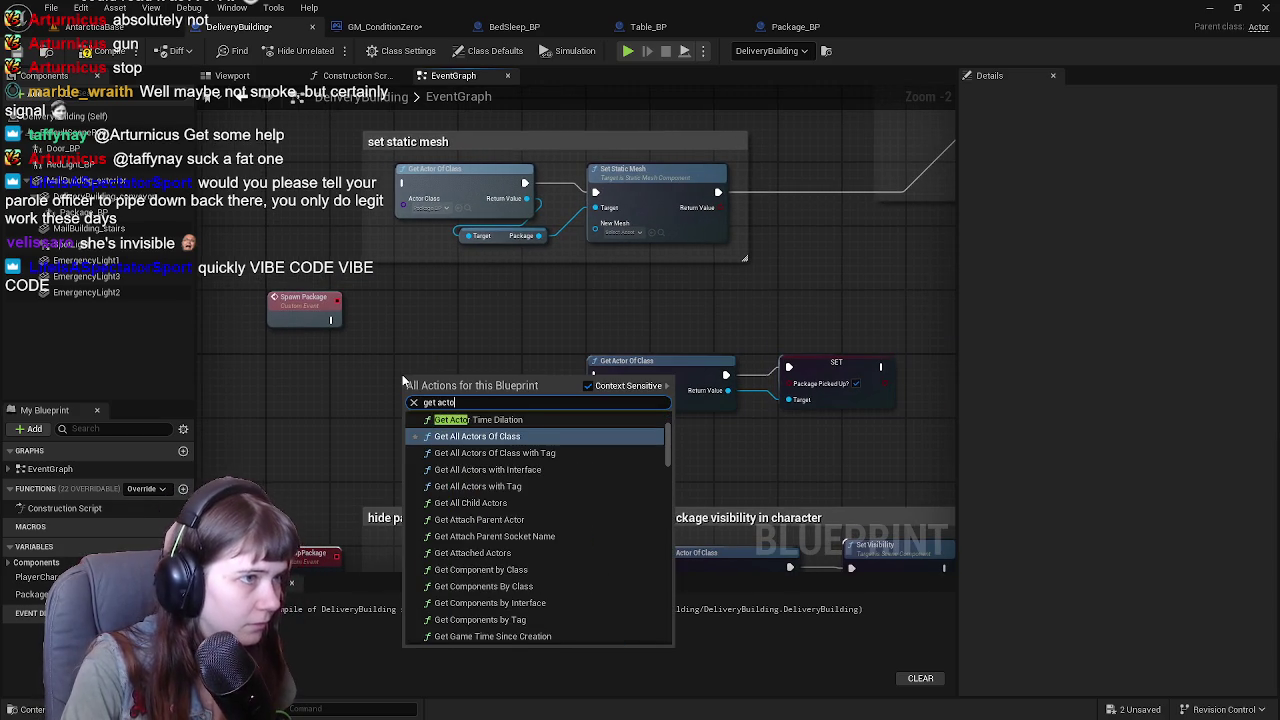
text(r of class)
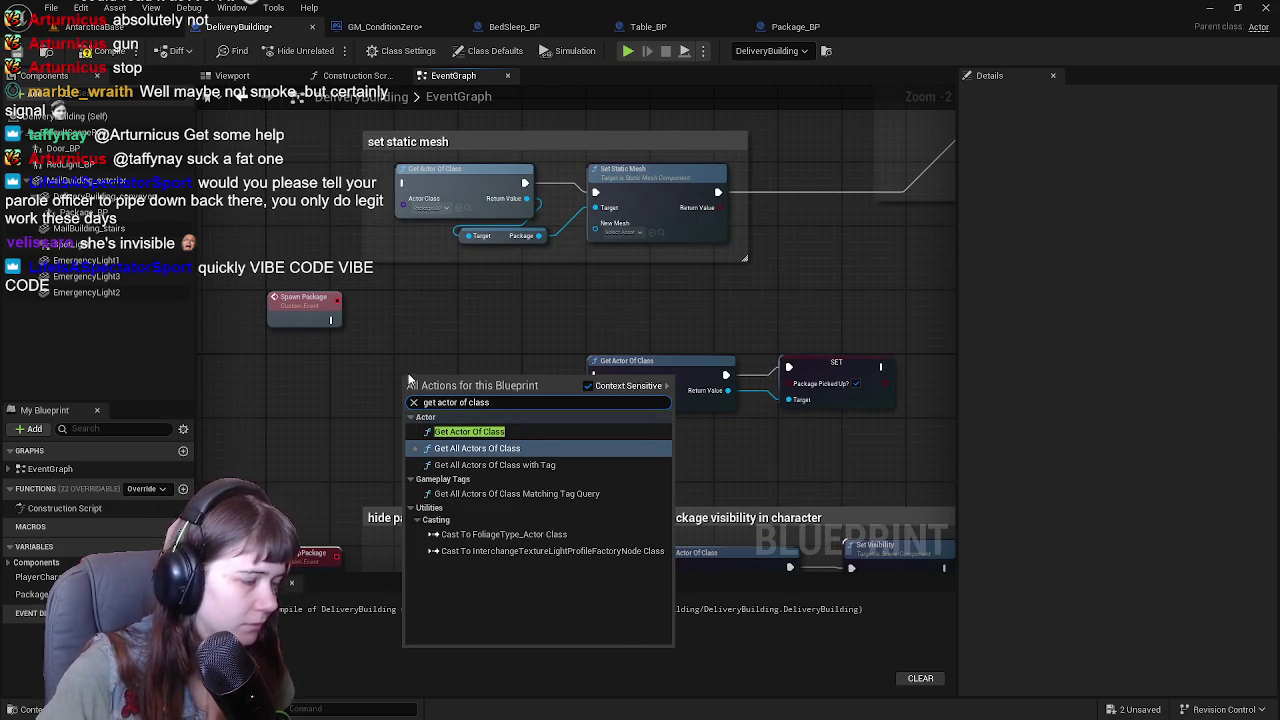
click(470, 431)
drag(470, 380, 466, 309)
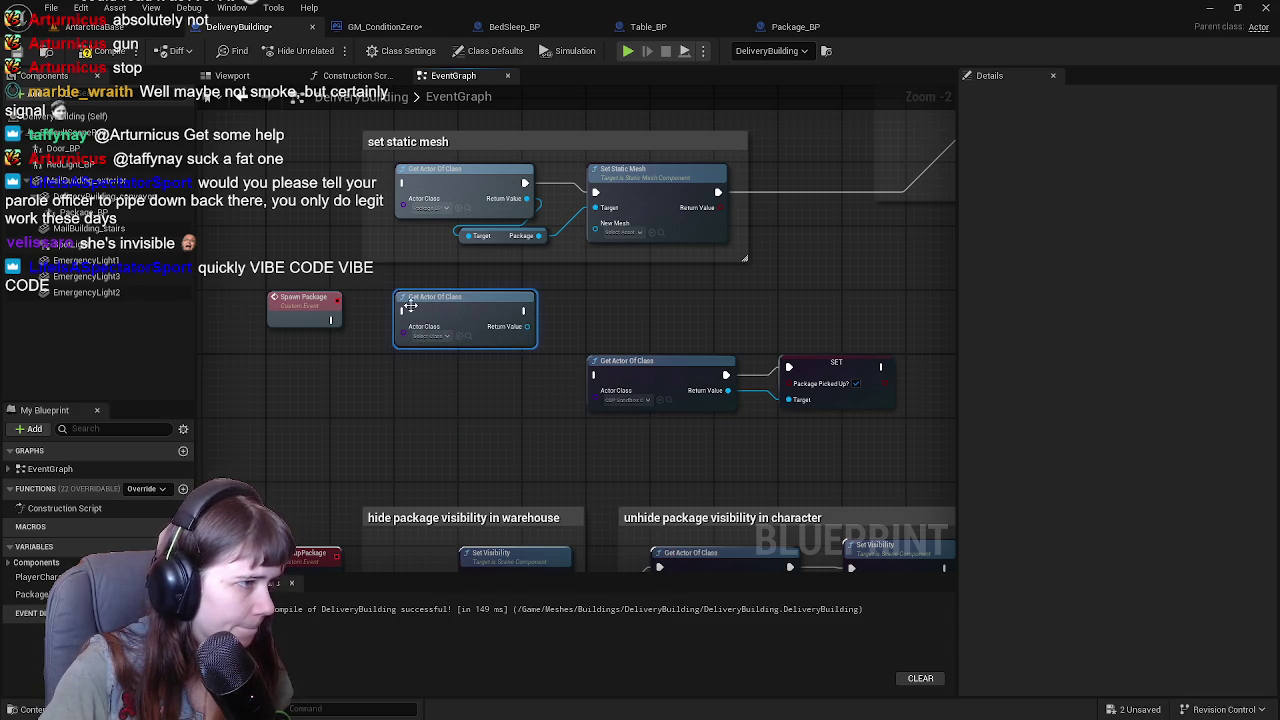
drag(332, 319, 403, 311)
click(432, 336)
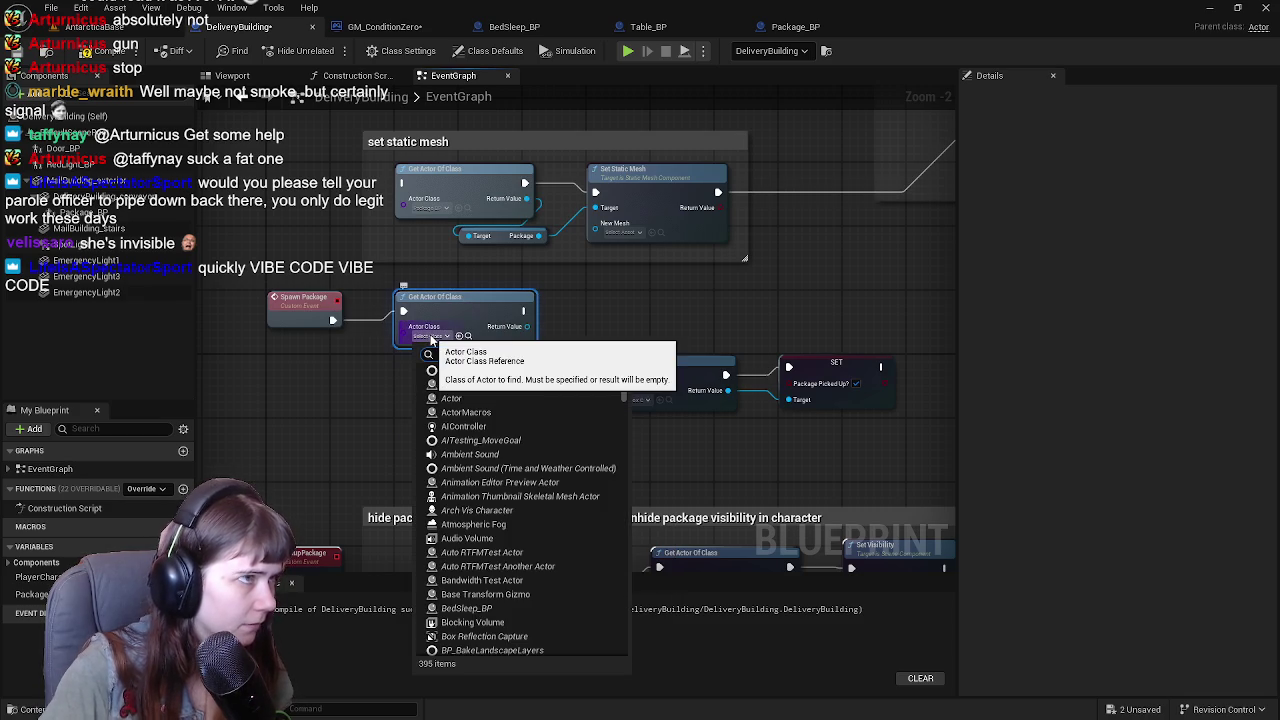
text(package)
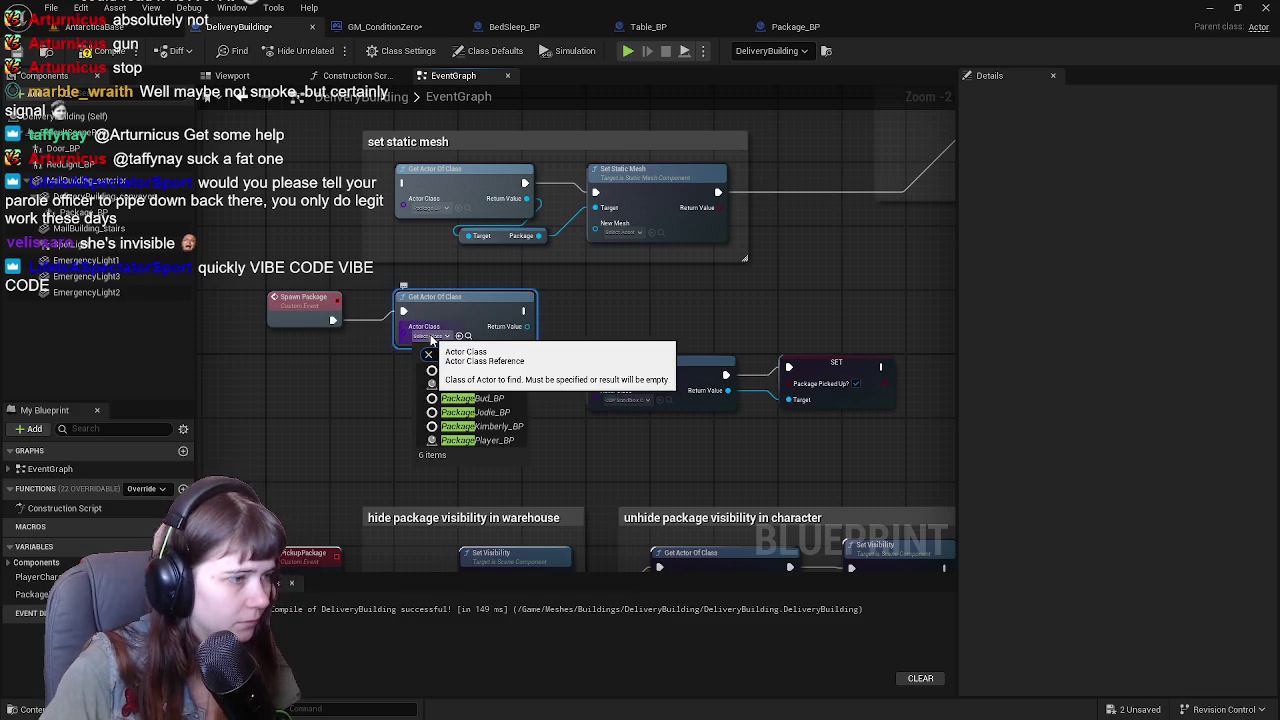
click(513, 389)
Chain a Pickup Package call after it and place the Get Actor Of Class/SET pair to its right.
mouse_move(535, 306)
mouse_down()
mouse_move(440, 316)
mouse_move(469, 314)
mouse_up()
text(pickup)
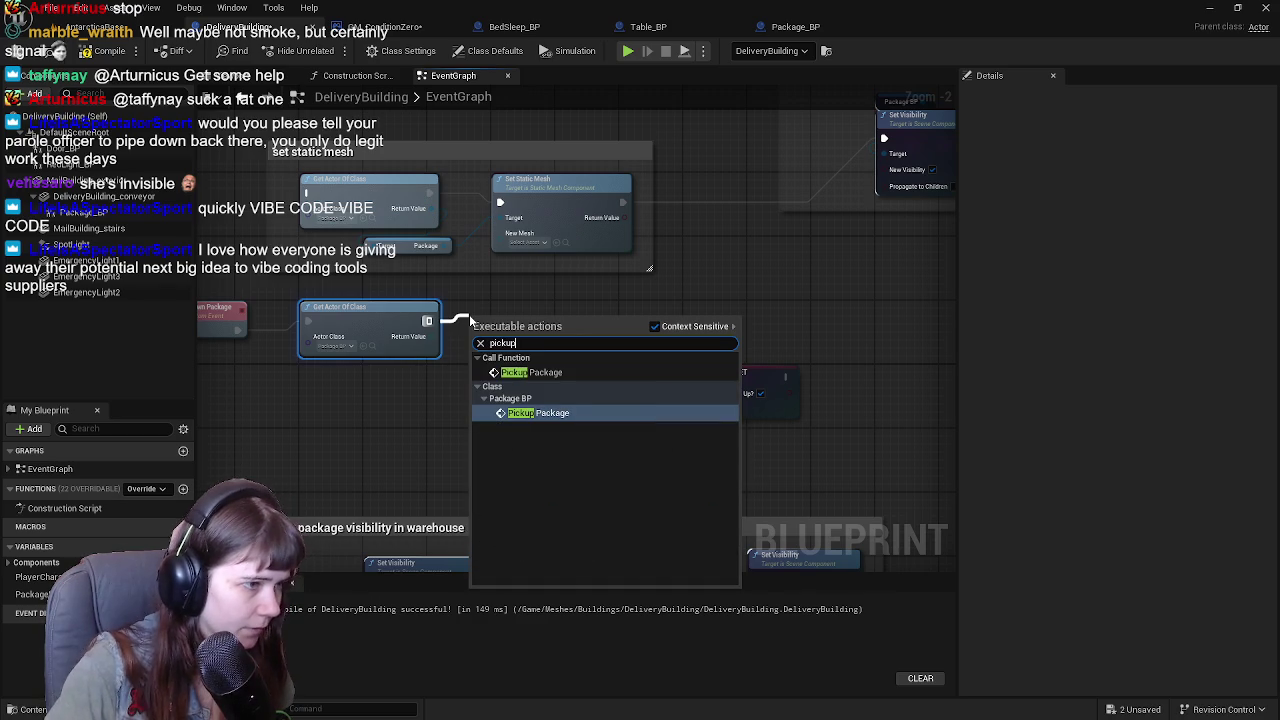
click(560, 413)
drag(507, 337, 533, 326)
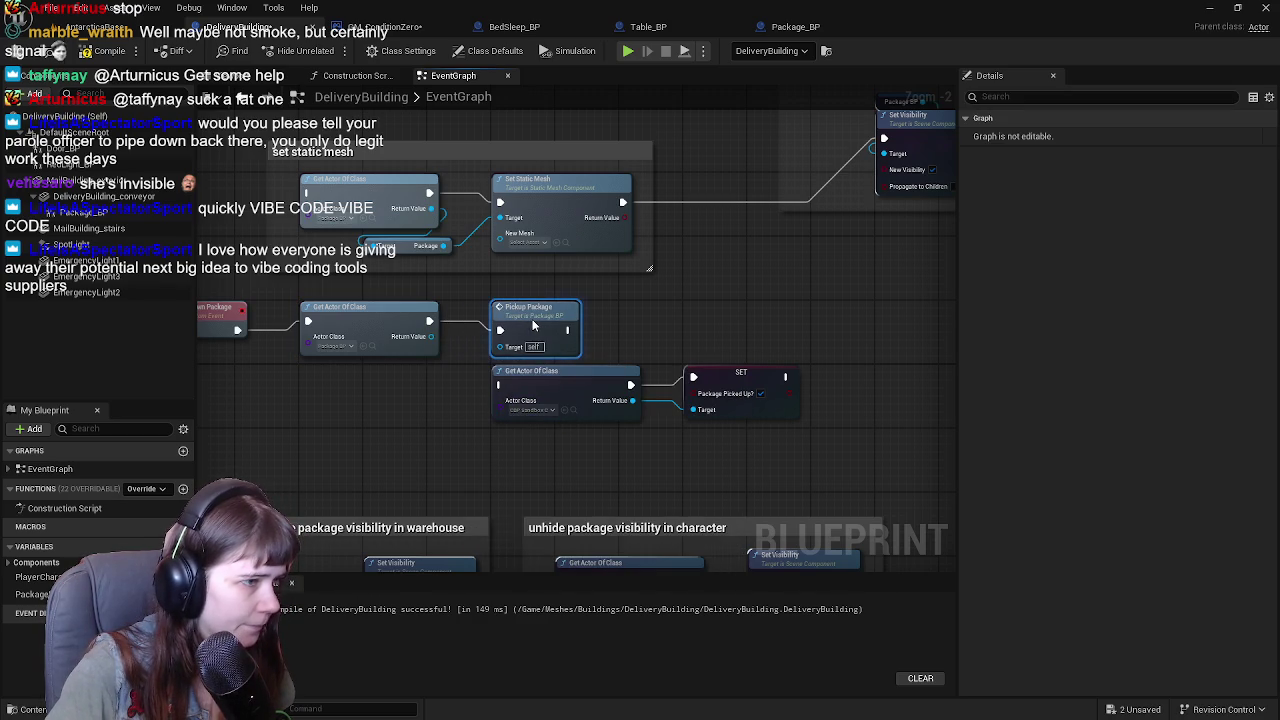
drag(600, 350, 758, 440)
mouse_move(570, 379)
mouse_down()
mouse_move(664, 356)
mouse_move(697, 313)
mouse_up()
drag(591, 320, 711, 316)
text(c)
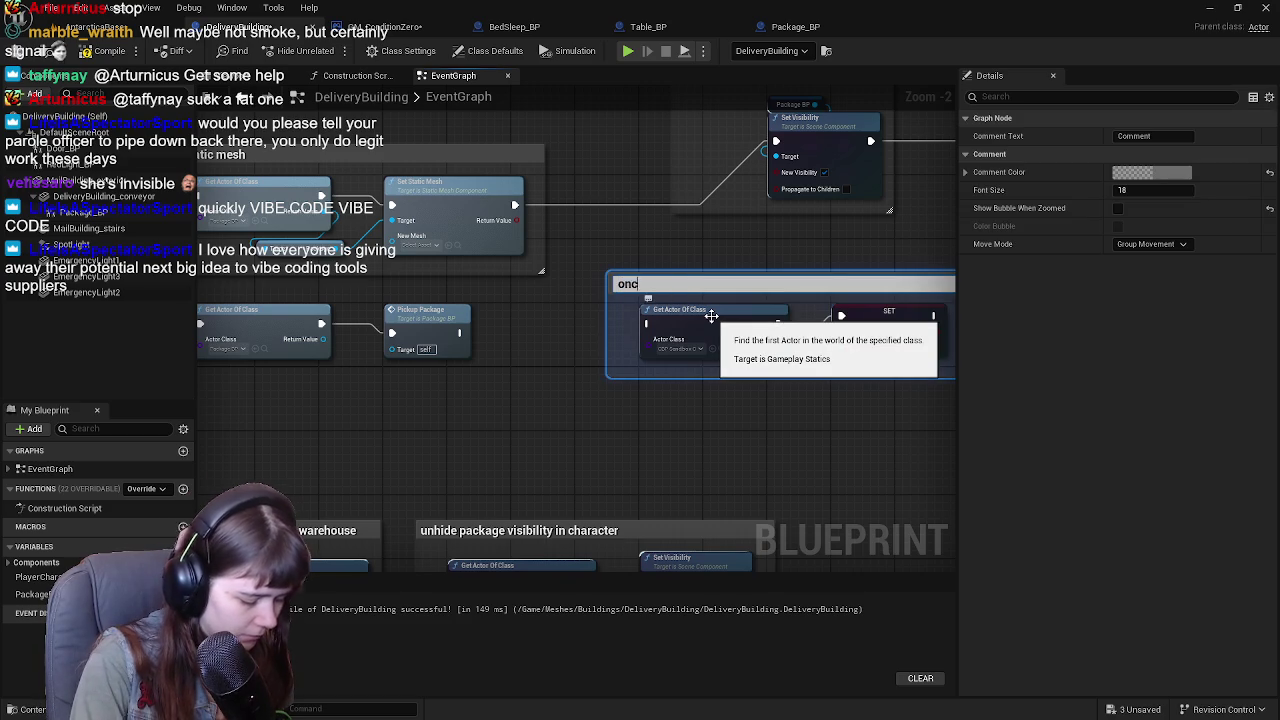
text(onkage is pick)
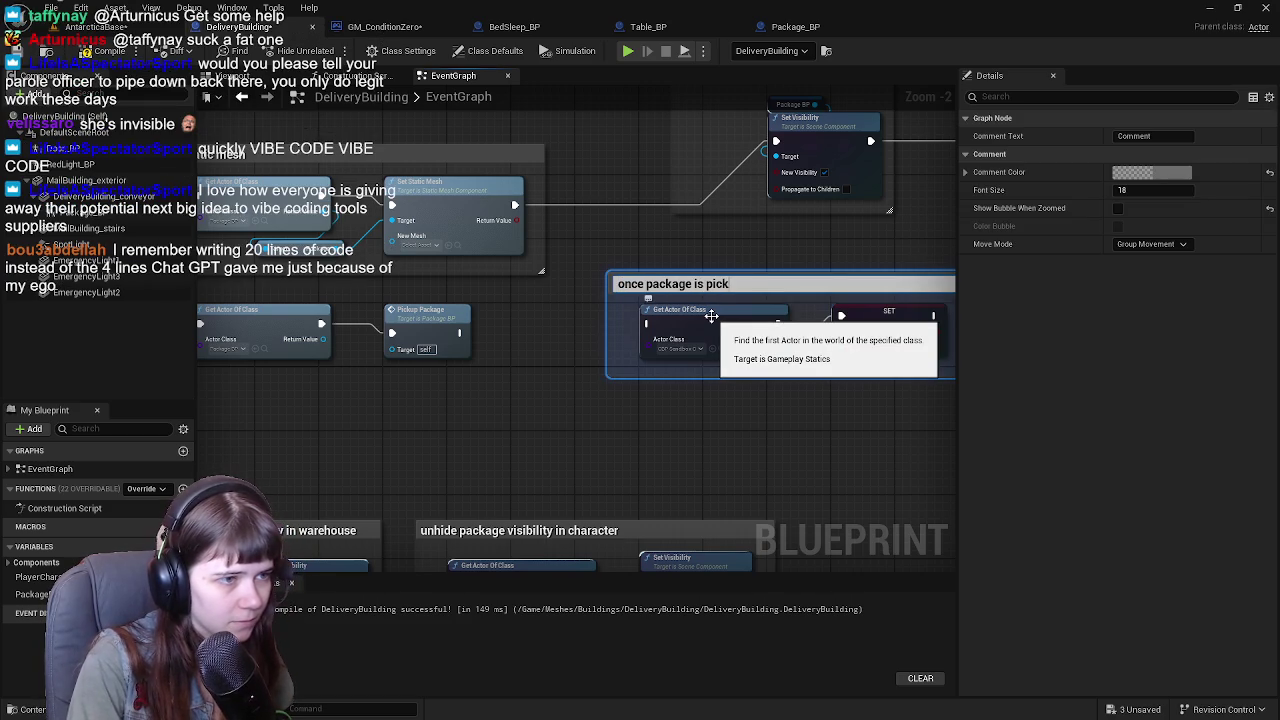
Title the comment 'once package is picked up, set it as such in the character' and compile.
text(it as)
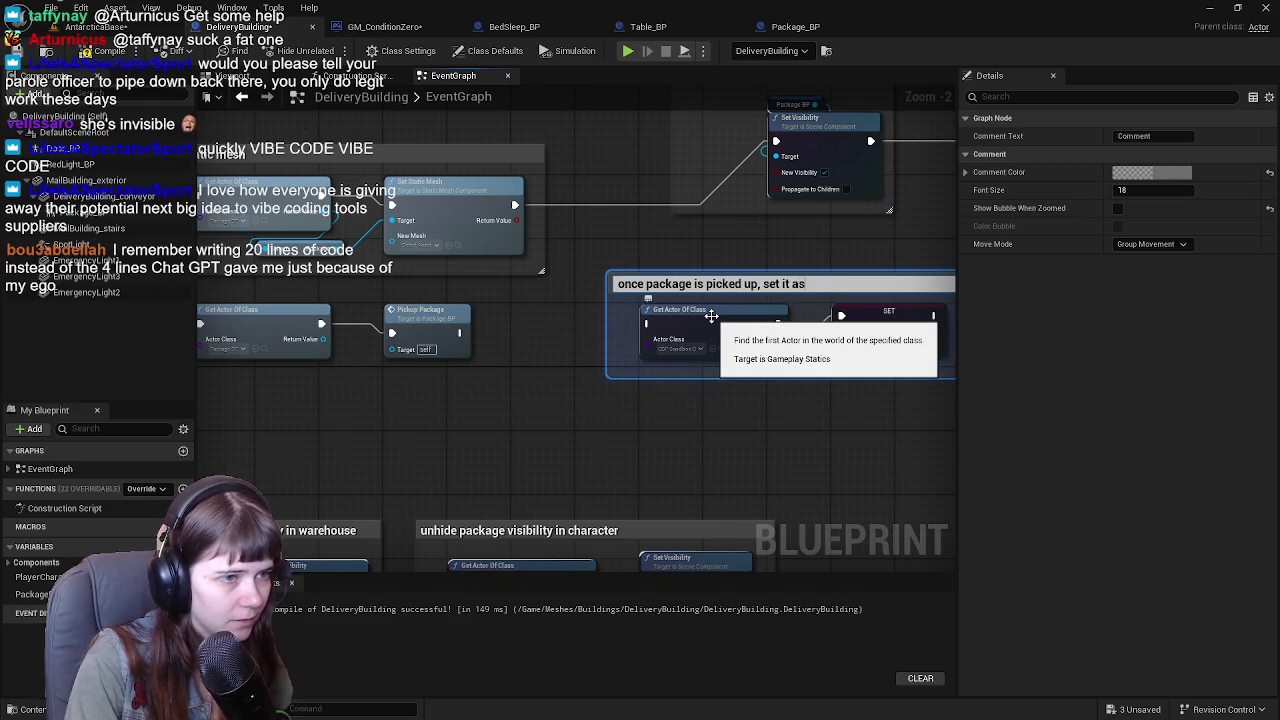
text( such in the character)
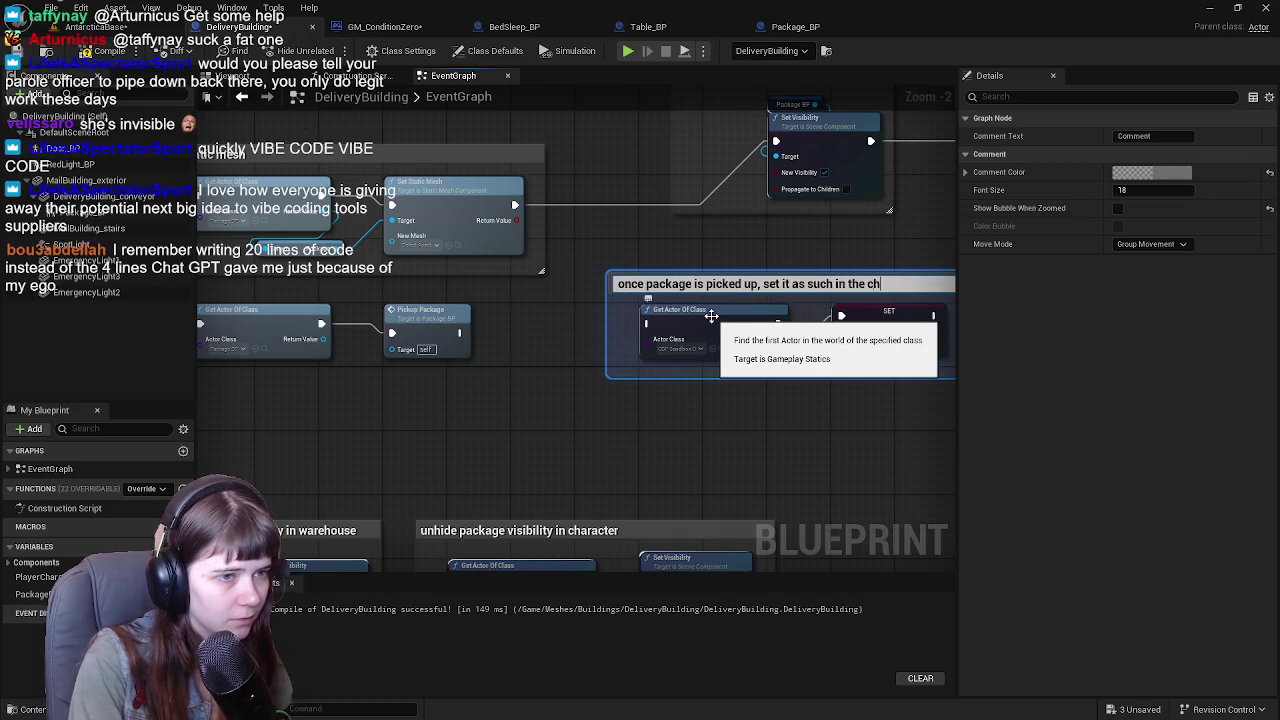
key(Return)
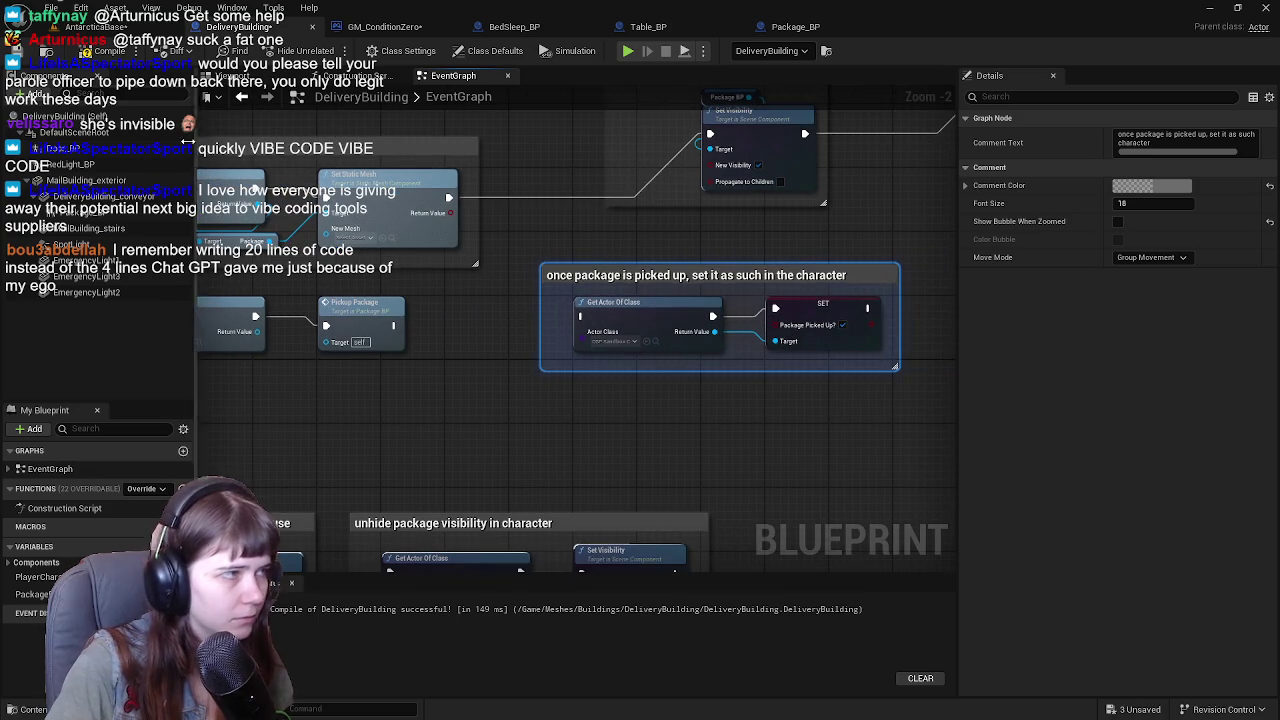
click(105, 50)
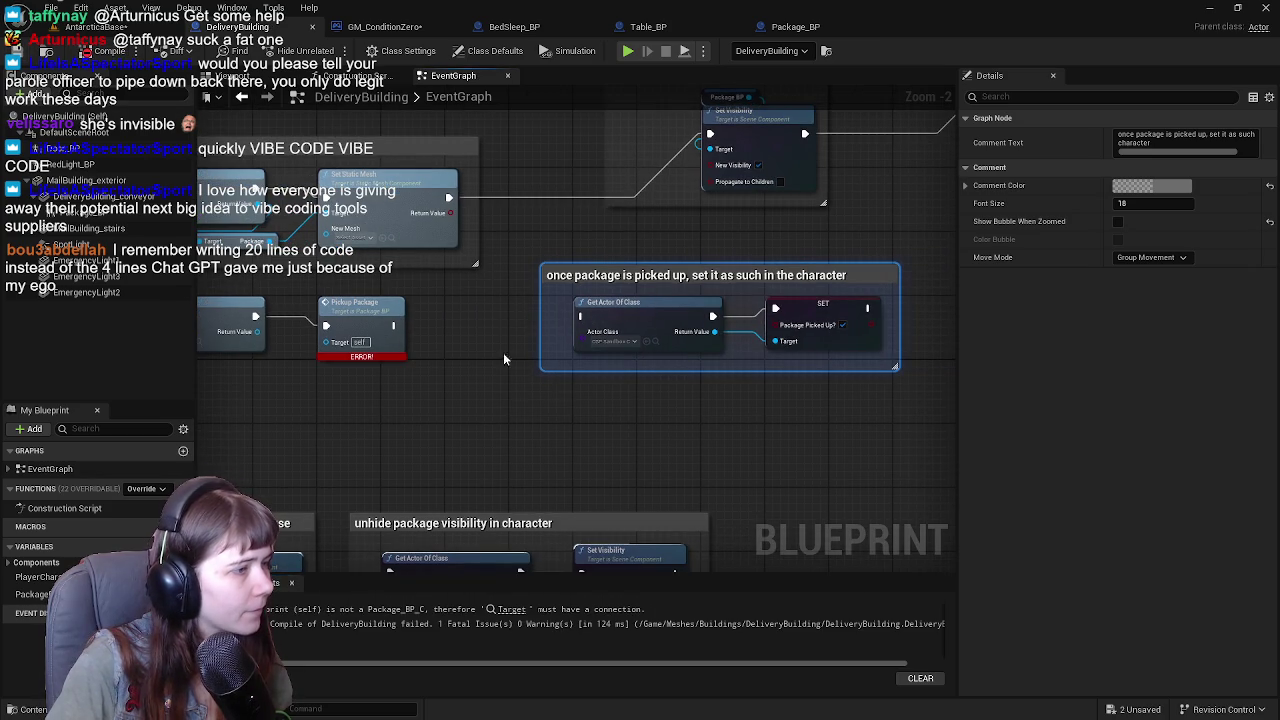
Wire the found package into Pickup Package's Target and open its PickupPackage event in Package_BP.
drag(425, 334, 500, 350)
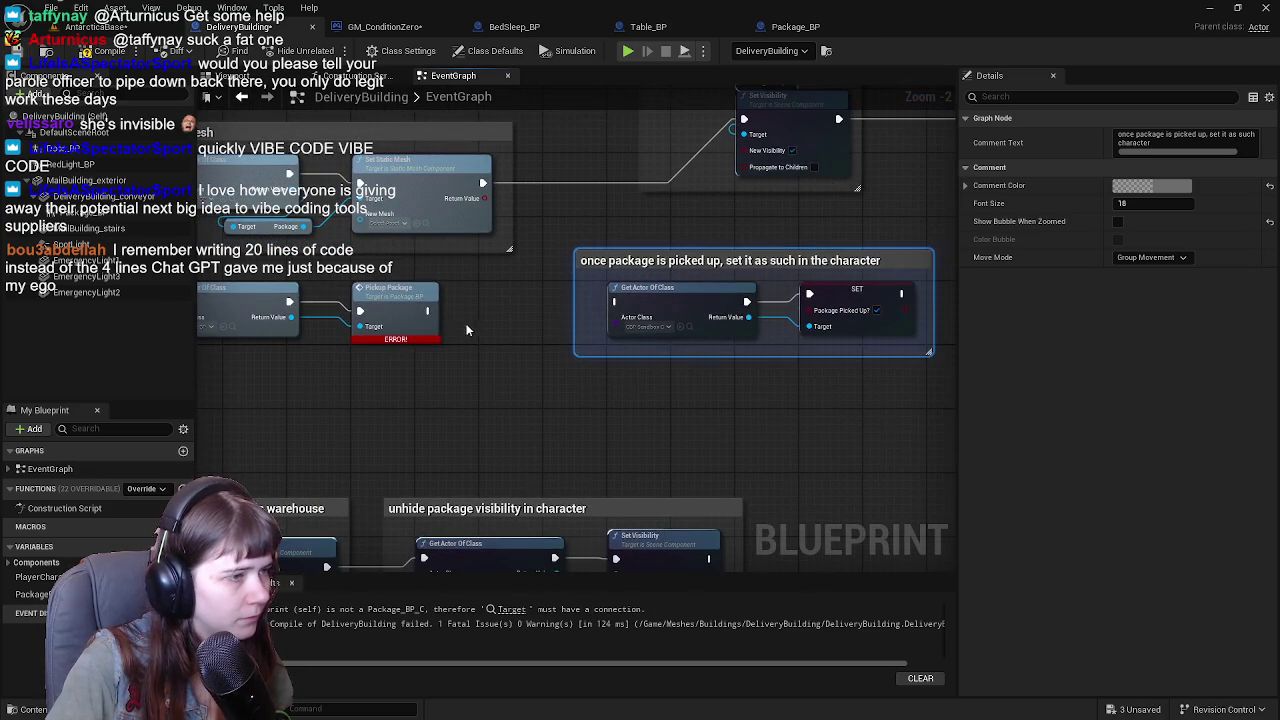
click(420, 310)
double_click(429, 320)
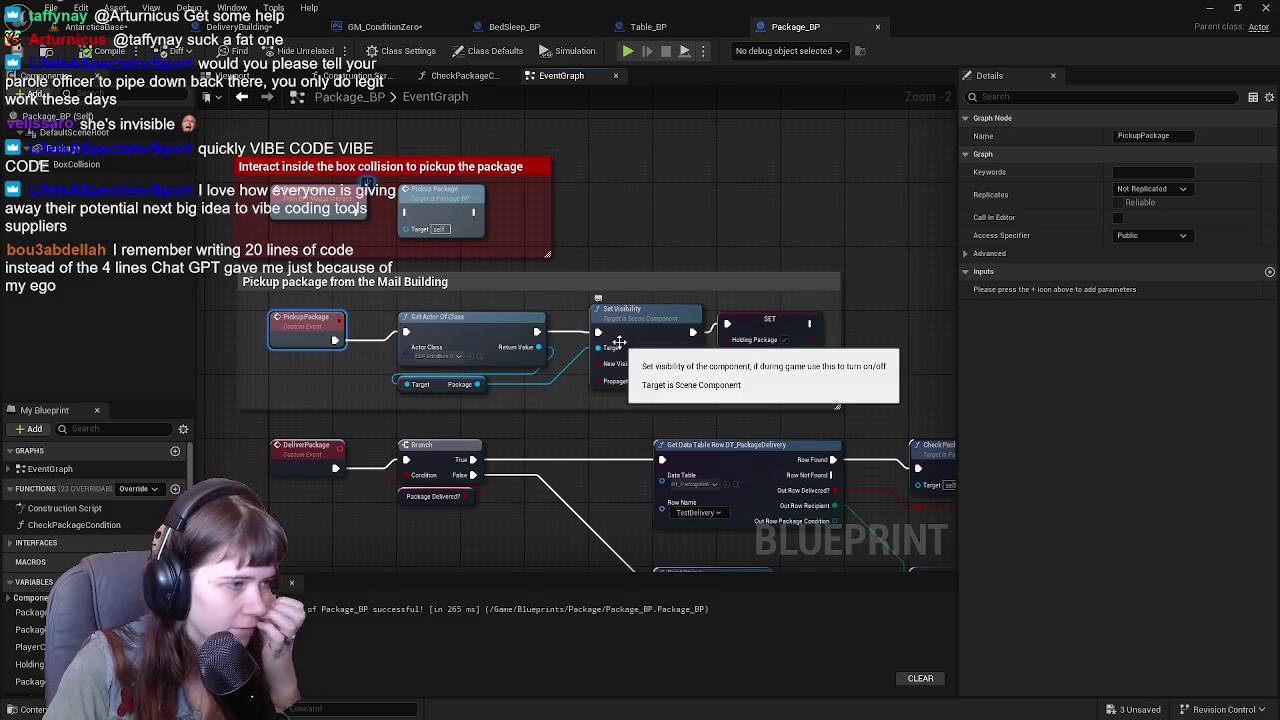
Back in DeliveryBuilding, chain Pickup Package into Get Actor Of Class and recheck its definition.
drag(381, 306, 809, 401)
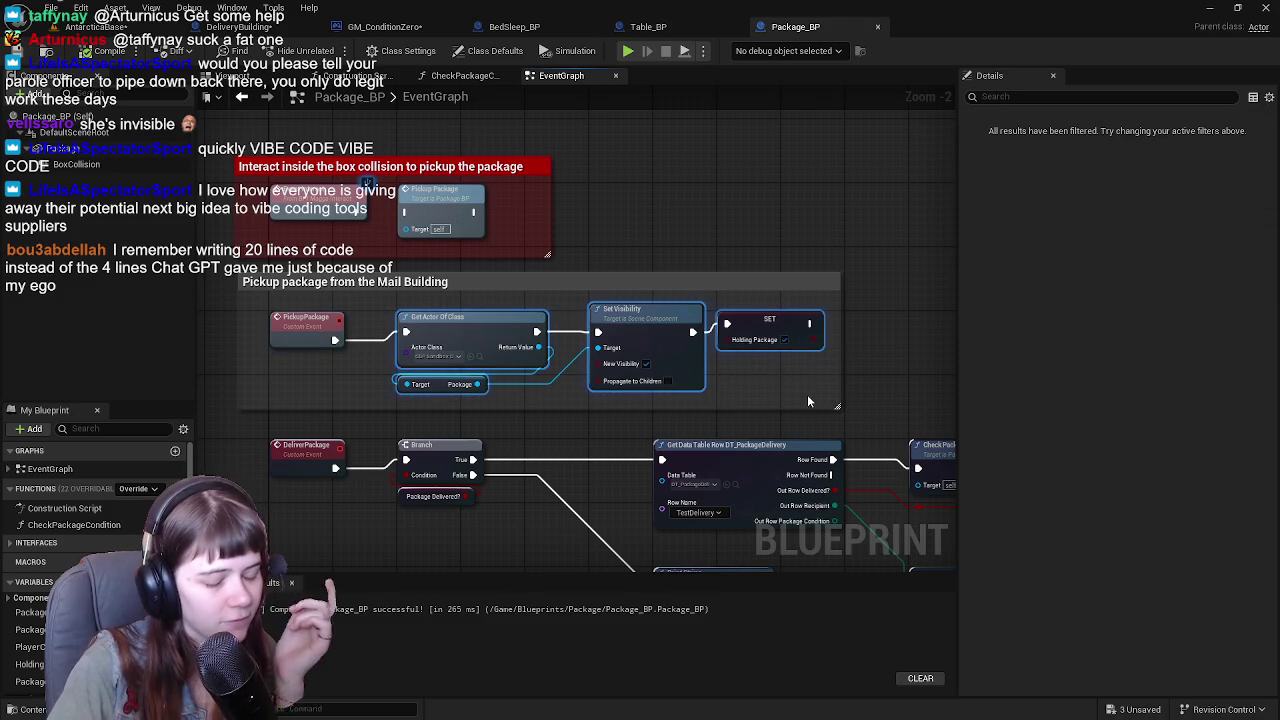
click(727, 263)
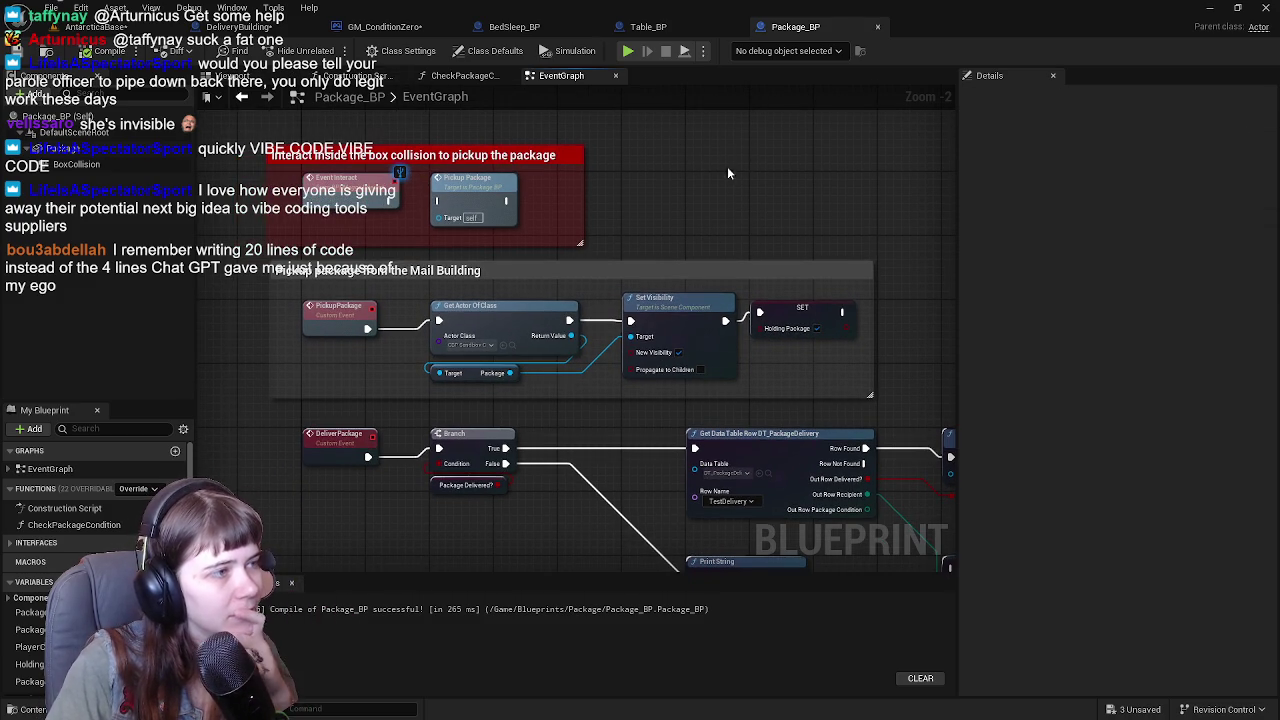
drag(741, 171, 642, 176)
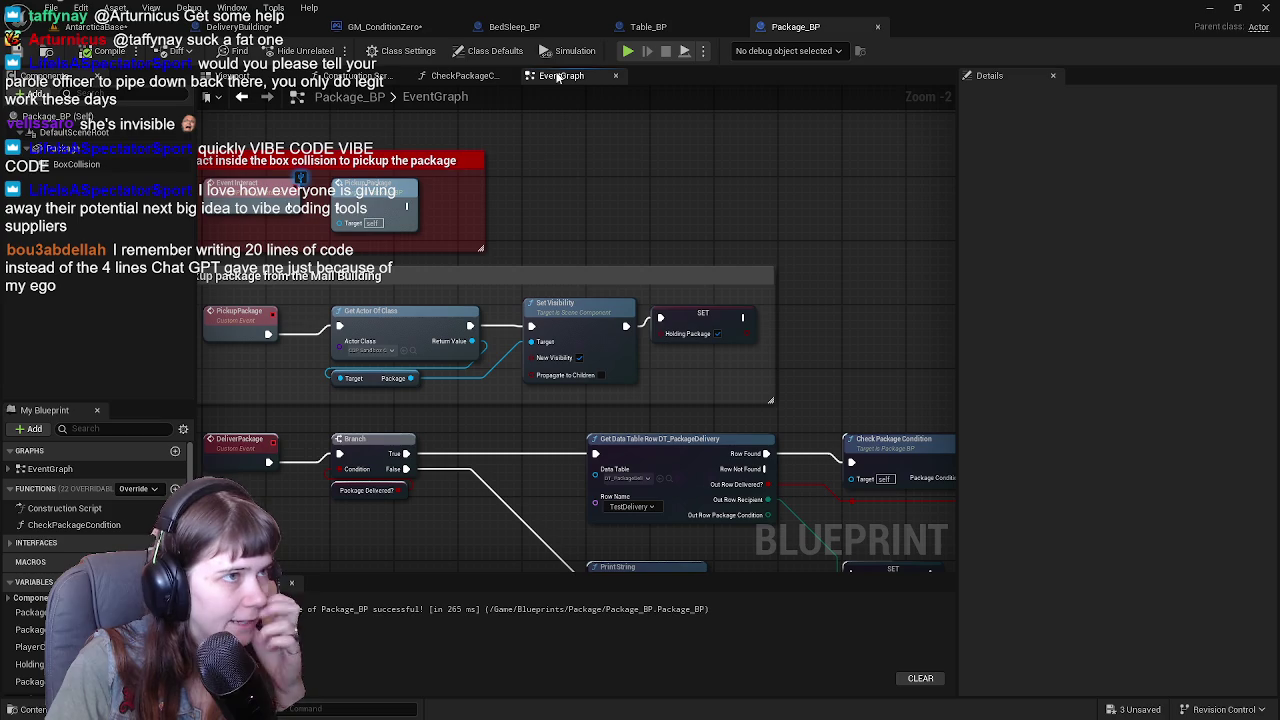
click(255, 26)
mouse_move(503, 356)
mouse_down()
mouse_move(618, 386)
mouse_move(480, 346)
mouse_up()
scroll(618, 386, up, 1)
mouse_move(396, 330)
mouse_down()
mouse_move(665, 328)
mouse_move(517, 323)
mouse_move(677, 371)
mouse_up()
click(473, 366)
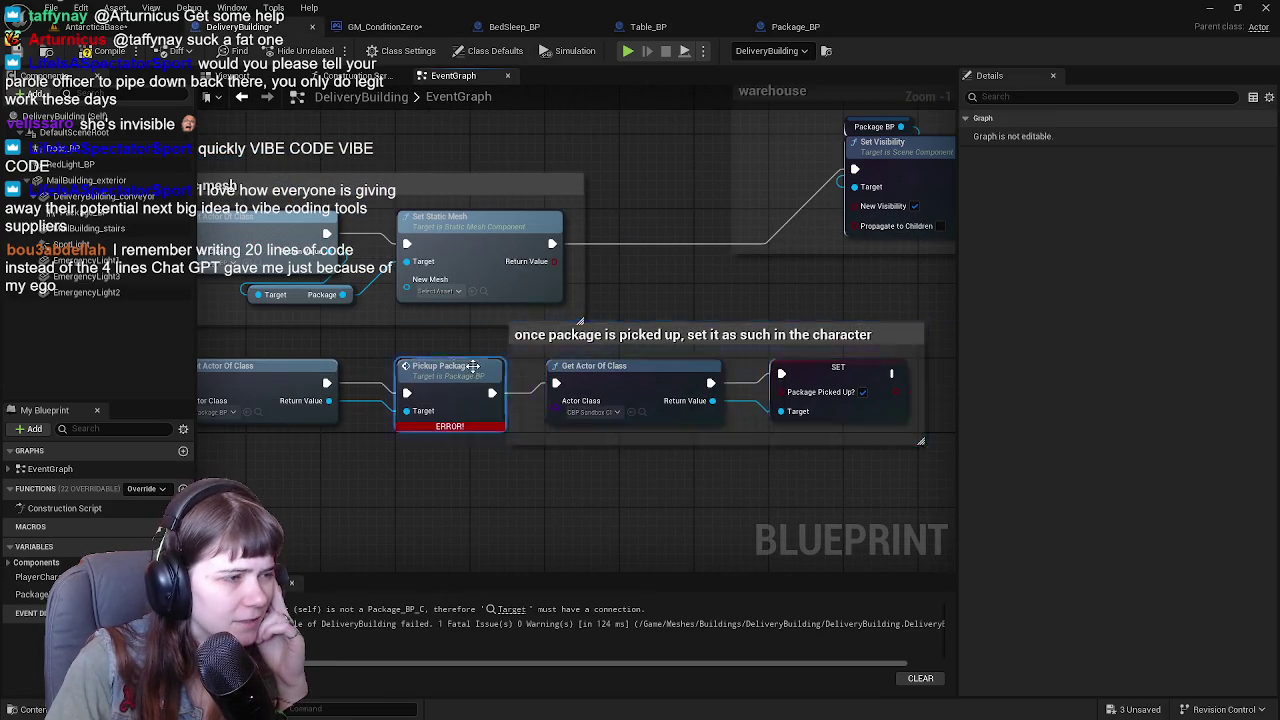
double_click(473, 366)
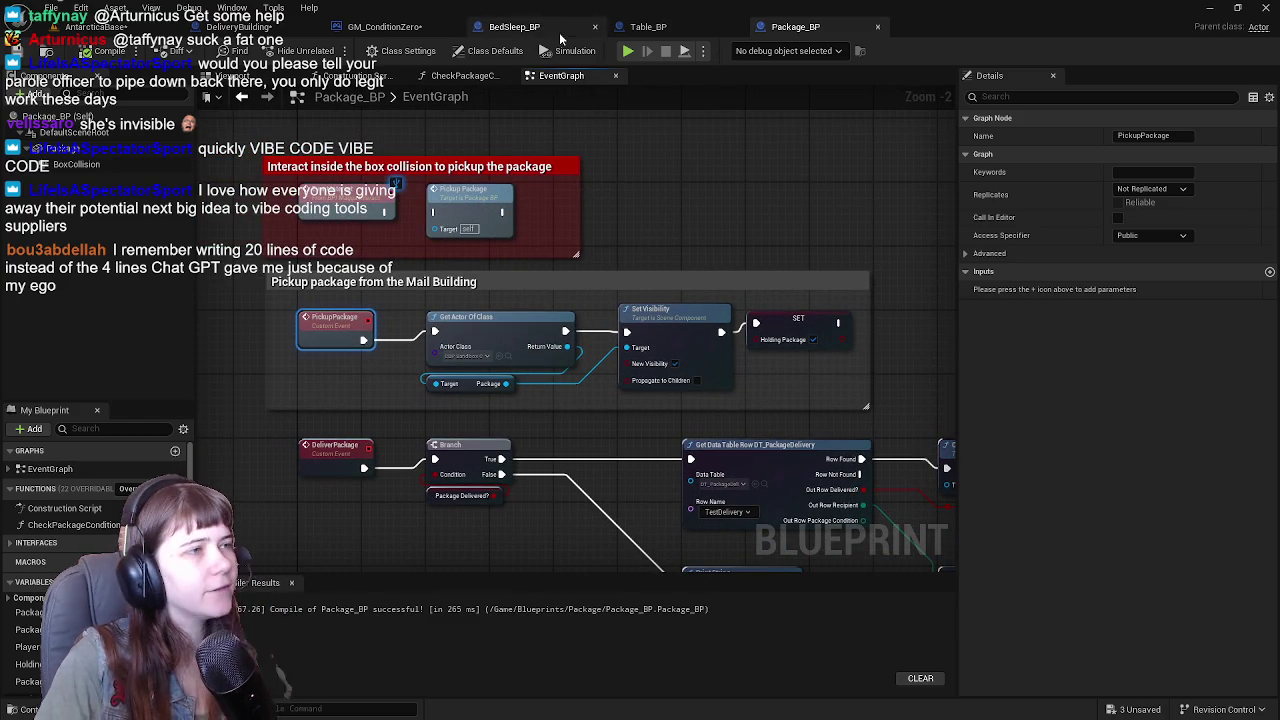
Remove the 'once package is picked up' comment group from DeliveryBuilding and recompile it.
click(250, 26)
drag(489, 285, 810, 435)
drag(584, 287, 798, 466)
key(Delete)
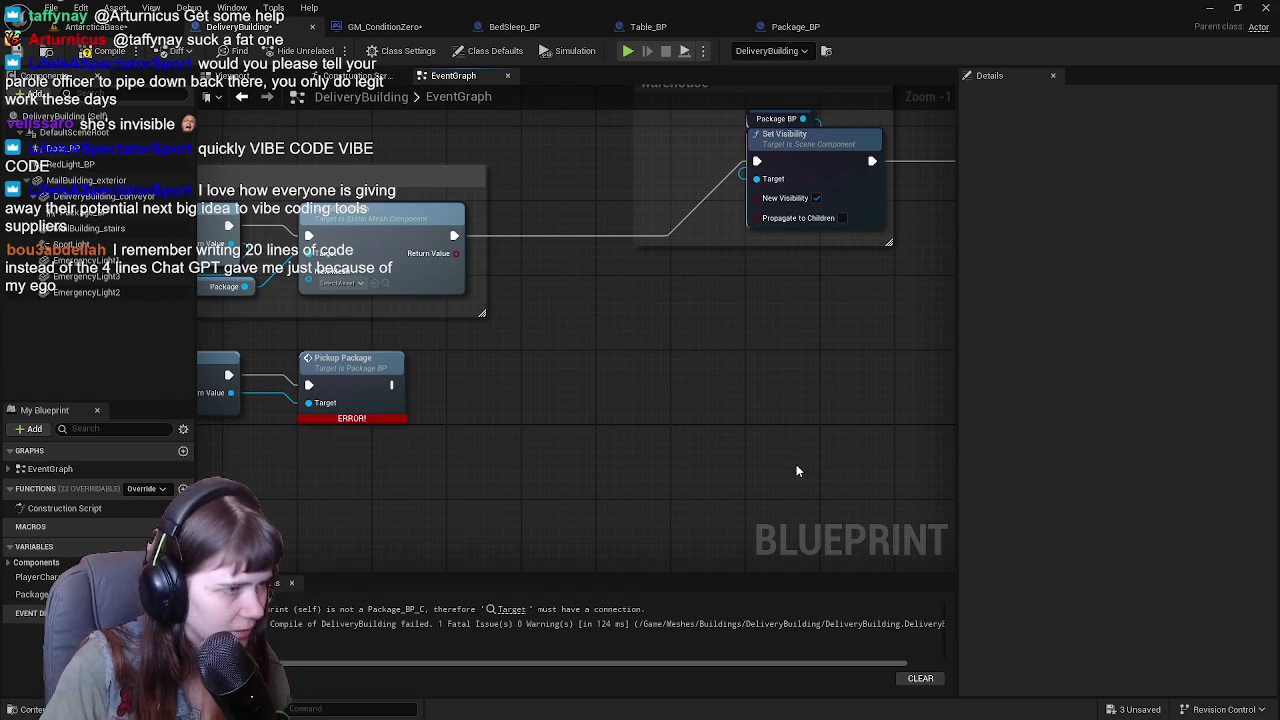
click(86, 50)
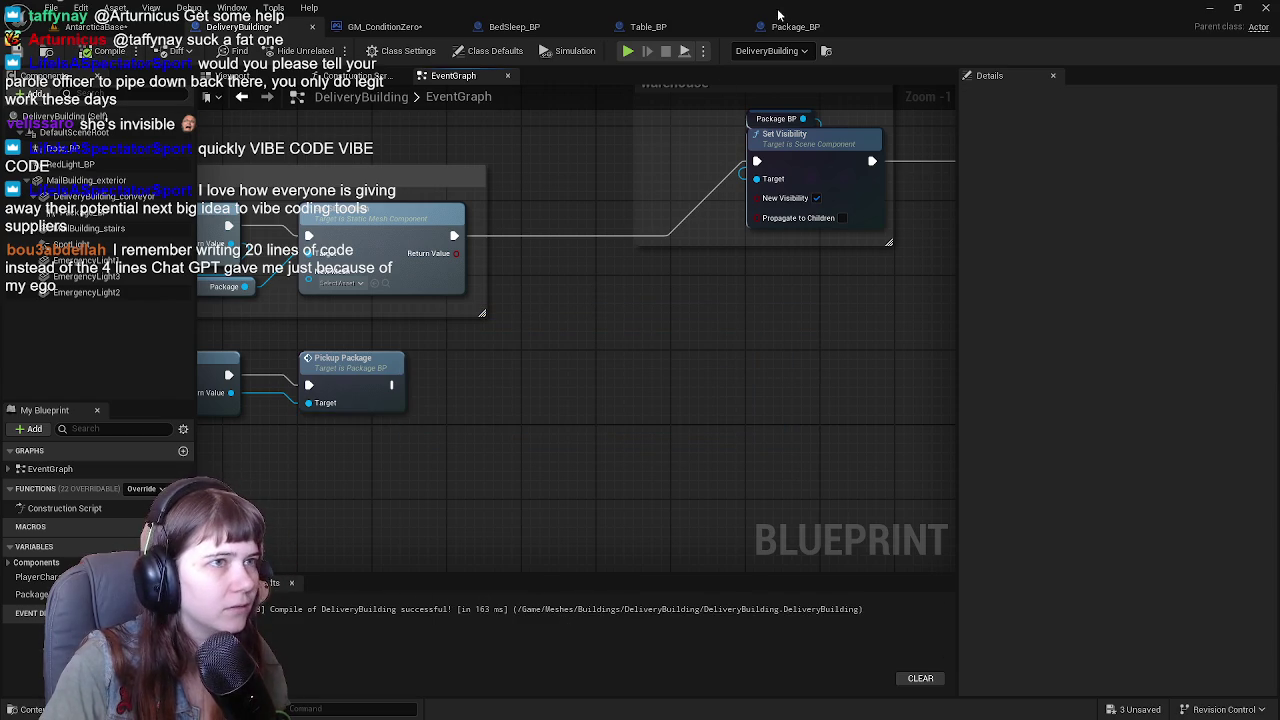
click(790, 26)
scroll(760, 228, up, 2)
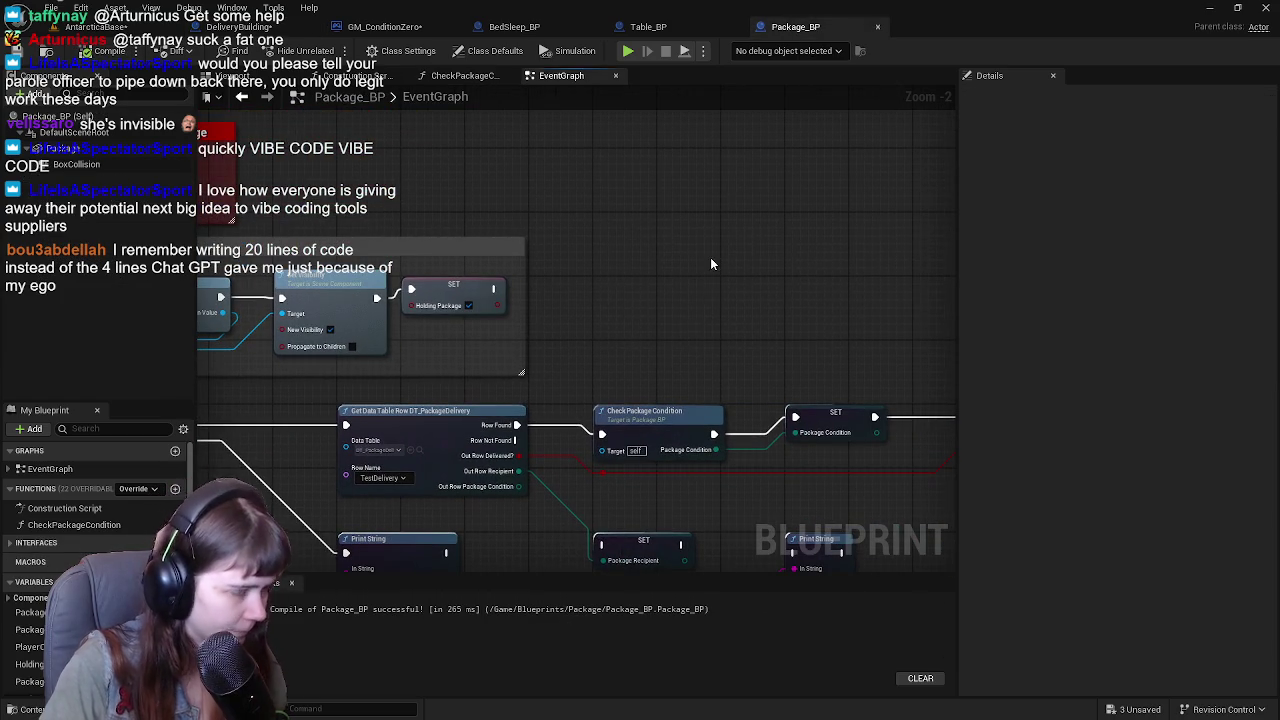
Paste the 'once package is picked up' group into Package_BP beside the pickup section.
key(ctrl+v)
mouse_move(625, 278)
mouse_down()
mouse_move(569, 286)
mouse_move(736, 283)
mouse_up()
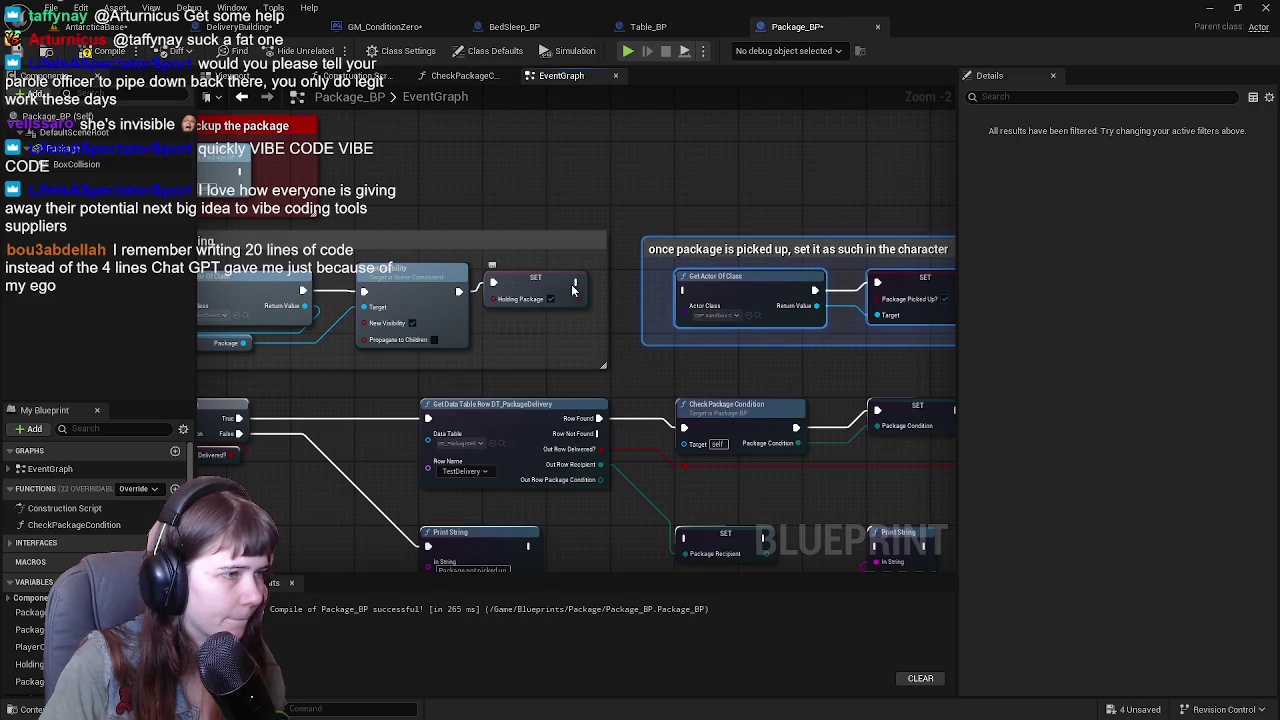
drag(569, 283, 712, 305)
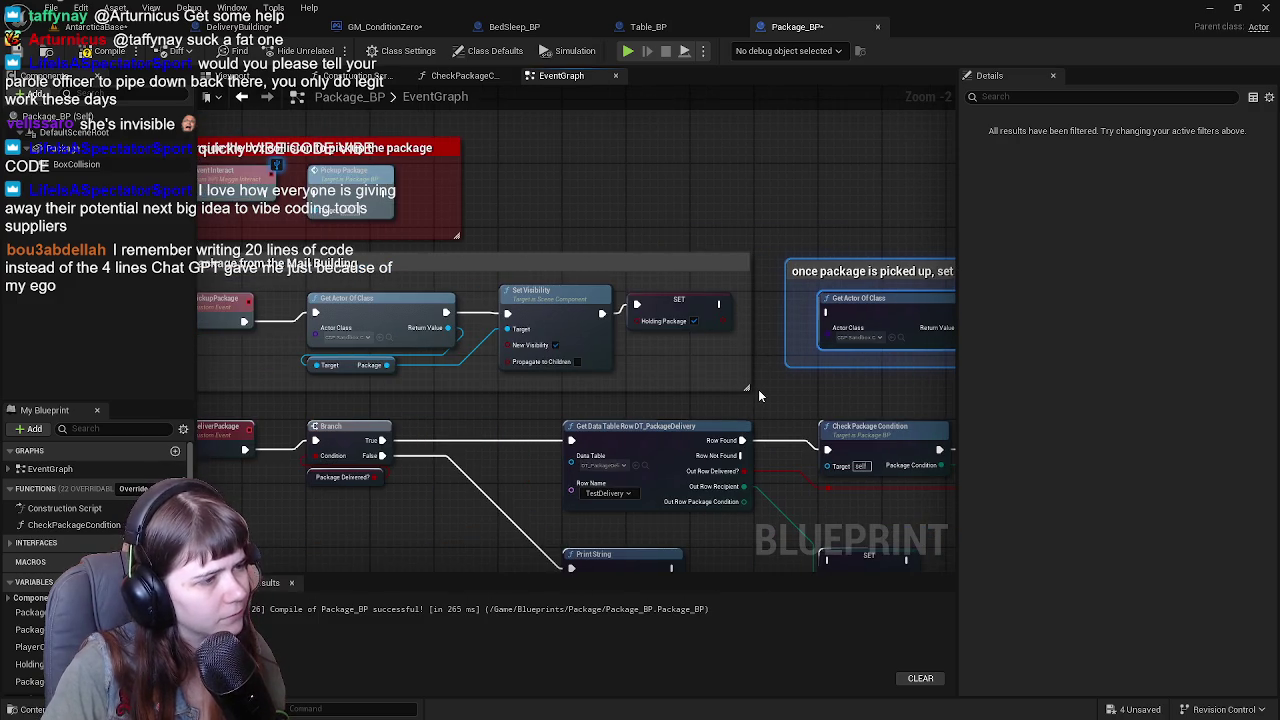
mouse_move(759, 396)
mouse_down()
mouse_move(469, 384)
mouse_move(665, 413)
mouse_move(565, 350)
mouse_up()
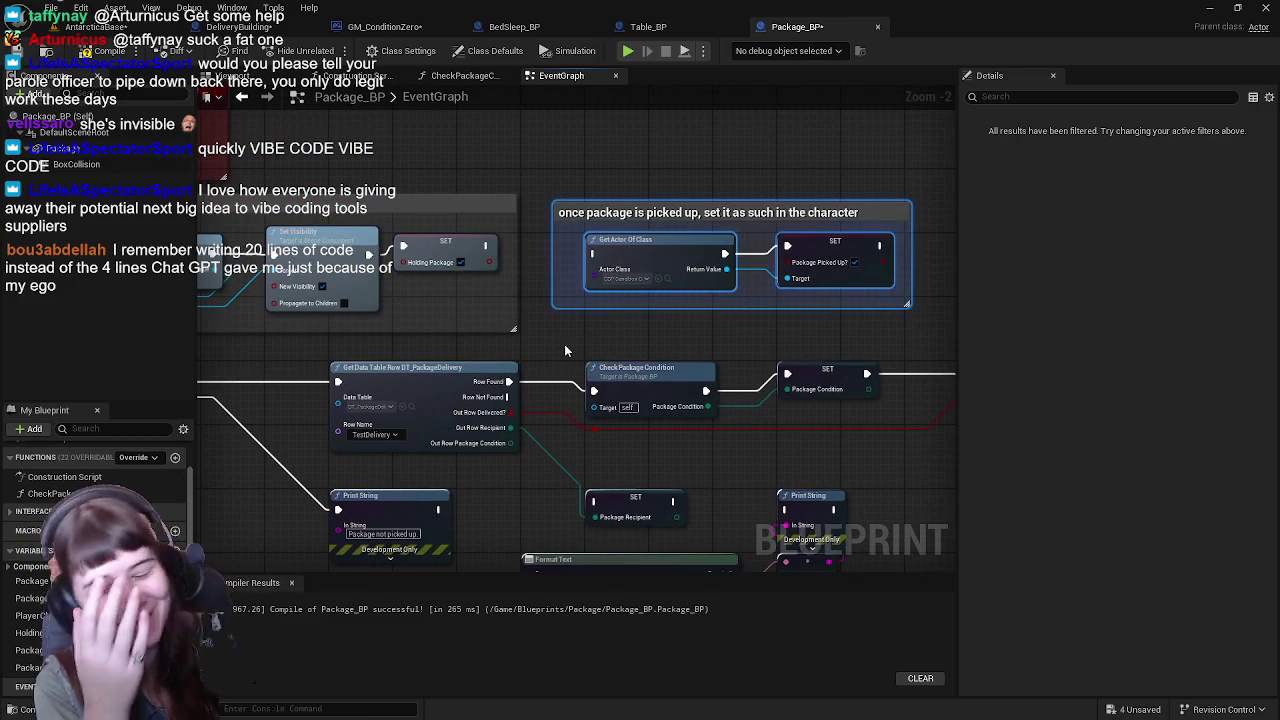
mouse_move(565, 350)
mouse_down()
mouse_move(619, 362)
mouse_move(586, 289)
mouse_move(528, 383)
mouse_move(663, 334)
mouse_move(594, 325)
mouse_move(706, 336)
mouse_up()
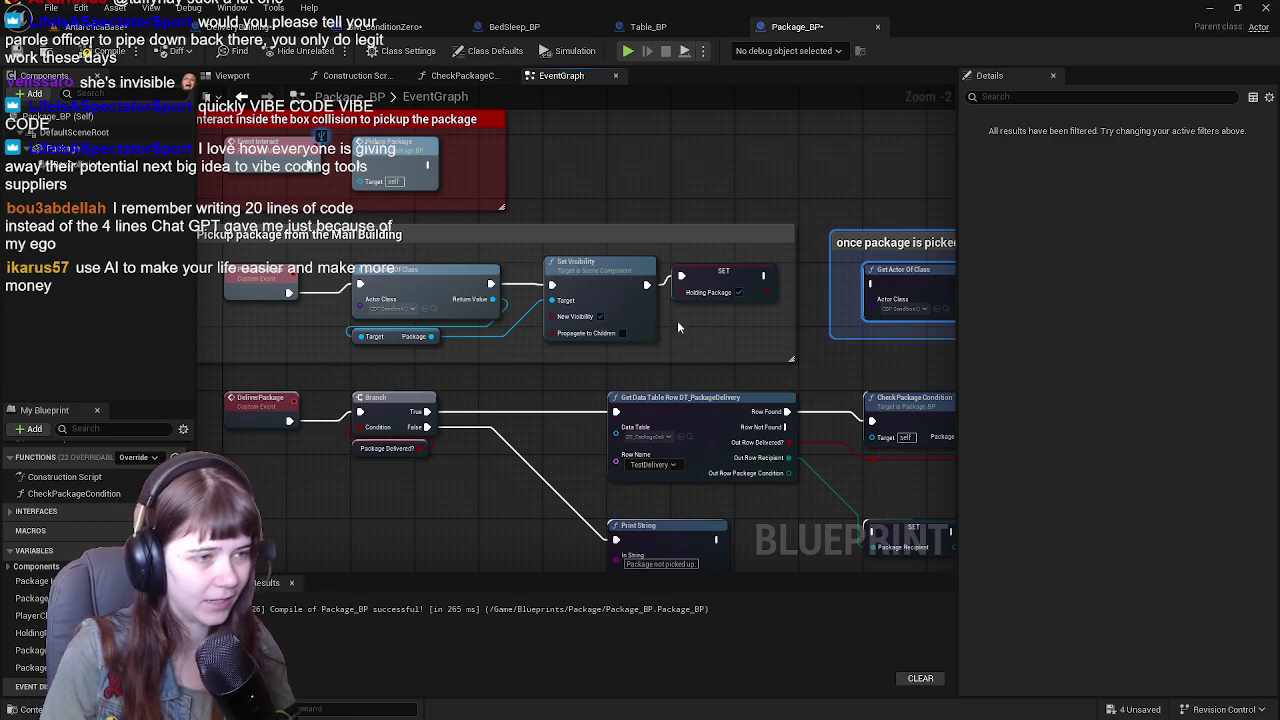
Browse from Get Actor Of Class's Actor Class to CBP_SandboxCharacter in the Content Drawer and open it.
scroll(665, 328, down, 1)
scroll(757, 341, up, 1)
drag(757, 341, 675, 330)
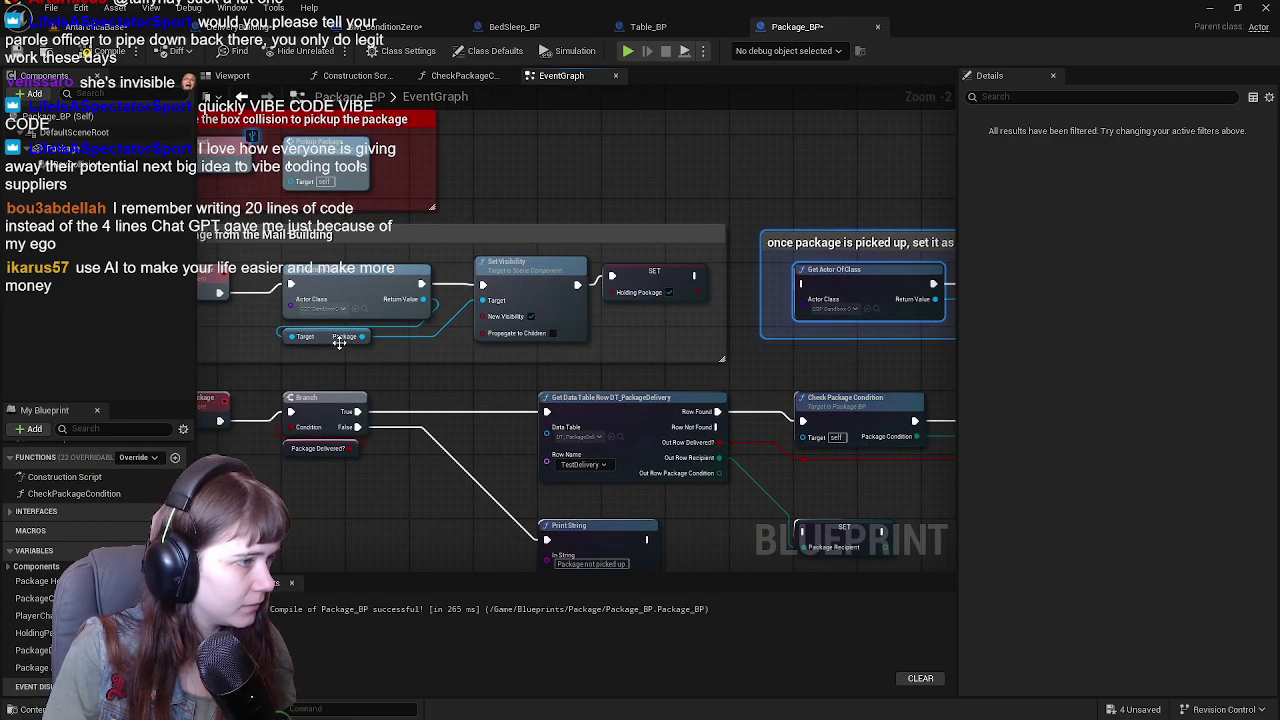
drag(630, 366, 410, 370)
scroll(410, 370, down, 1)
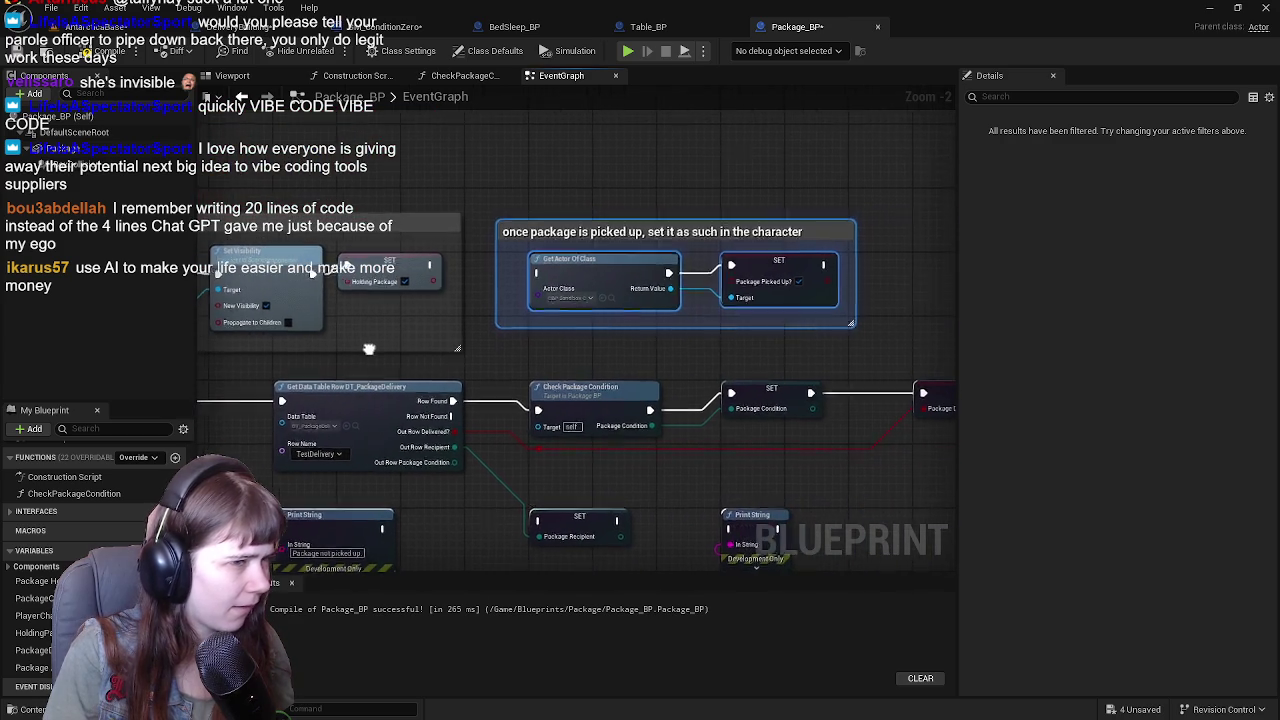
scroll(402, 368, up, 1)
drag(491, 327, 713, 324)
click(353, 310)
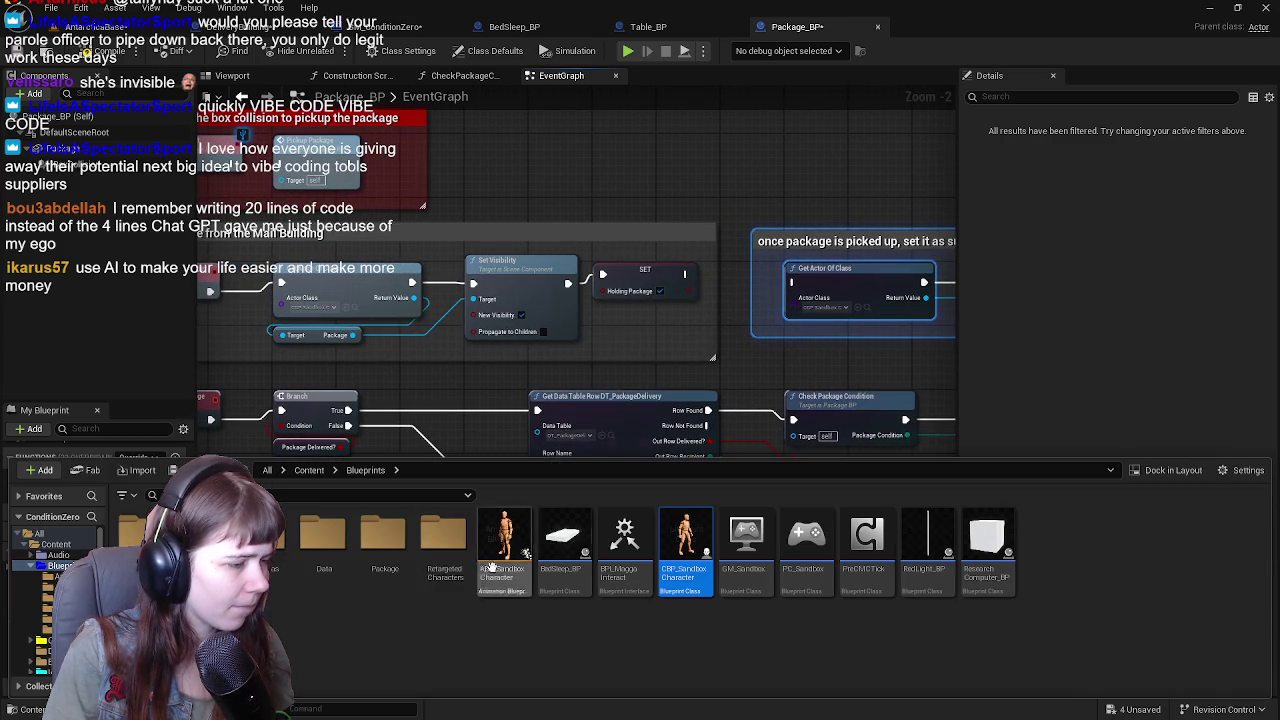
double_click(685, 545)
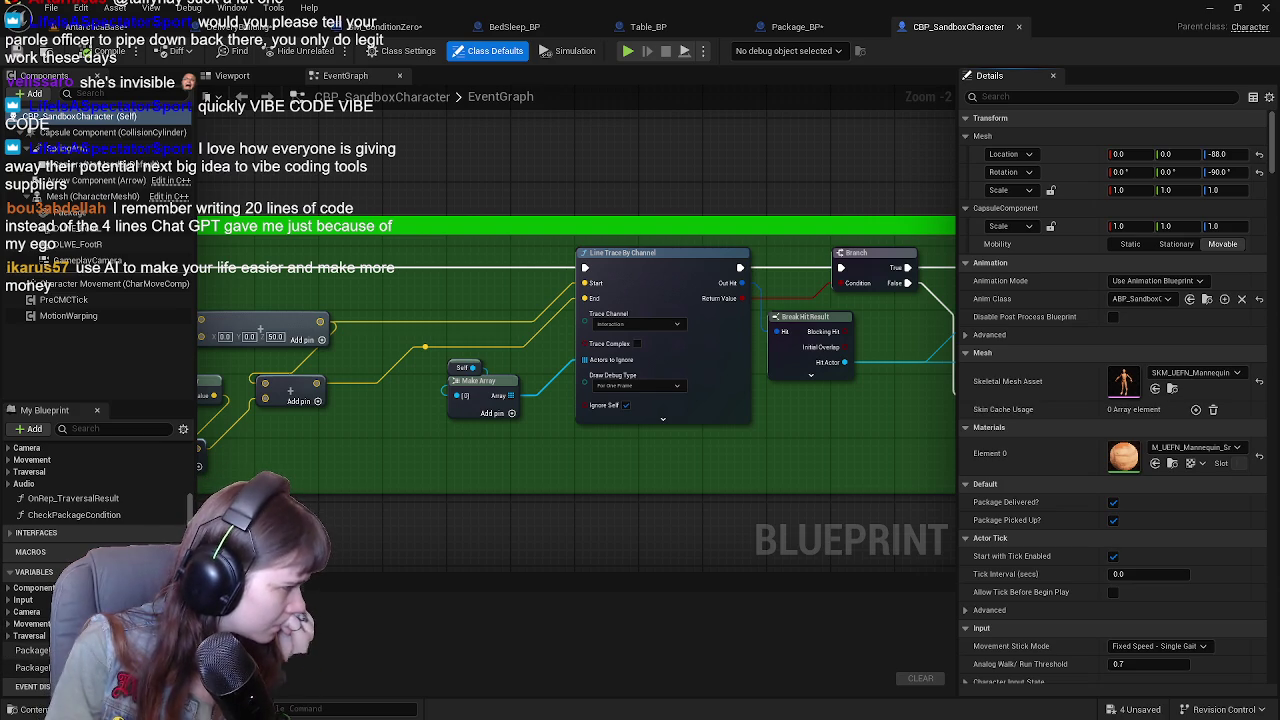
Delete the picked-up comment group from Package_BP, then compile and save it.
drag(684, 400, 604, 402)
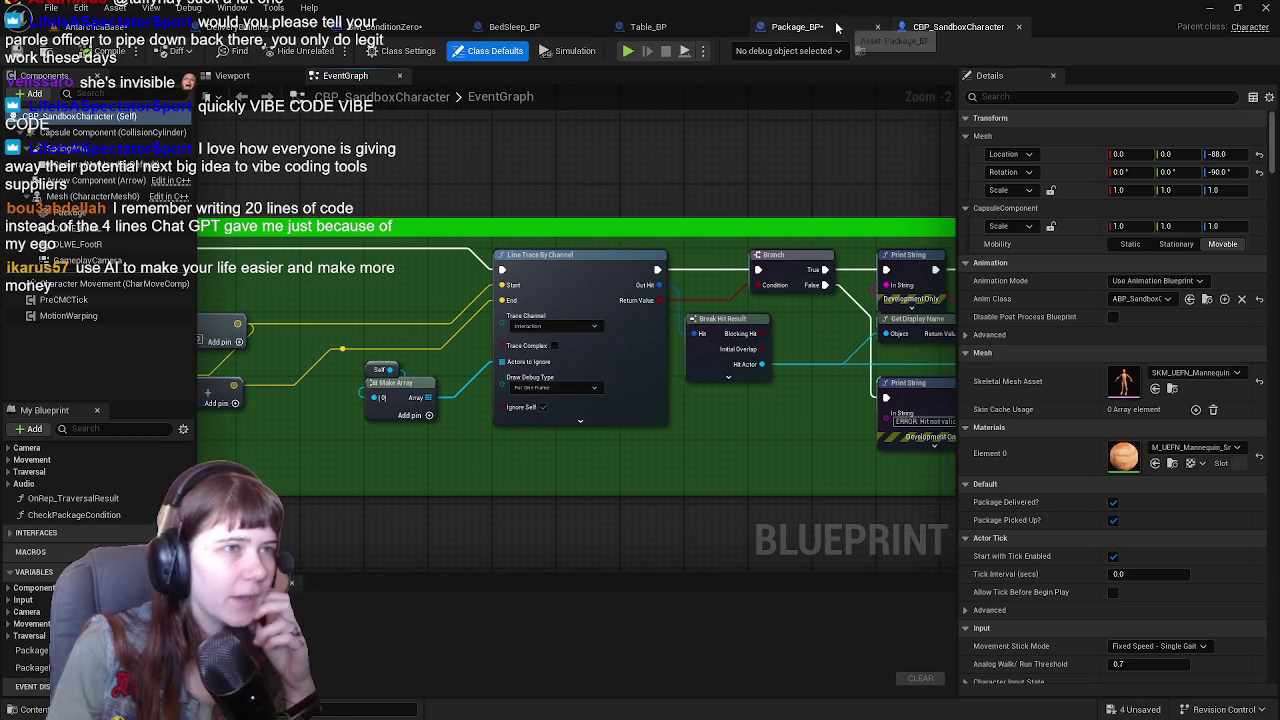
click(843, 33)
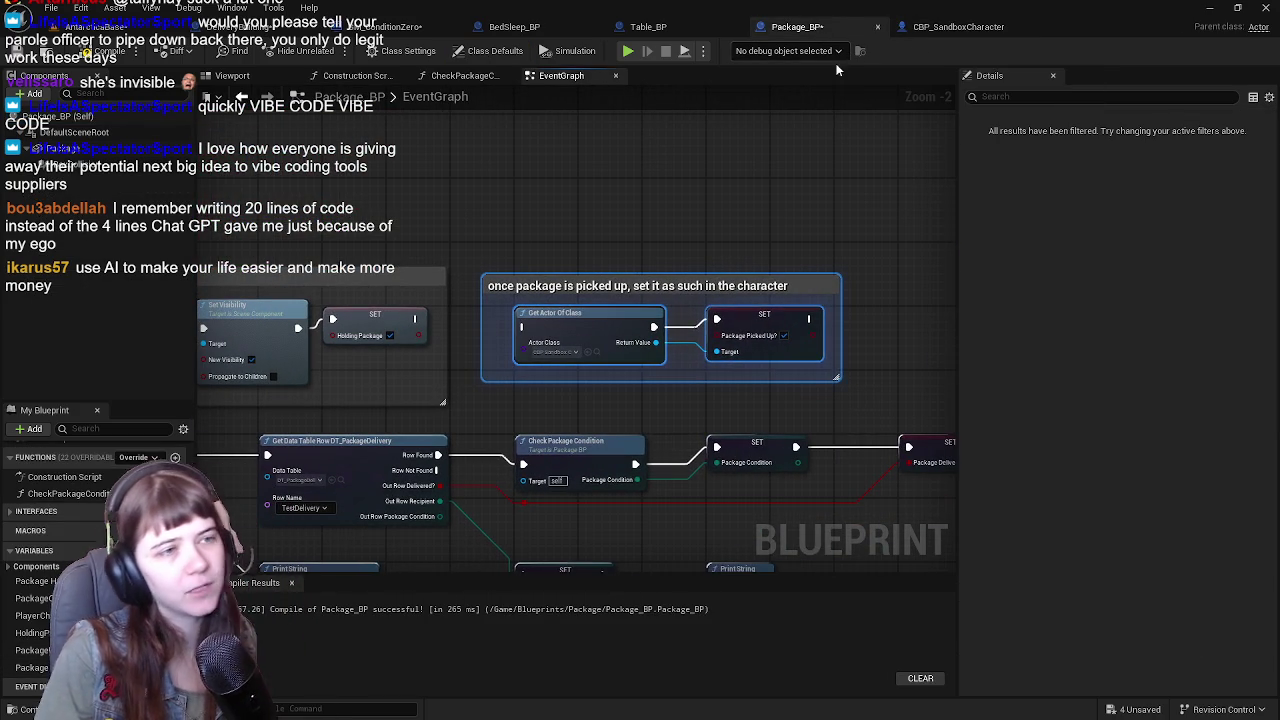
drag(578, 252, 803, 401)
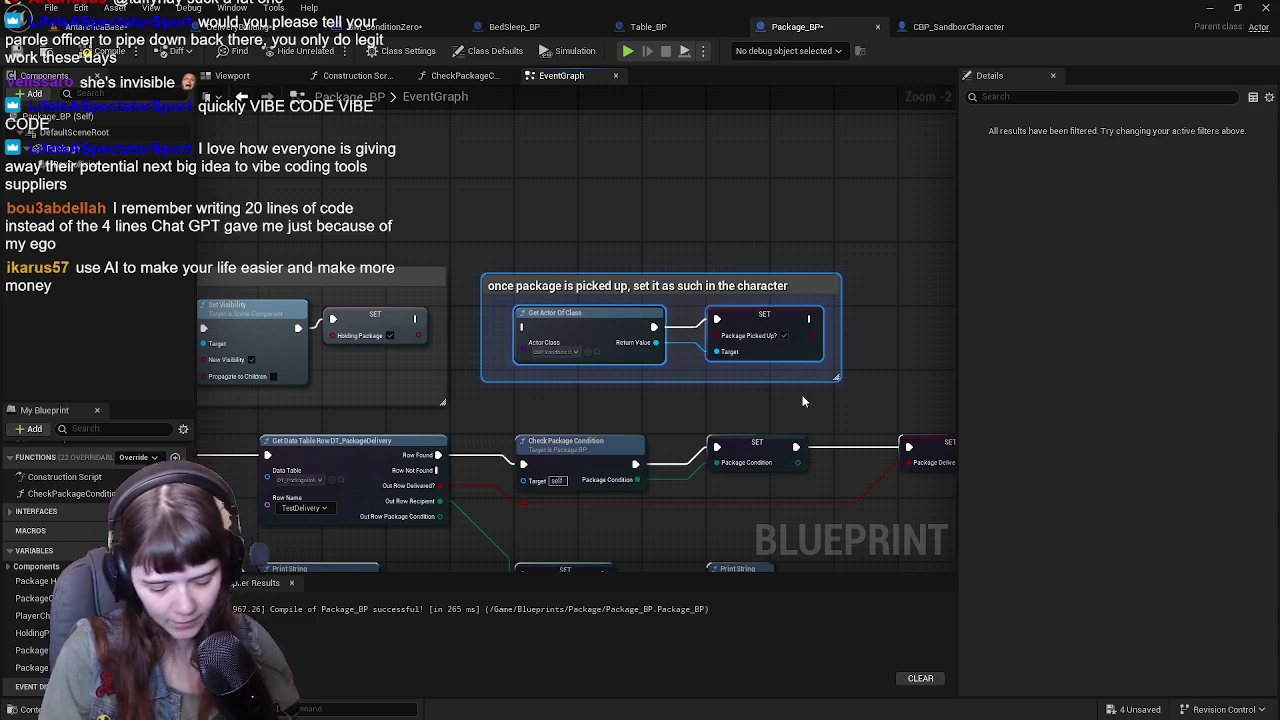
key(Delete)
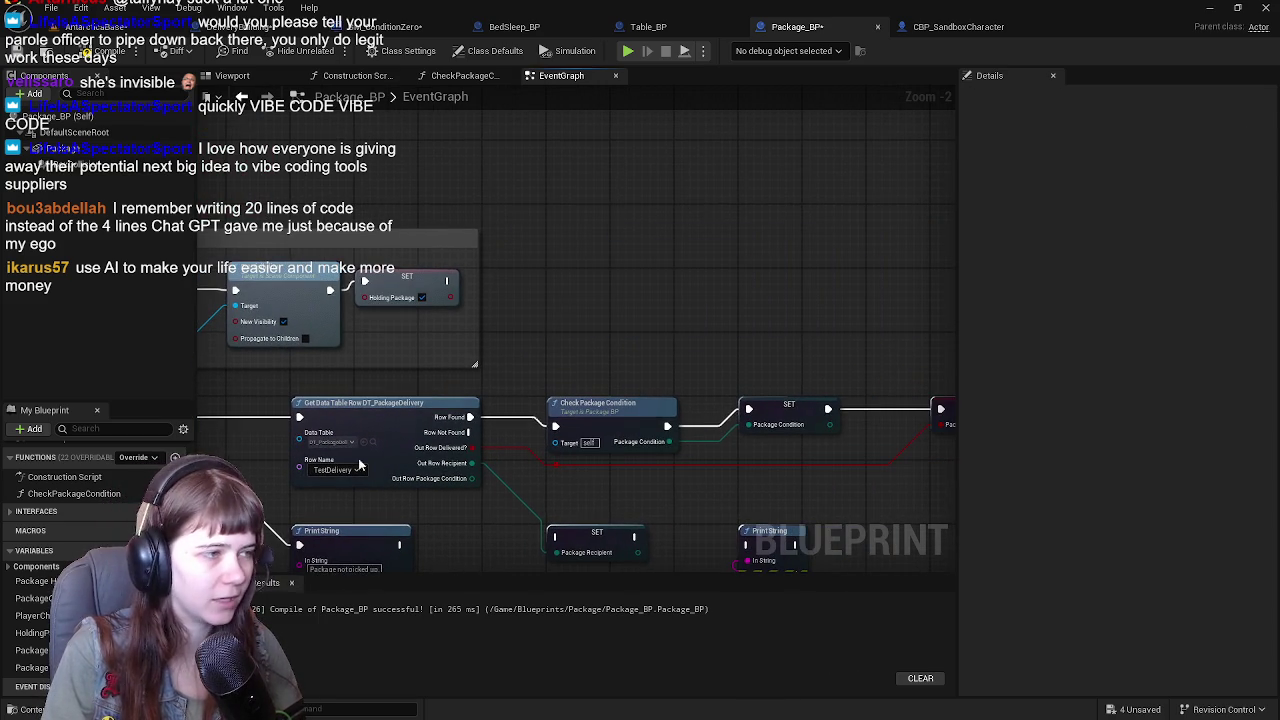
key(ctrl+s)
Keep the HoldingPackage variable but start renaming it to 'Package Picked'.
click(35, 650)
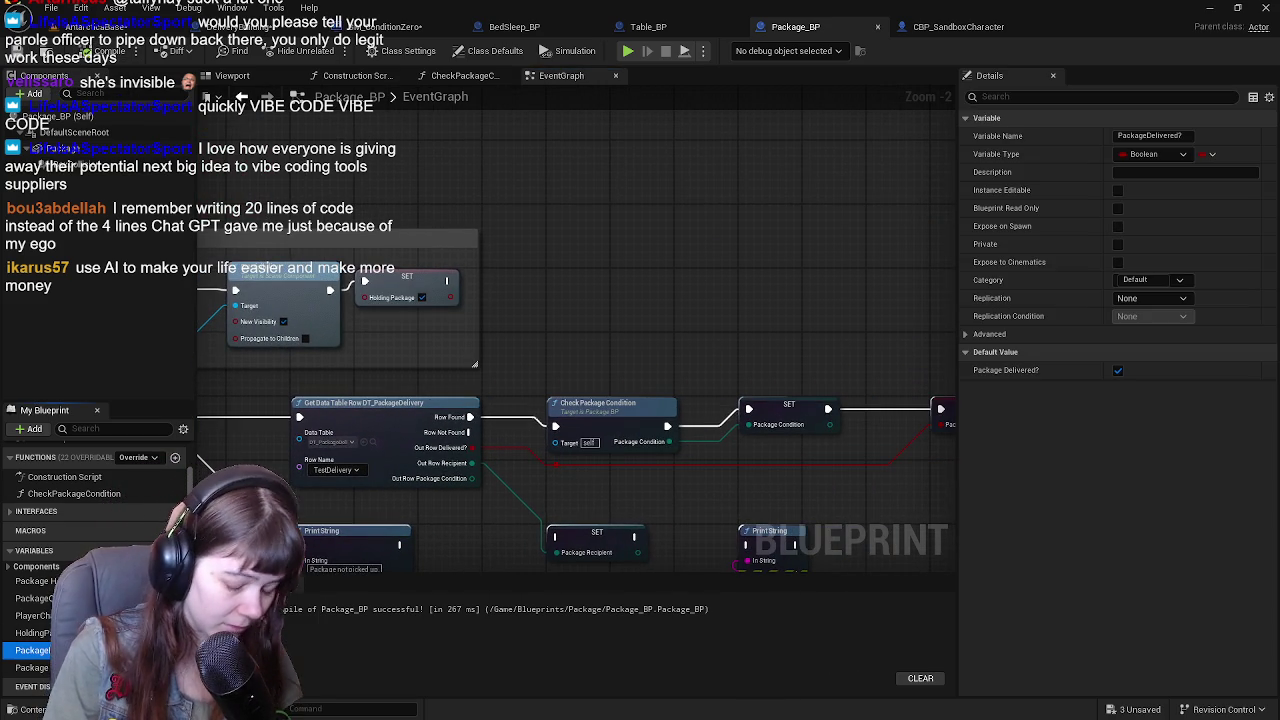
click(32, 632)
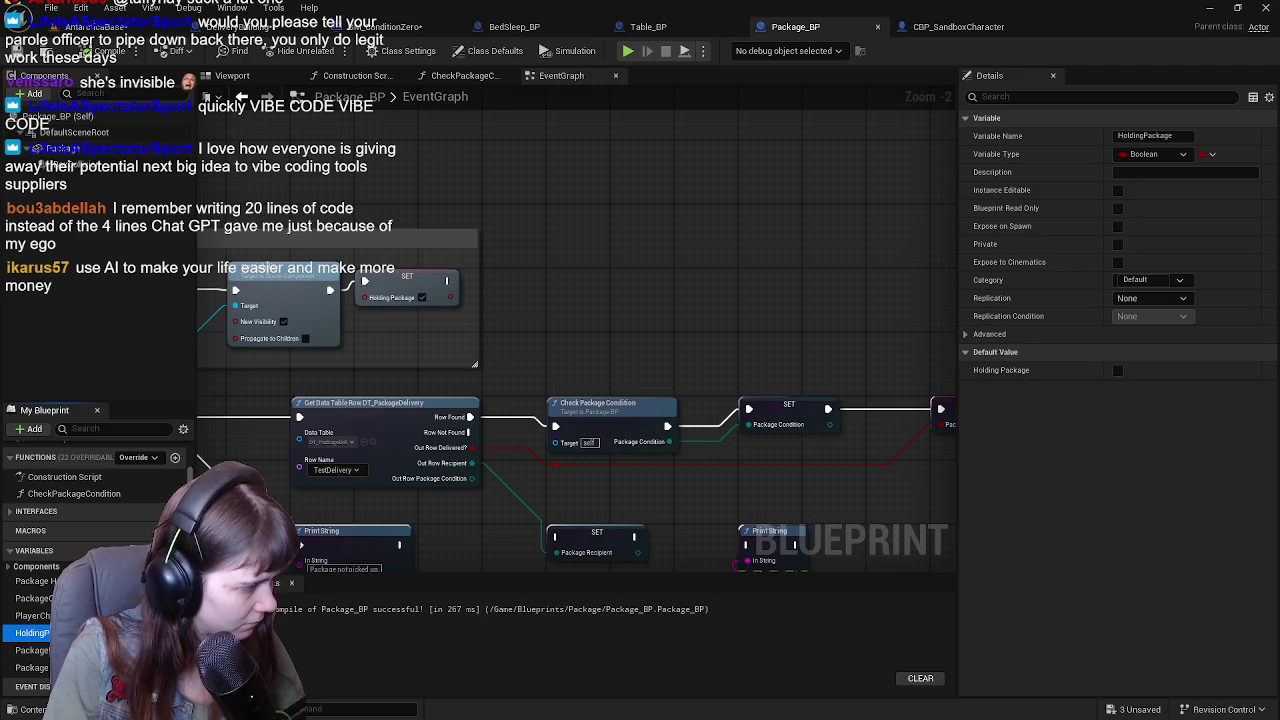
key(Delete)
click(755, 405)
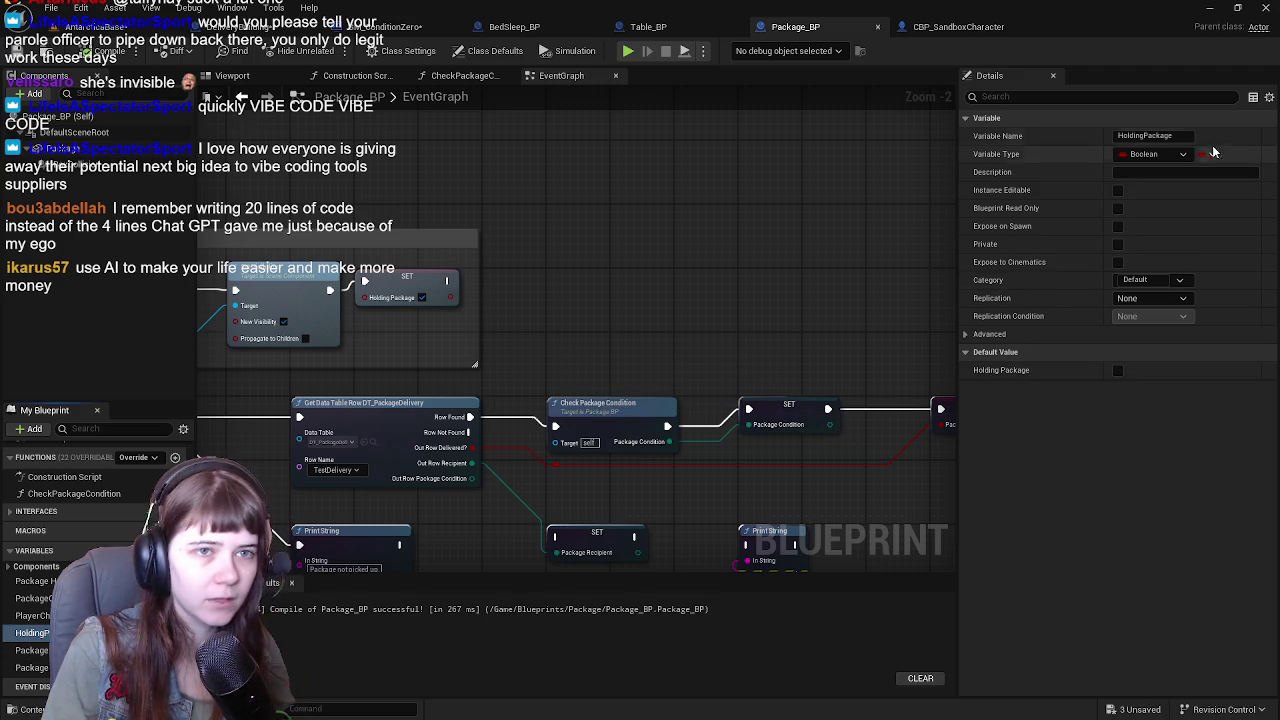
click(1166, 136)
key(BackSpace)
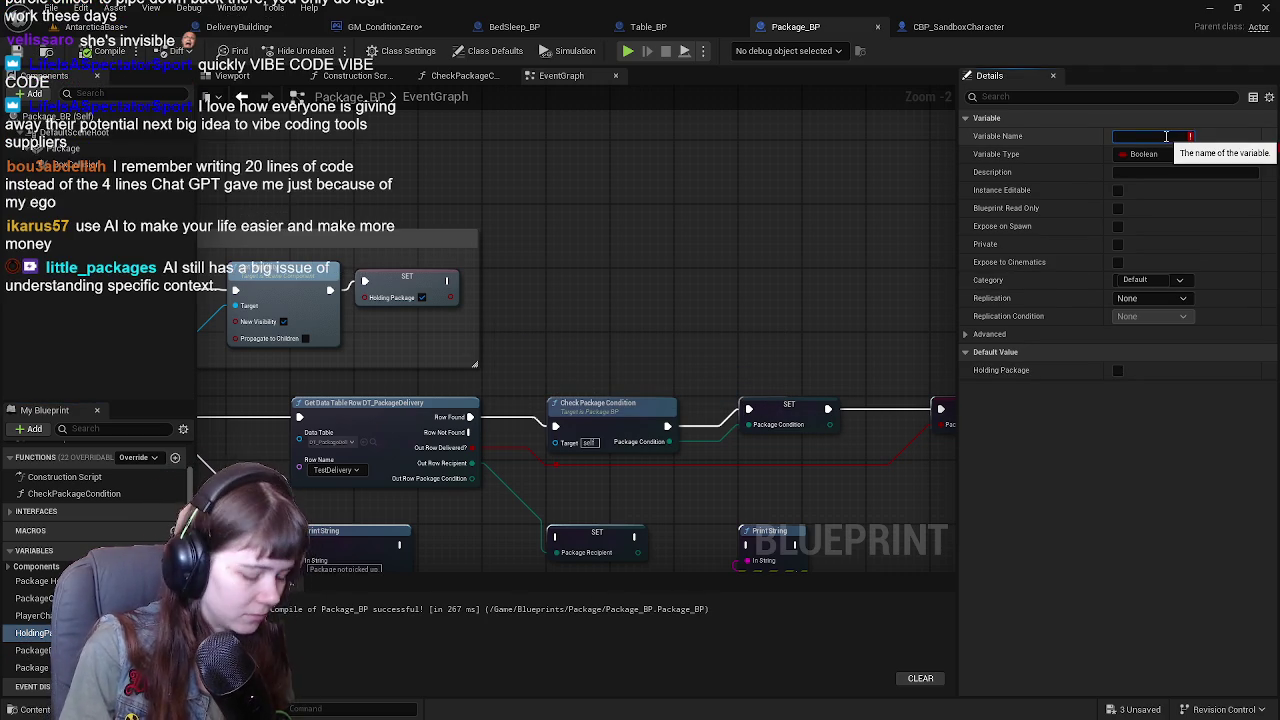
text(Page P)
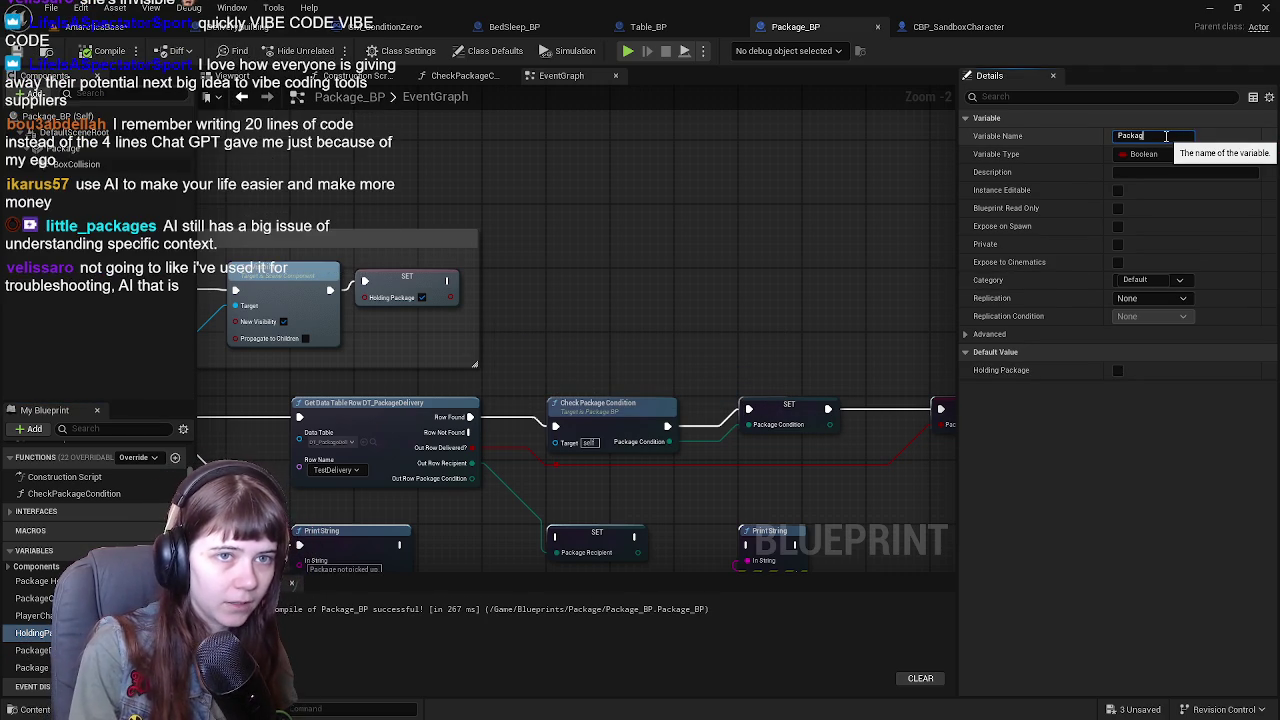
text(icked up)
key(Return)
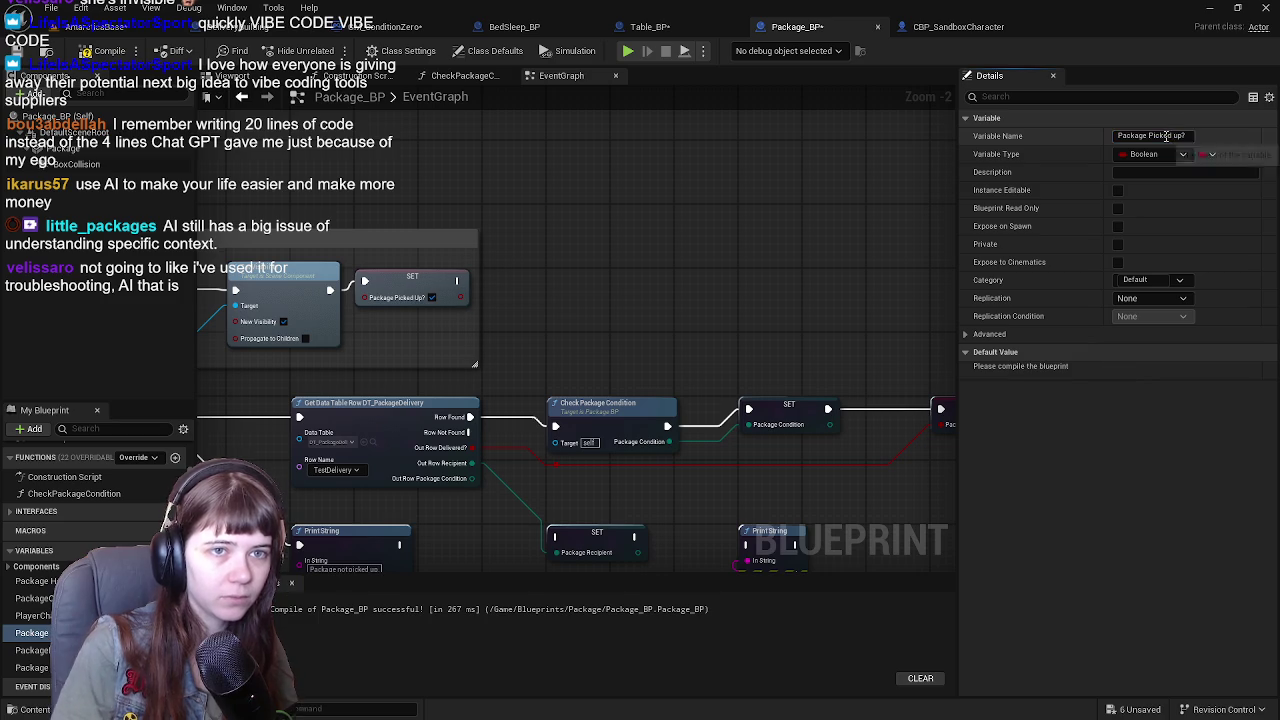
click(935, 27)
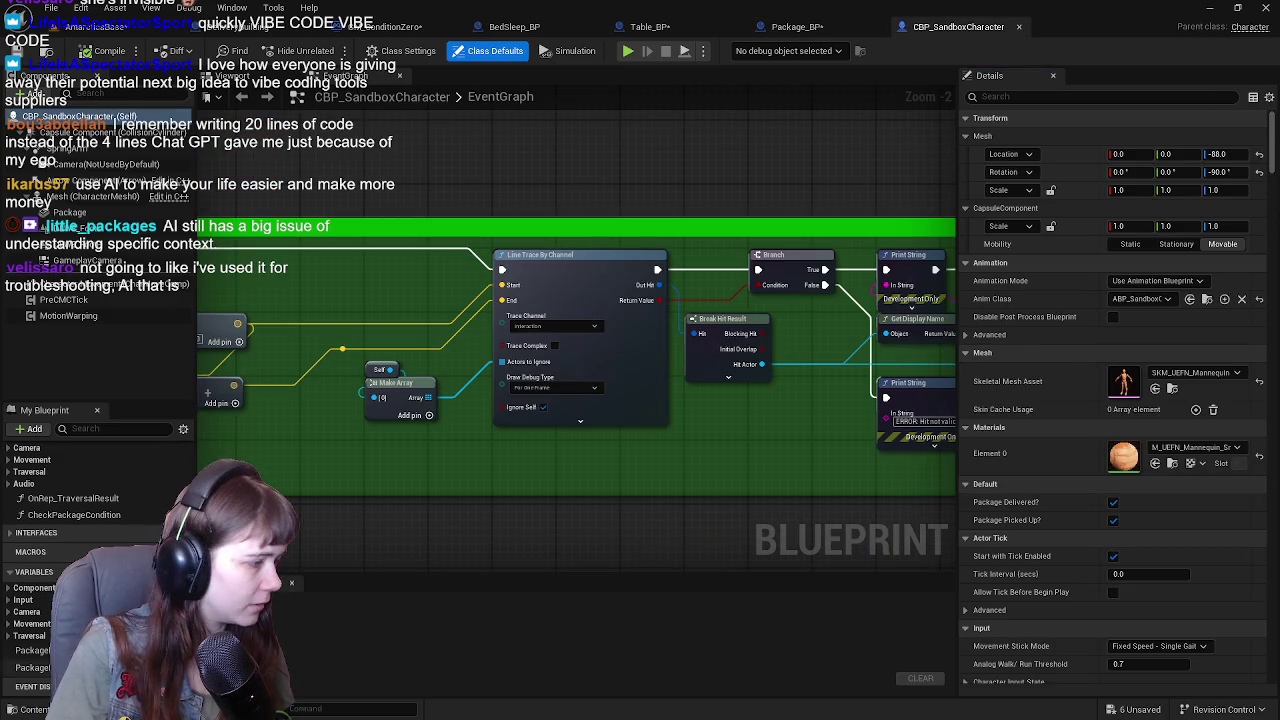
Match the character's flag by renaming Package_BP's variable to 'Package Picked Up?' and recompiling.
click(32, 667)
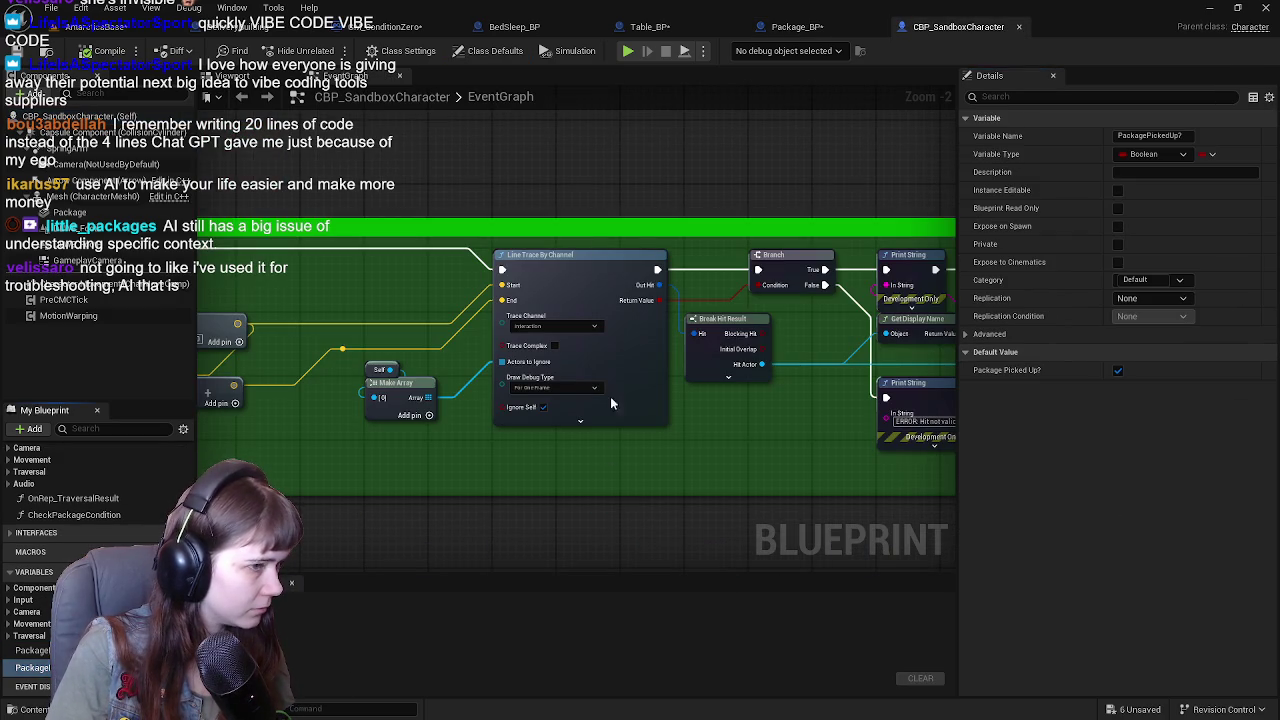
click(425, 488)
click(845, 27)
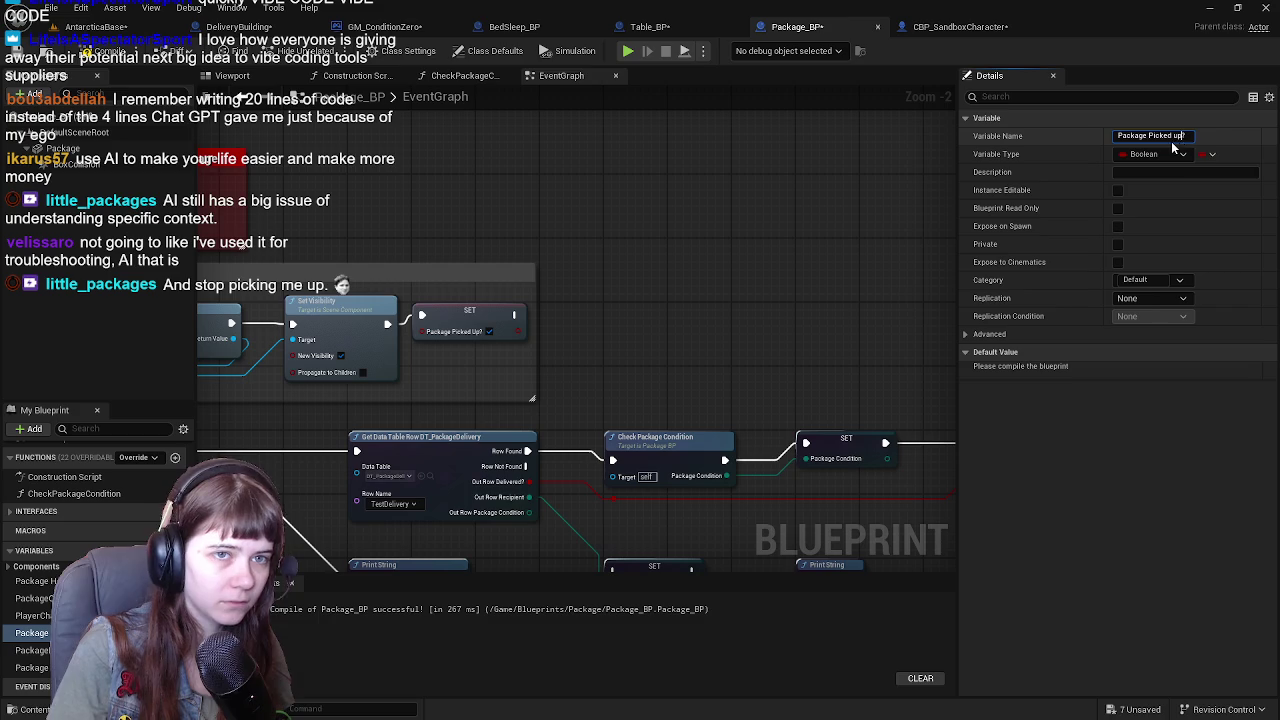
click(1171, 141)
text(Package Picked U)
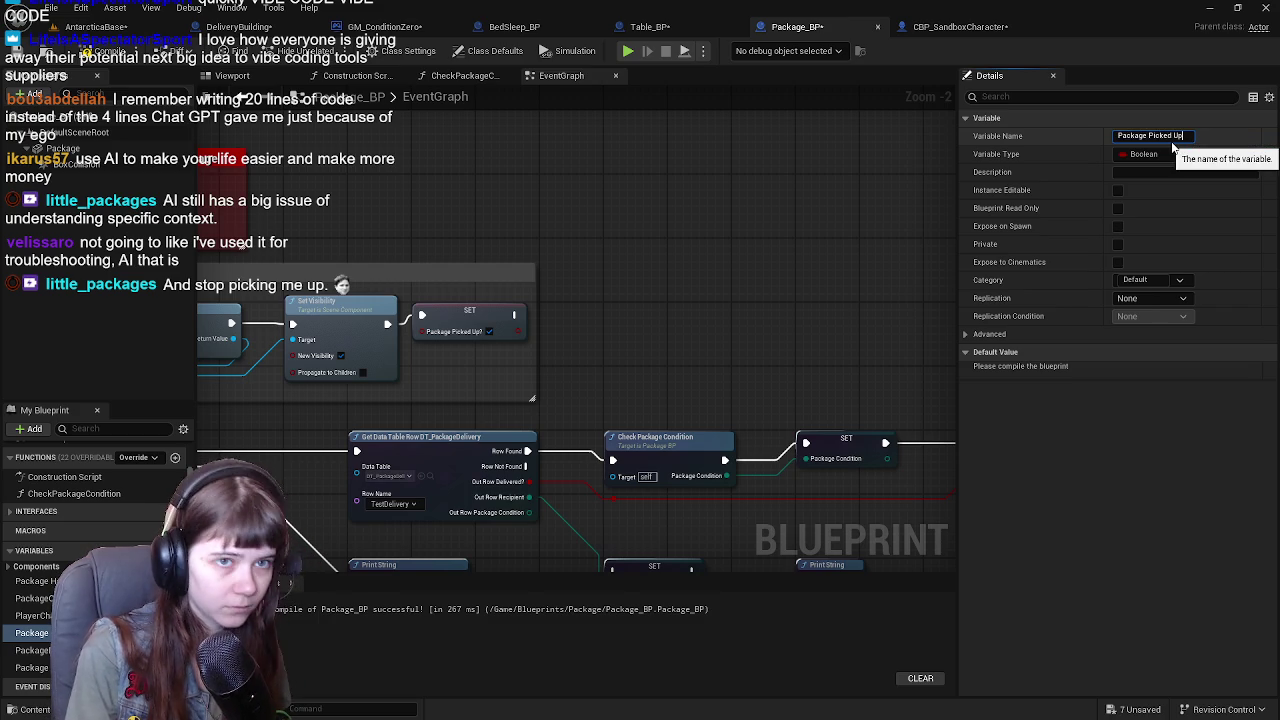
text(p?)
key(Return)
key(F7)
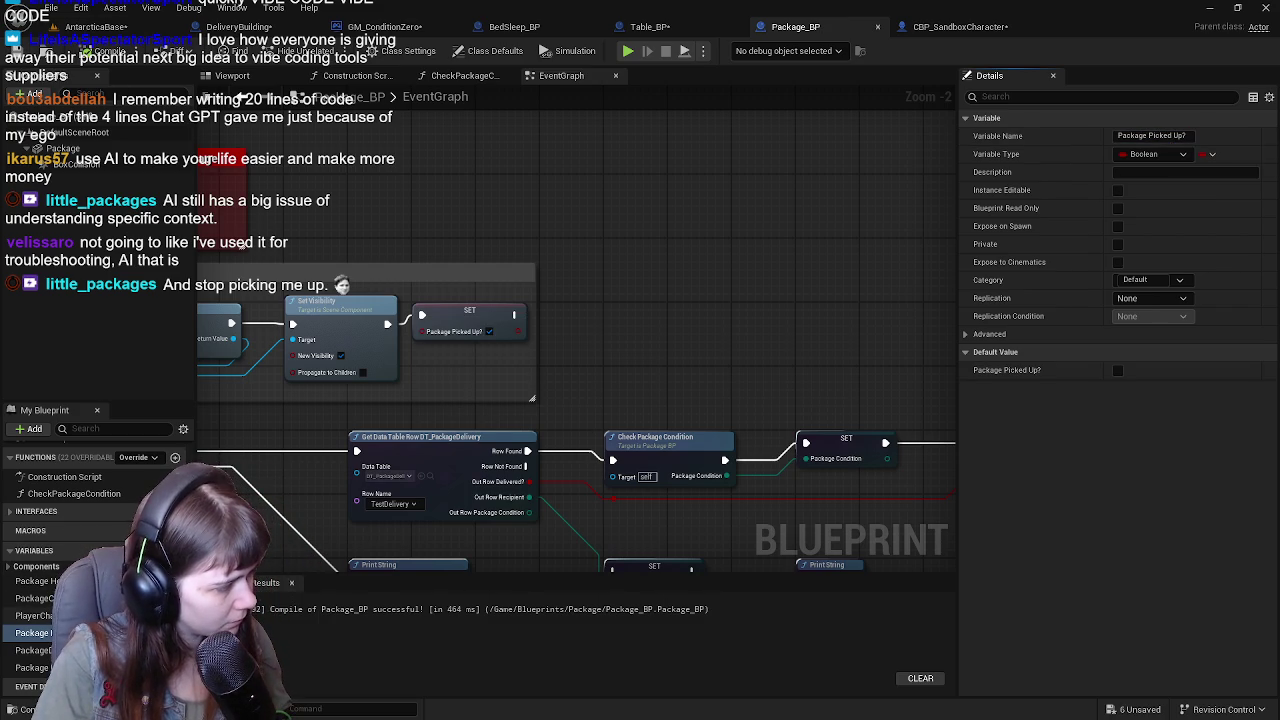
Review Package_BP's pickup groups and SET node, then return to the DeliveryBuilding event graph.
mouse_move(276, 341)
mouse_down()
mouse_move(676, 330)
mouse_move(588, 330)
mouse_up()
drag(600, 392, 578, 408)
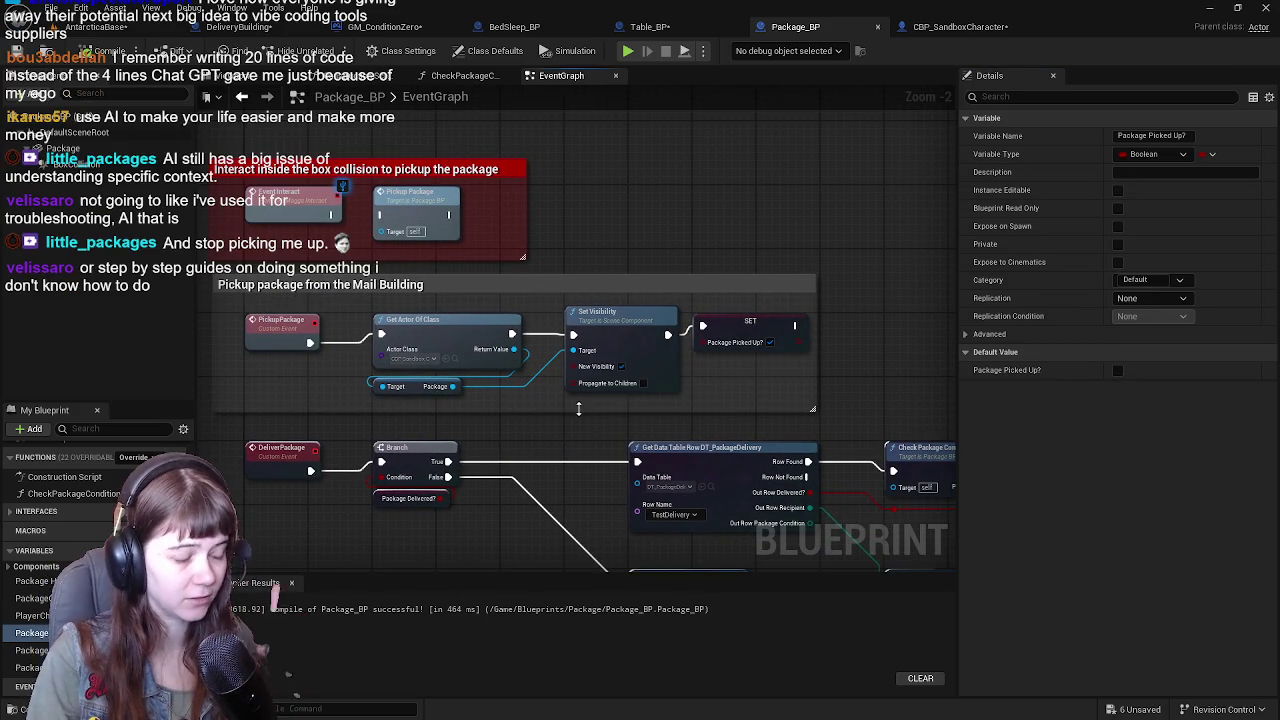
mouse_move(754, 407)
mouse_down()
mouse_move(708, 402)
mouse_move(621, 357)
mouse_move(566, 368)
mouse_up()
drag(683, 364, 768, 361)
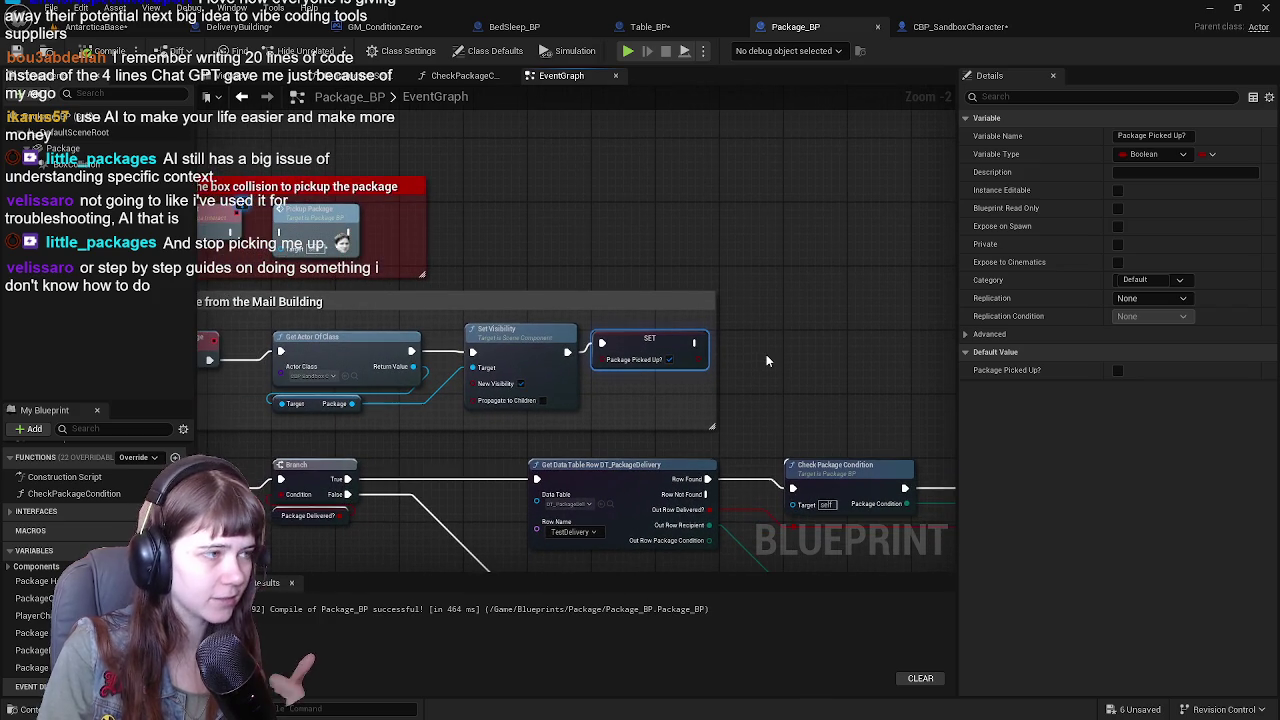
click(766, 354)
click(944, 26)
click(238, 26)
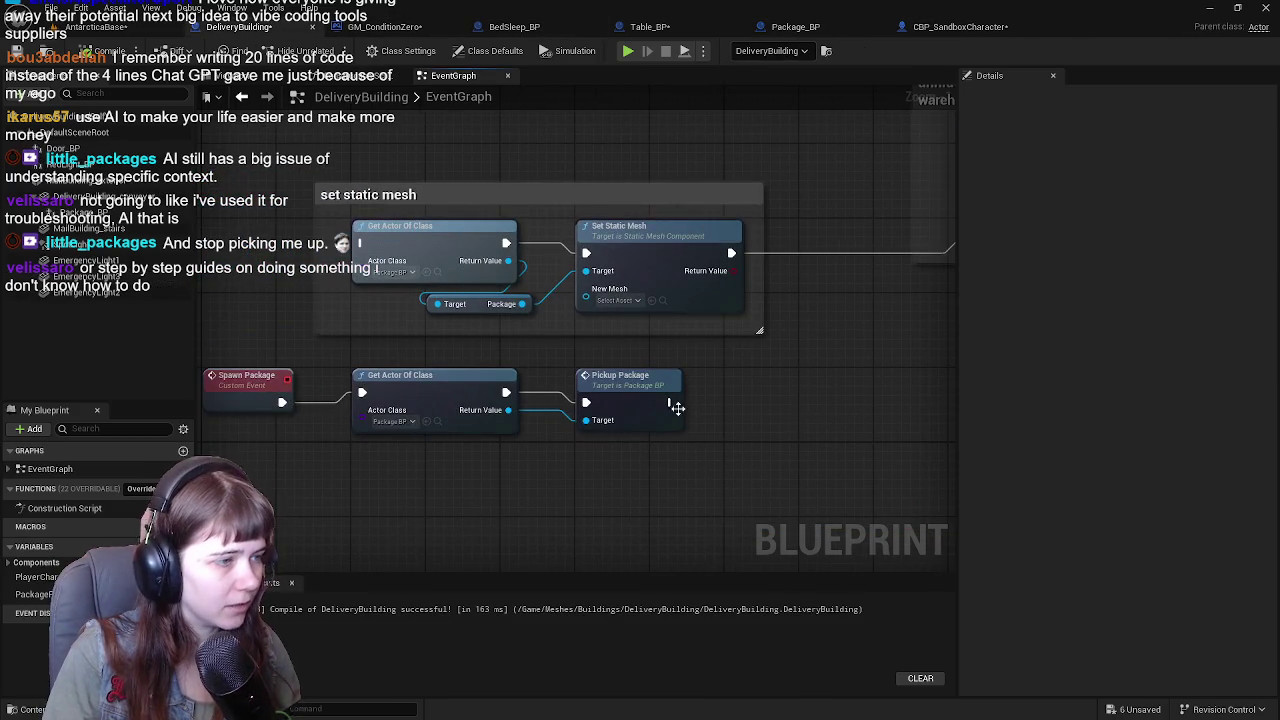
Check the Pickup Package event definition, then view DeliveryBuilding's viewport with the package inside its bounds.
double_click(615, 390)
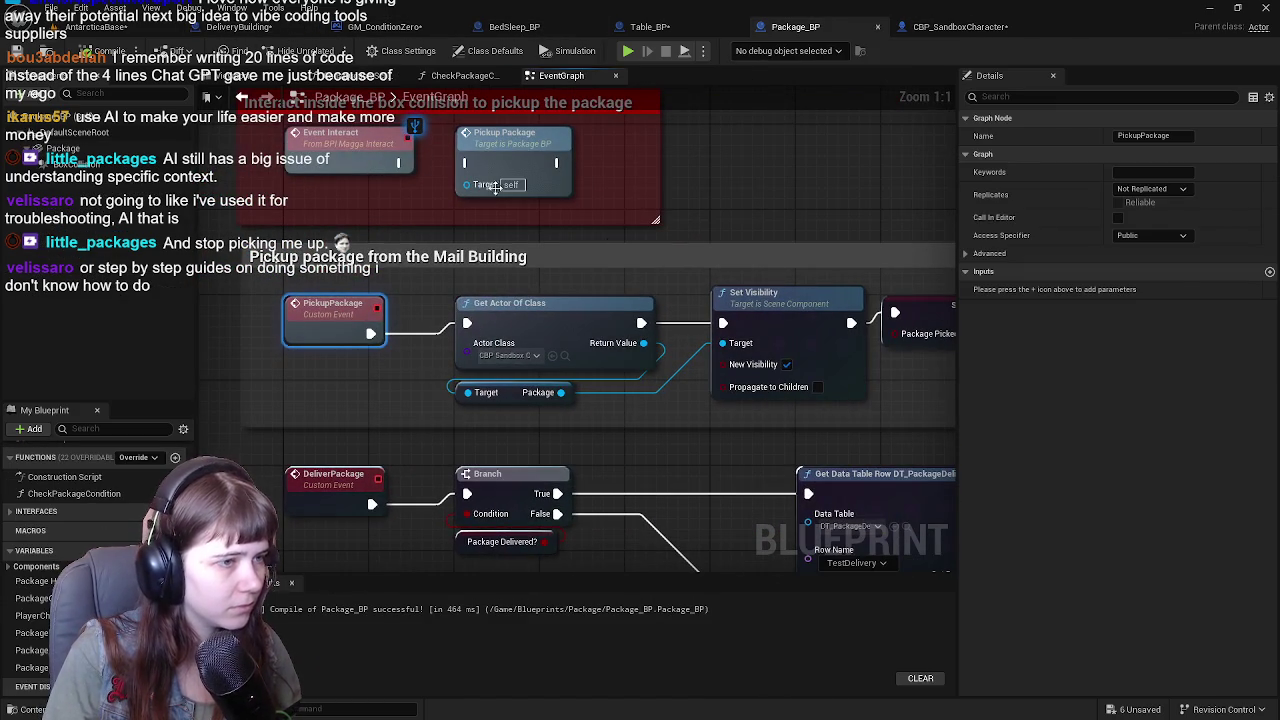
click(238, 26)
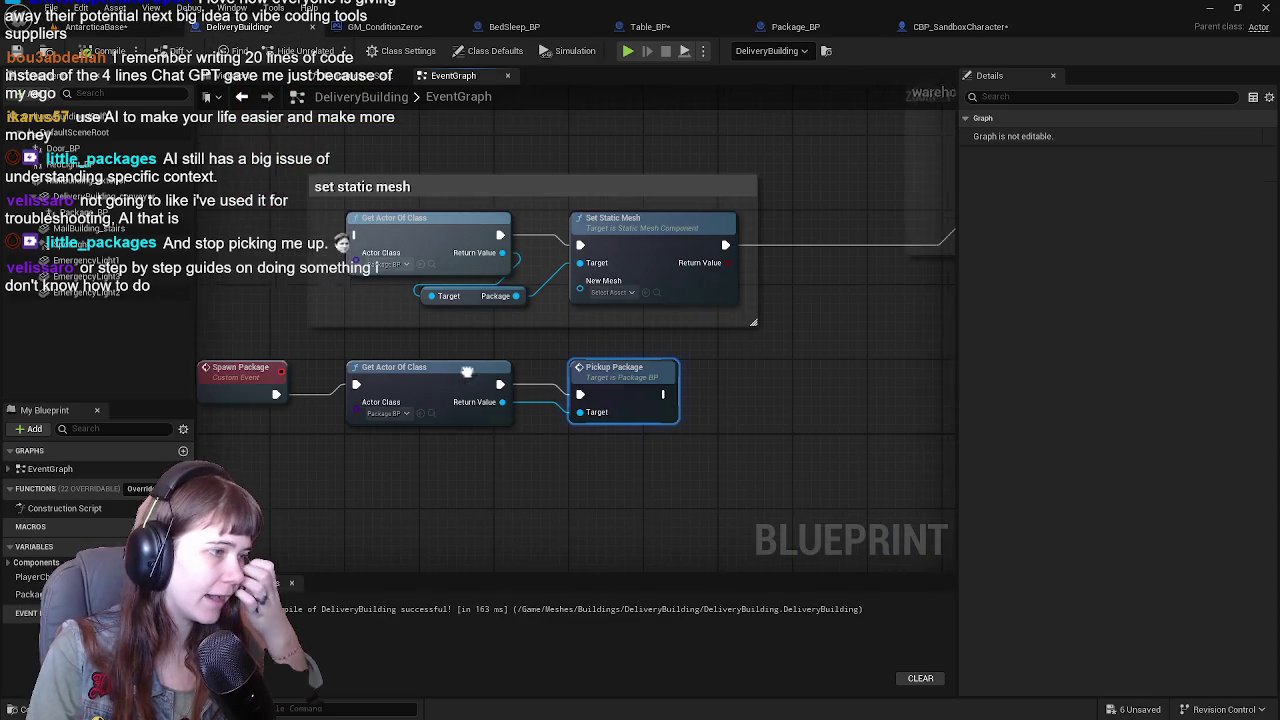
scroll(480, 400, down, 2)
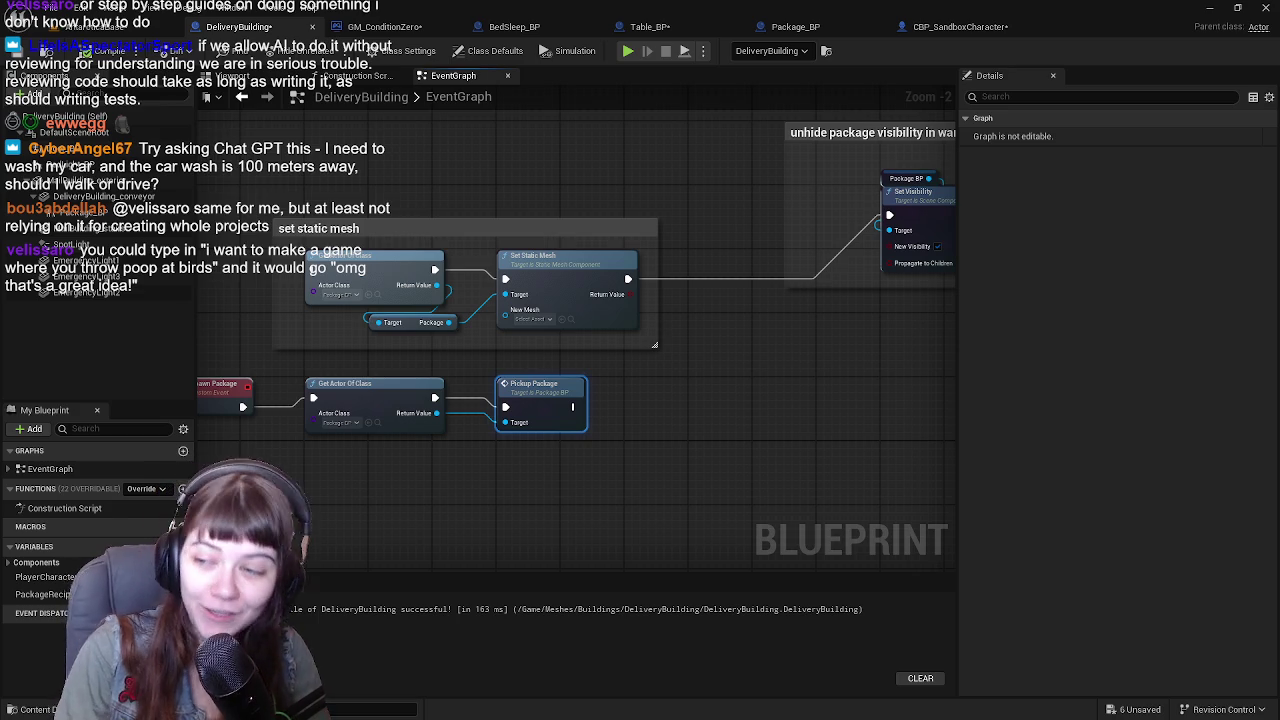
mouse_move(879, 480)
mouse_down()
mouse_move(703, 397)
mouse_move(742, 392)
mouse_up()
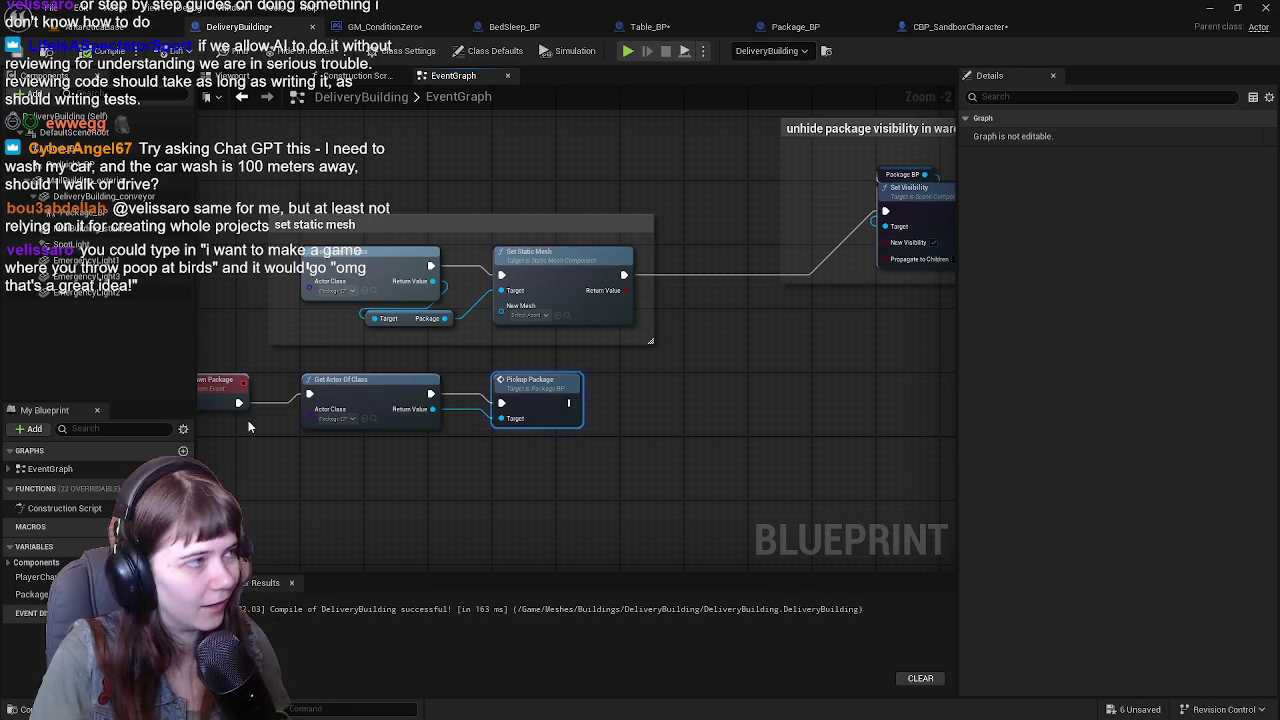
click(238, 77)
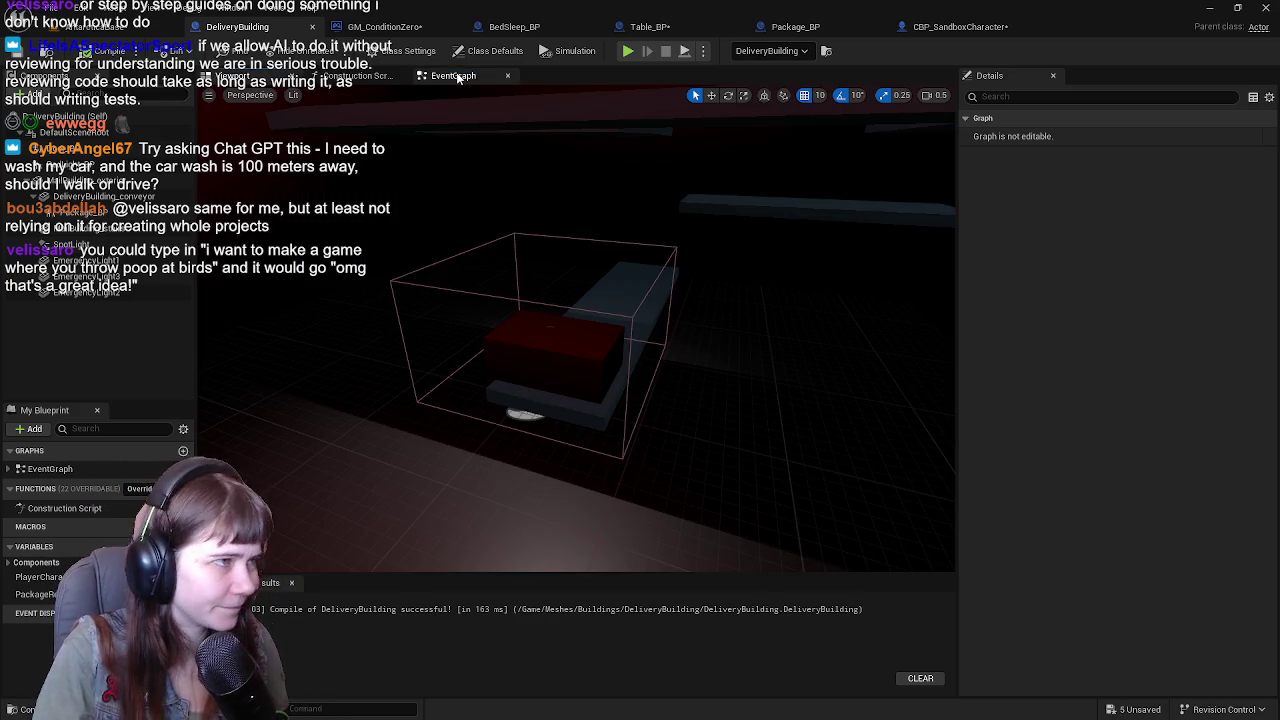
Move the Get Actor Of Class and Pickup Package nodes right and add a Package_BP component reference.
click(455, 76)
click(529, 366)
scroll(571, 403, up, 1)
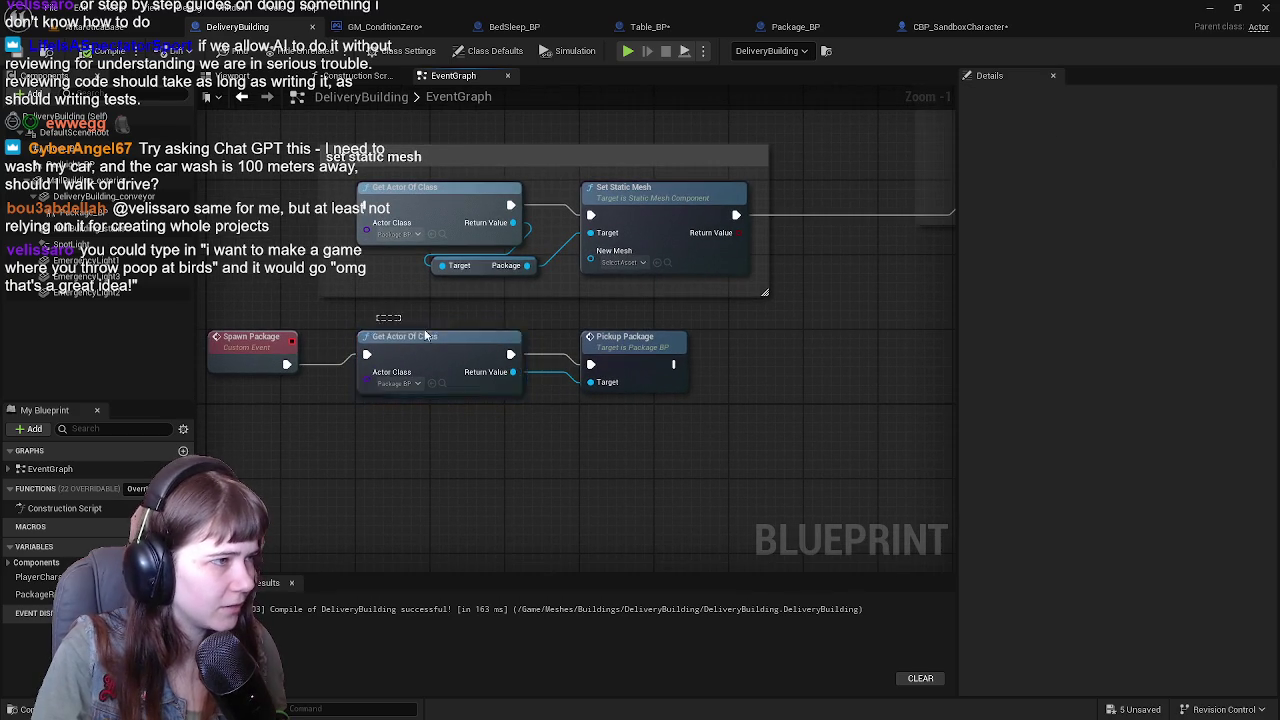
drag(432, 366, 730, 366)
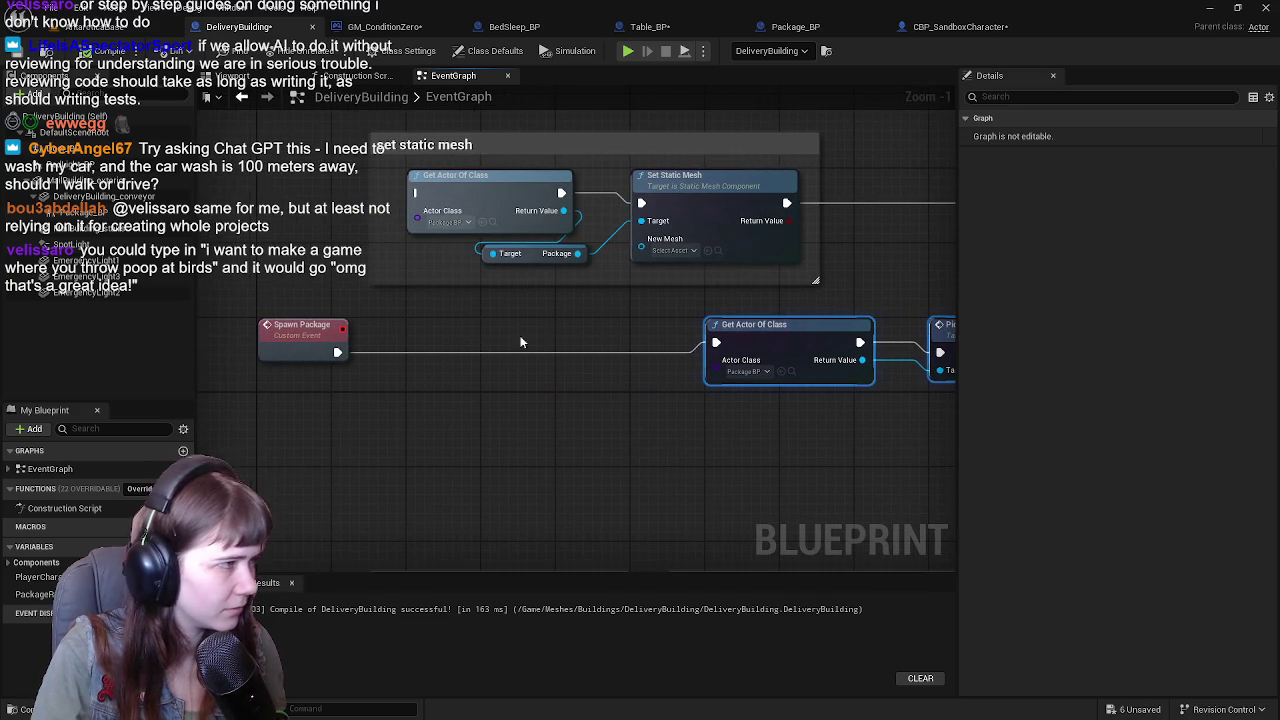
mouse_move(60, 212)
mouse_down()
mouse_move(170, 268)
mouse_move(400, 350)
mouse_move(408, 335)
mouse_move(408, 391)
mouse_up()
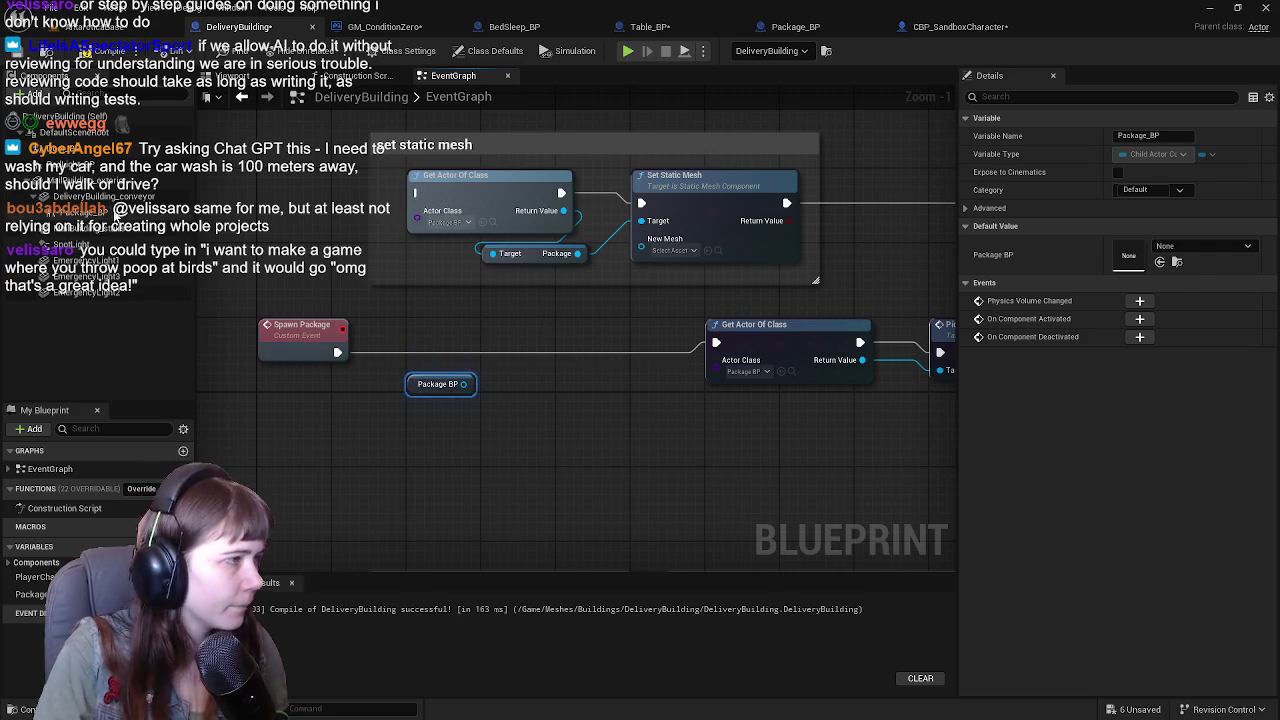
Rename the package component reference to Package.
click(112, 214)
key(Return)
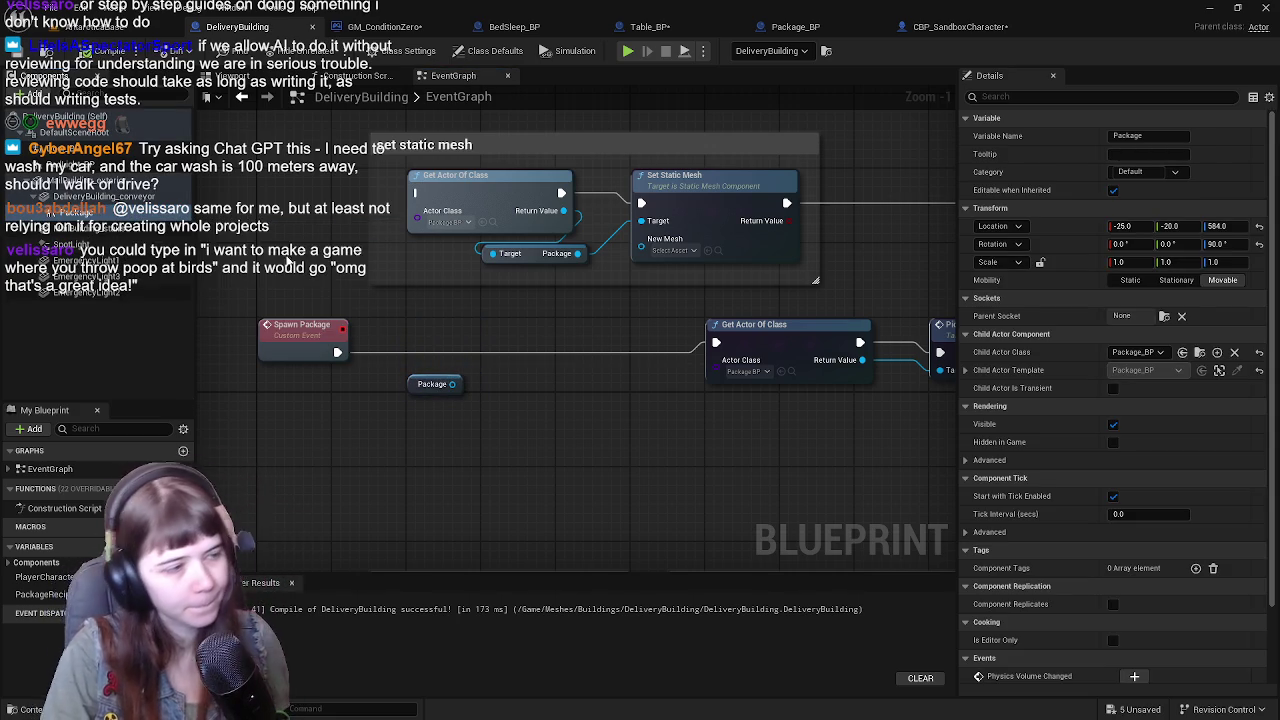
drag(452, 384, 519, 319)
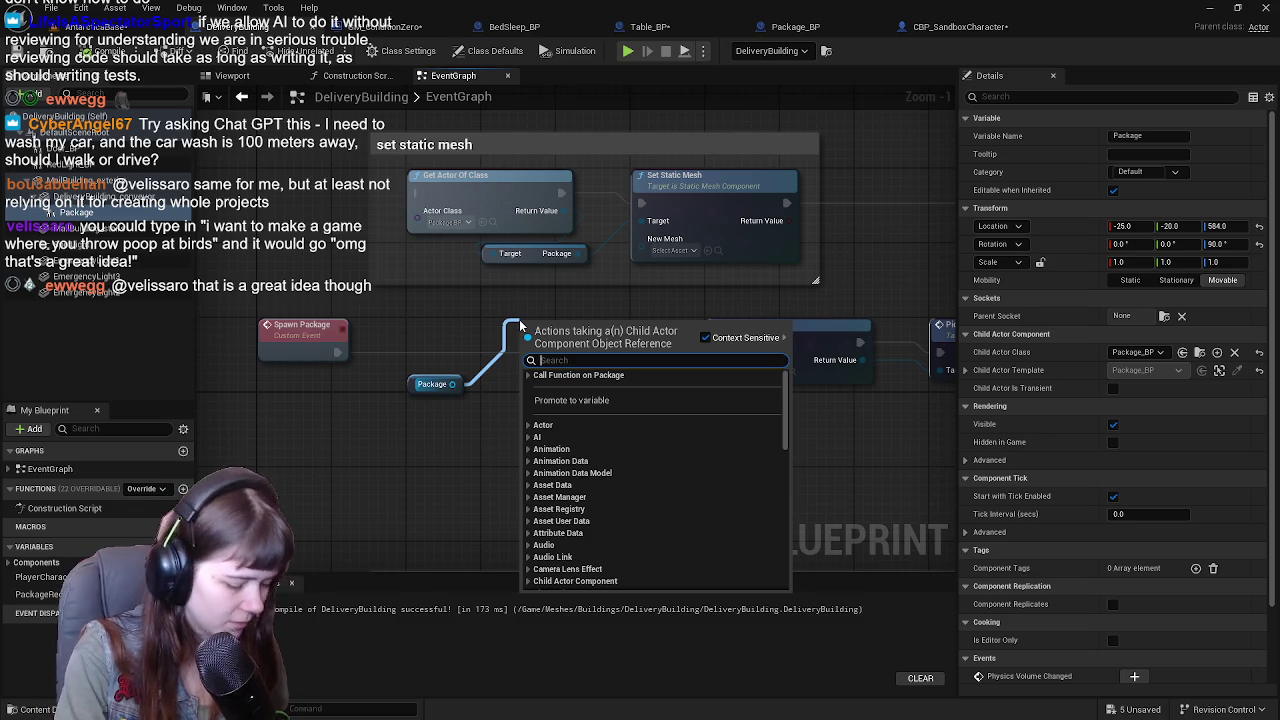
mouse_move(201, 147)
mouse_down()
mouse_move(231, 180)
mouse_move(157, 212)
mouse_move(306, 247)
mouse_up()
Add a Get Actor Of Class node with its Actor Class set to Package BP.
right_click(277, 250)
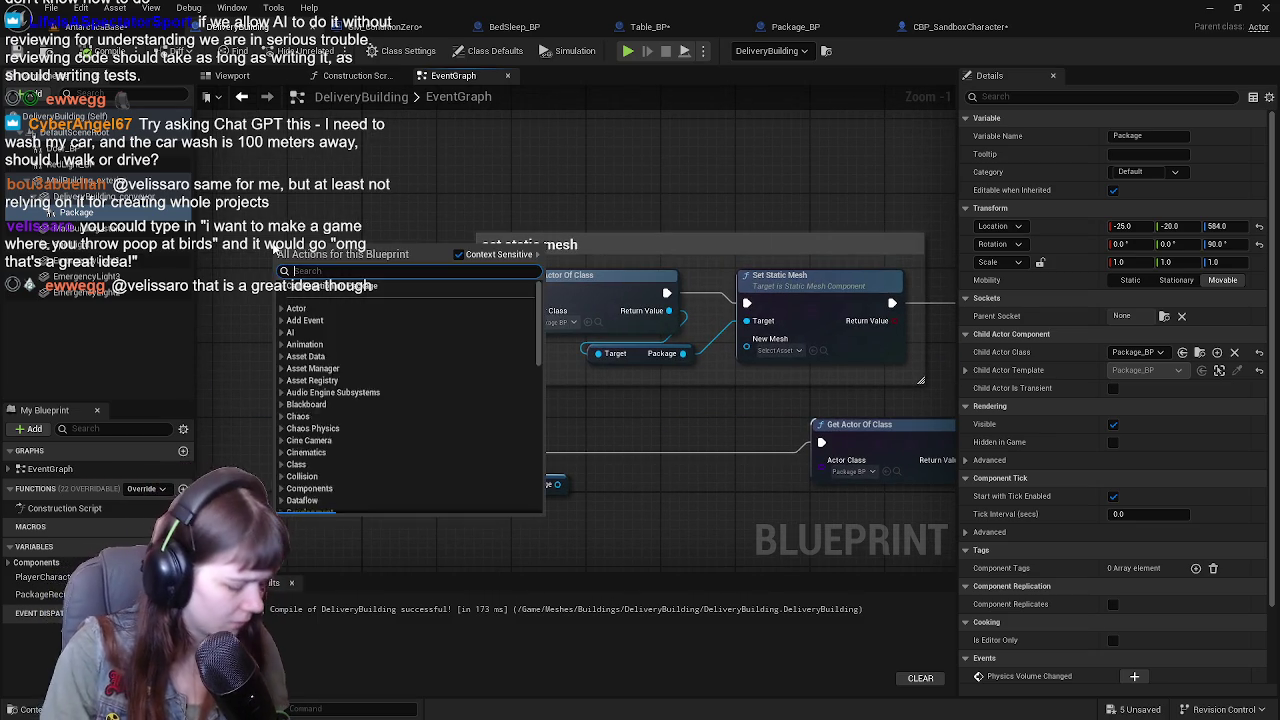
text(get actor of class)
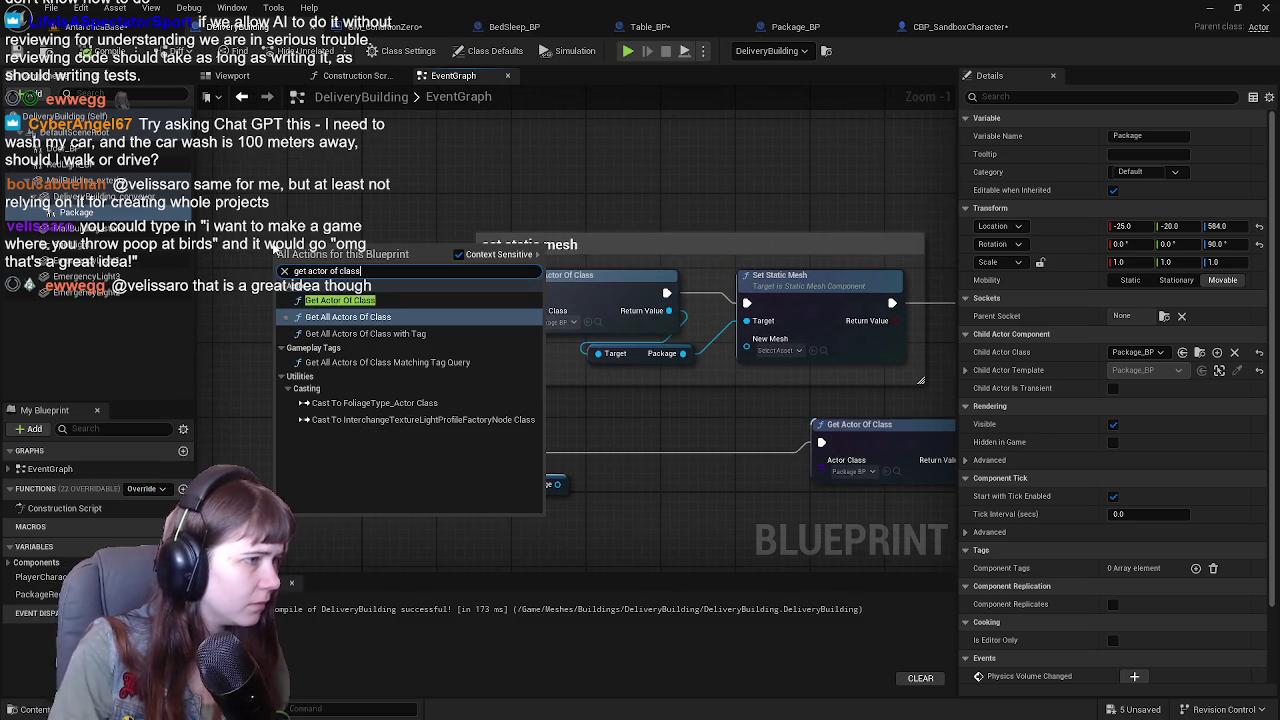
key(Return)
mouse_move(471, 325)
mouse_down()
mouse_move(330, 262)
mouse_move(410, 268)
mouse_move(361, 262)
mouse_up()
drag(446, 278, 497, 338)
text(get reci)
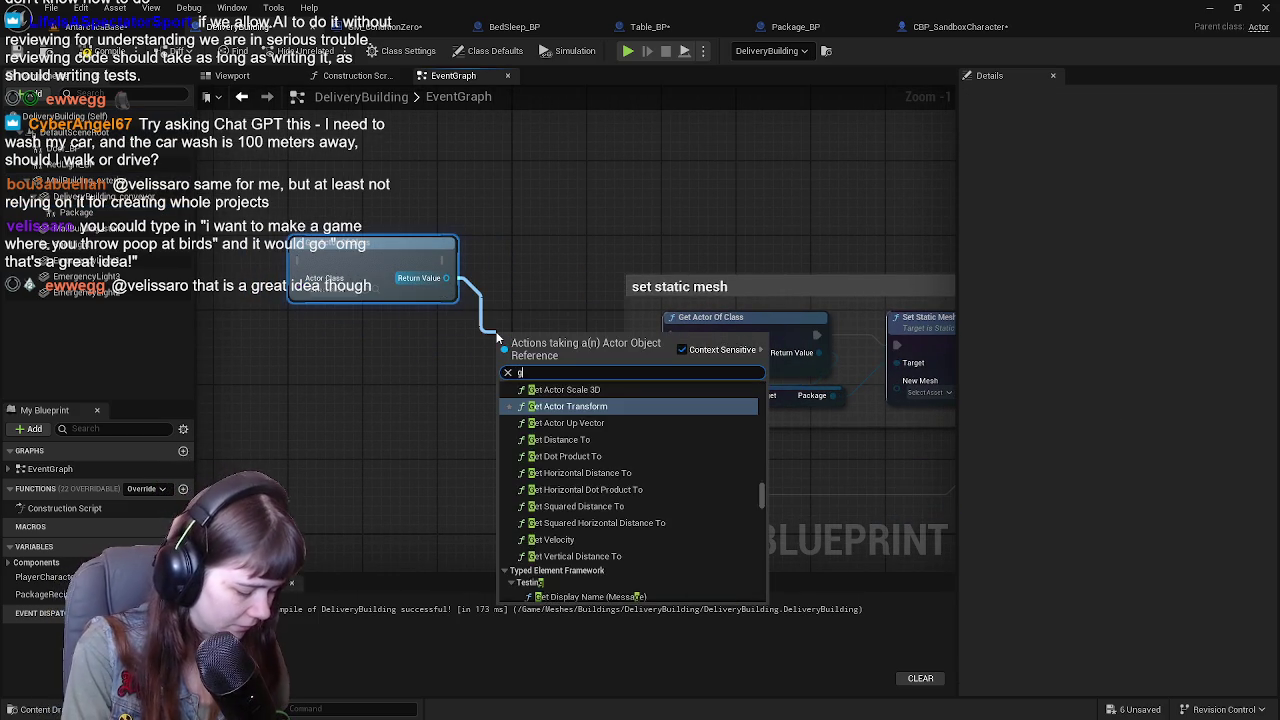
key(BackSpace)
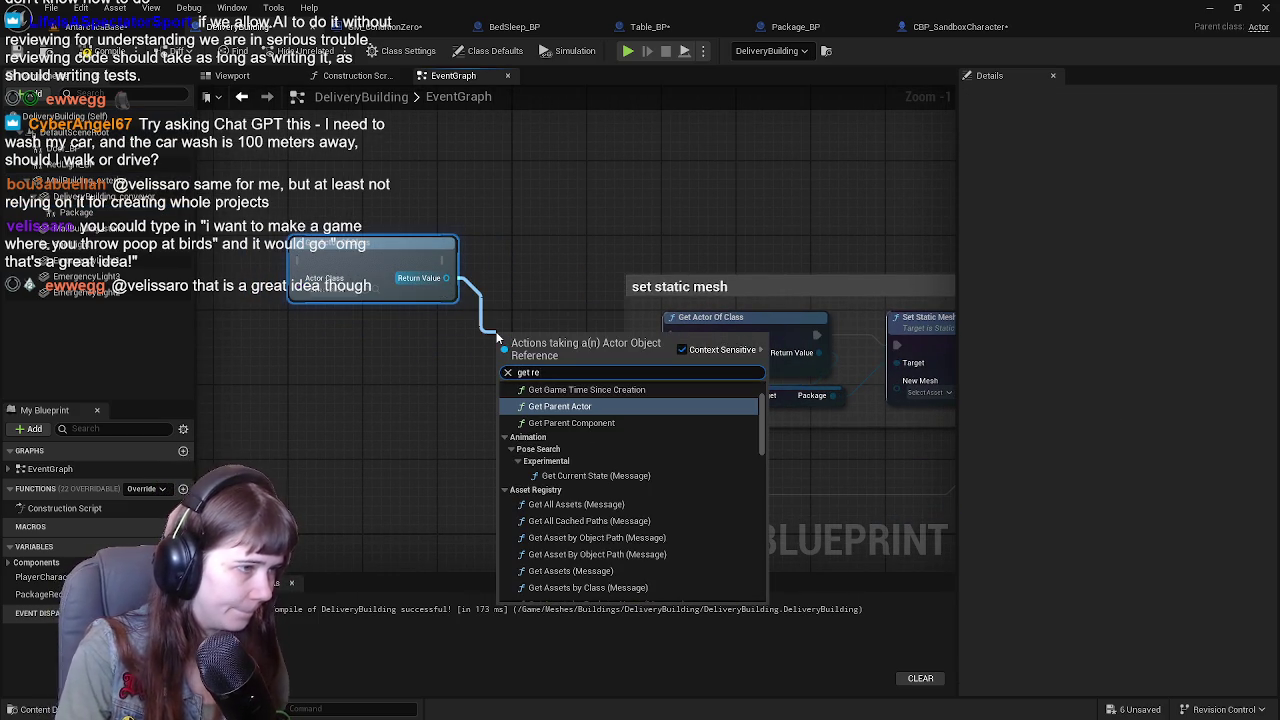
click(329, 294)
click(329, 294)
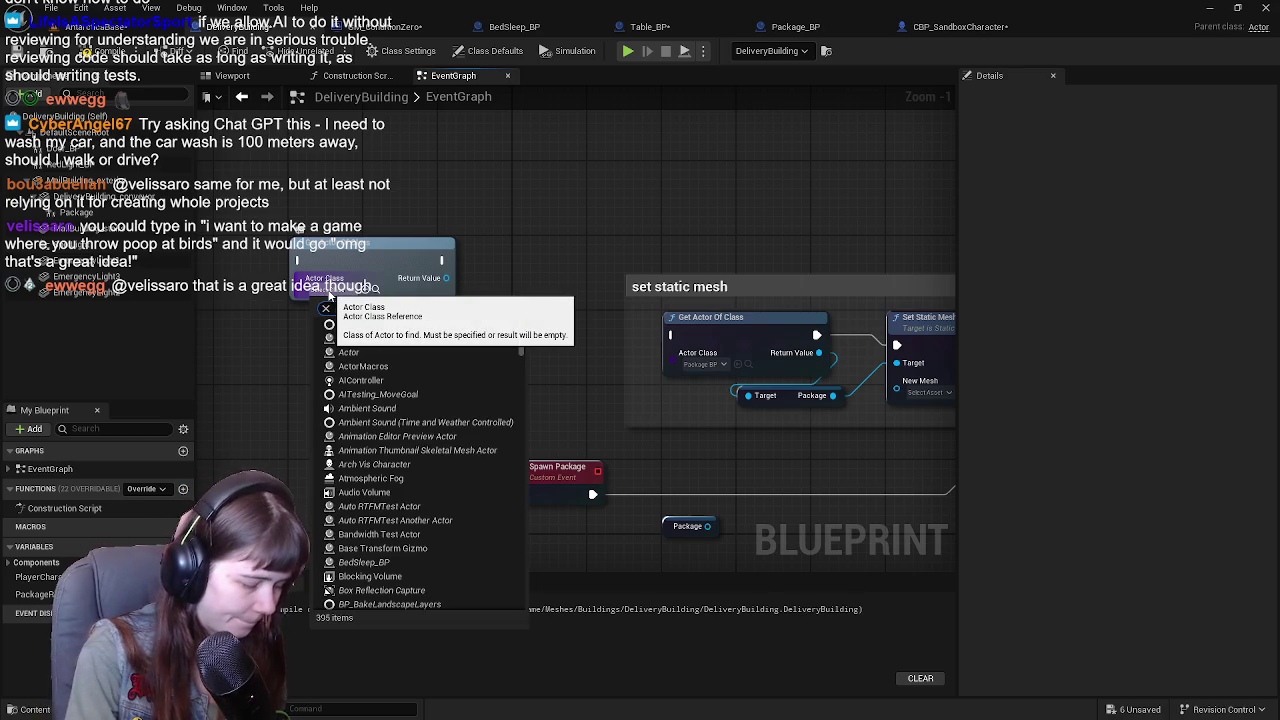
click(388, 348)
Add a Package Recipient setter off the found Package BP, then delete it as the wrong node.
drag(446, 278, 489, 330)
text(package)
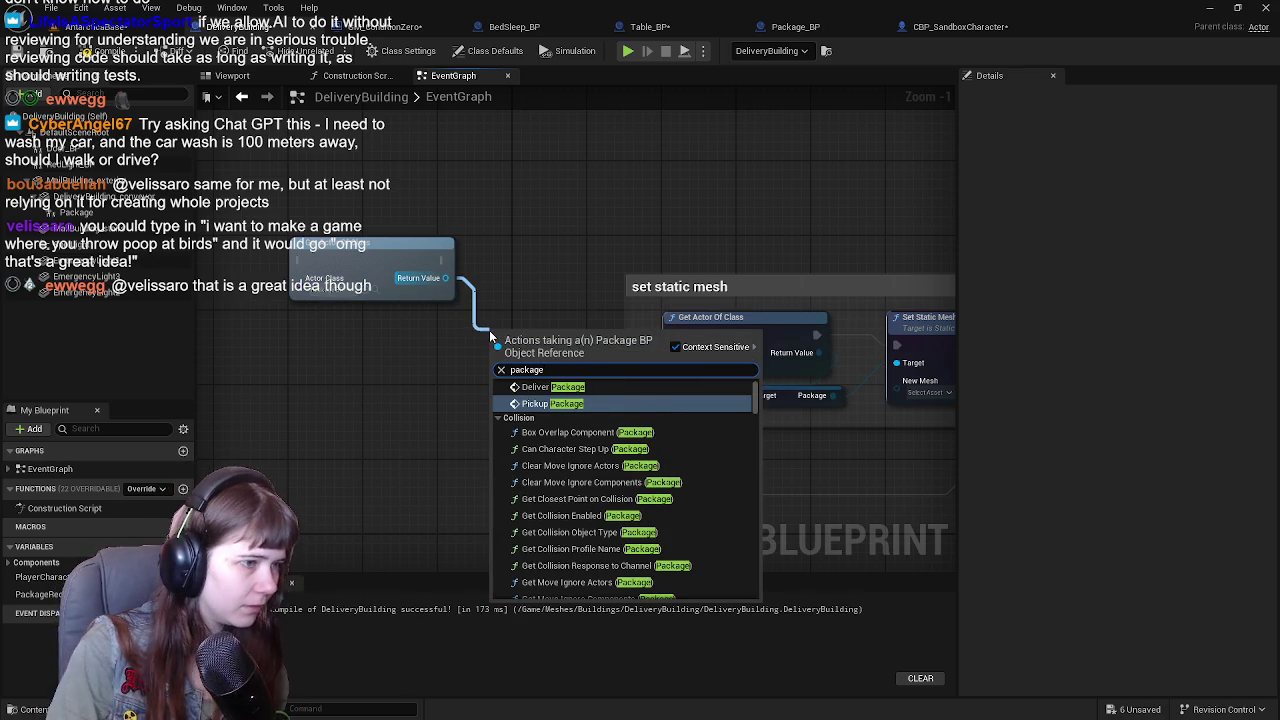
scroll(615, 425, down, 10)
drag(751, 427, 763, 568)
scroll(700, 560, down, 2)
click(611, 592)
mouse_move(420, 352)
mouse_down()
mouse_move(380, 355)
mouse_move(544, 340)
mouse_up()
key(Delete)
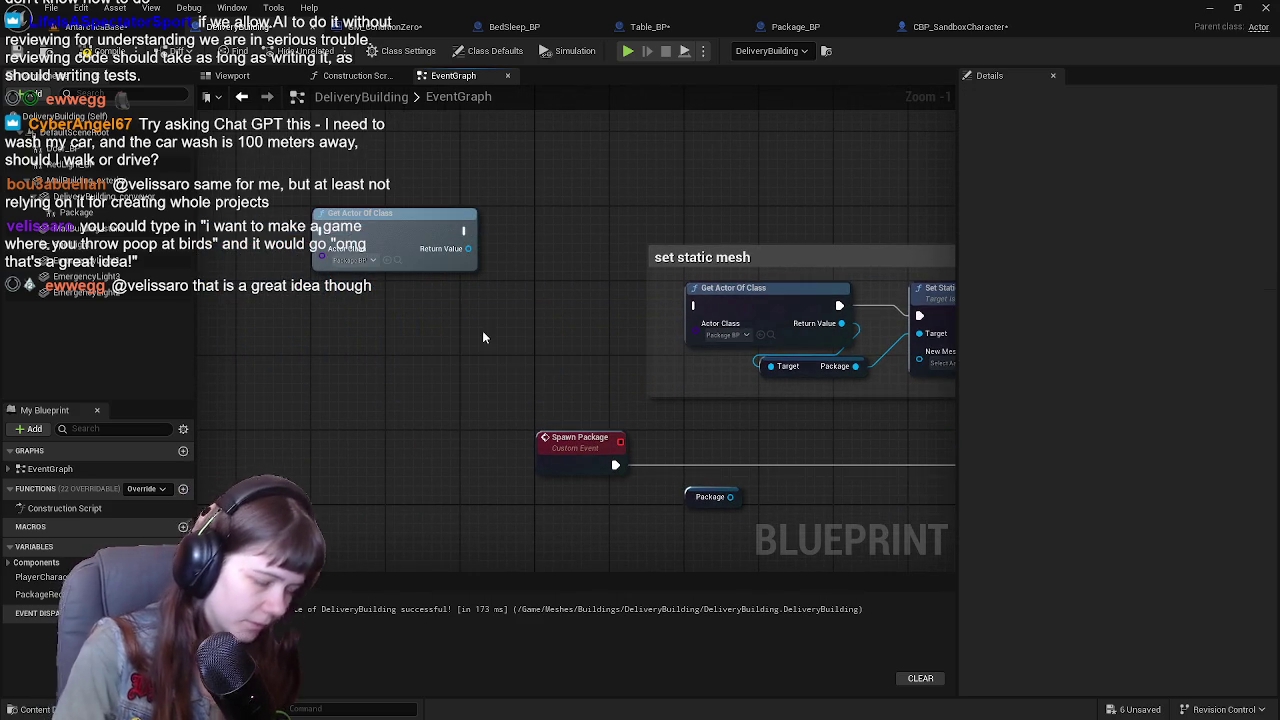
Add a Get Package Recipient node from the found package, reposition the nodes, and open GM_ConditionZero.
mouse_move(468, 248)
mouse_down()
mouse_move(476, 341)
mouse_move(400, 395)
mouse_move(317, 338)
mouse_up()
key(Return)
scroll(608, 288, down, 2)
scroll(608, 288, up, 1)
drag(350, 222, 350, 284)
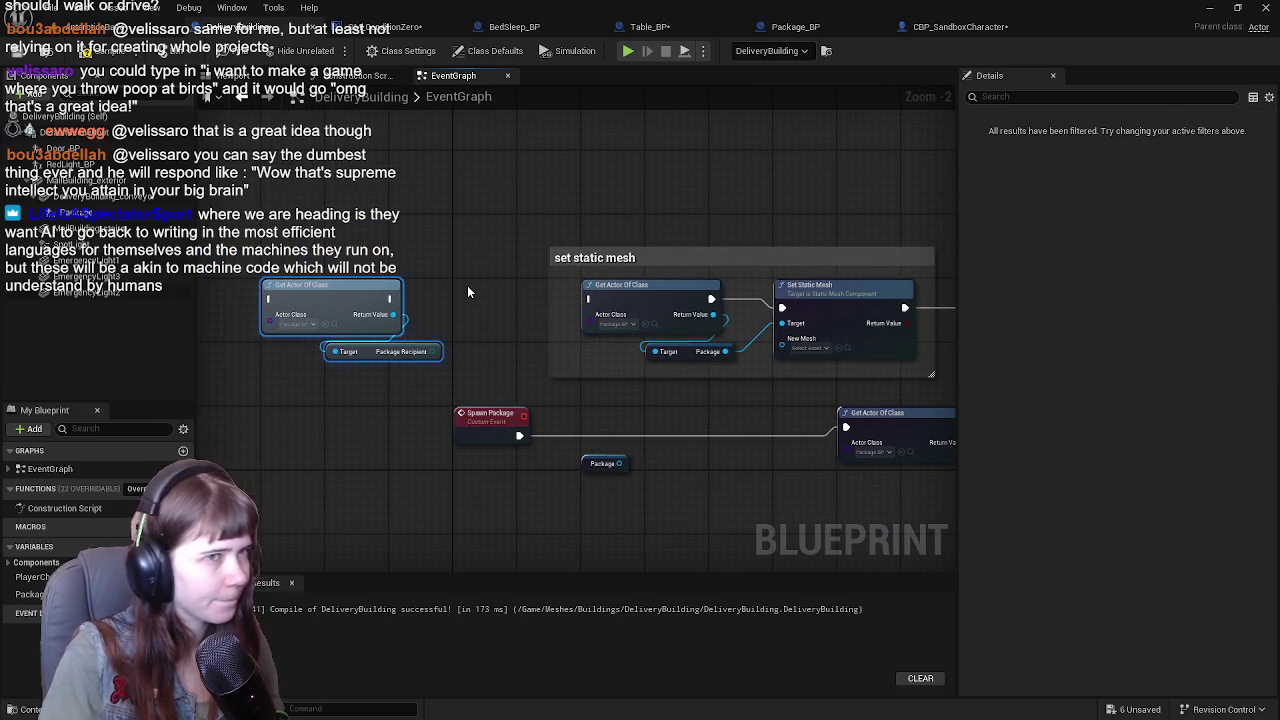
click(385, 26)
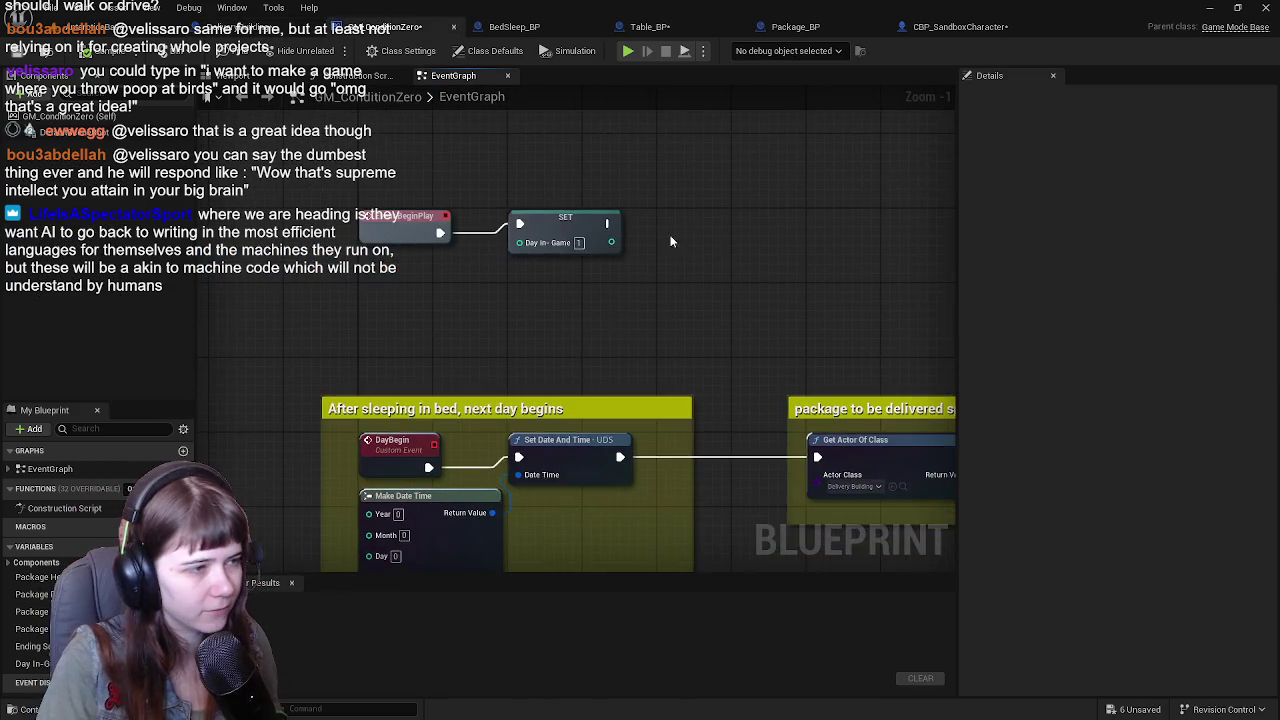
Paste the copied Get Actor Of Class node into GM_ConditionZero above the day-begin logic.
key(ctrl+Tab)
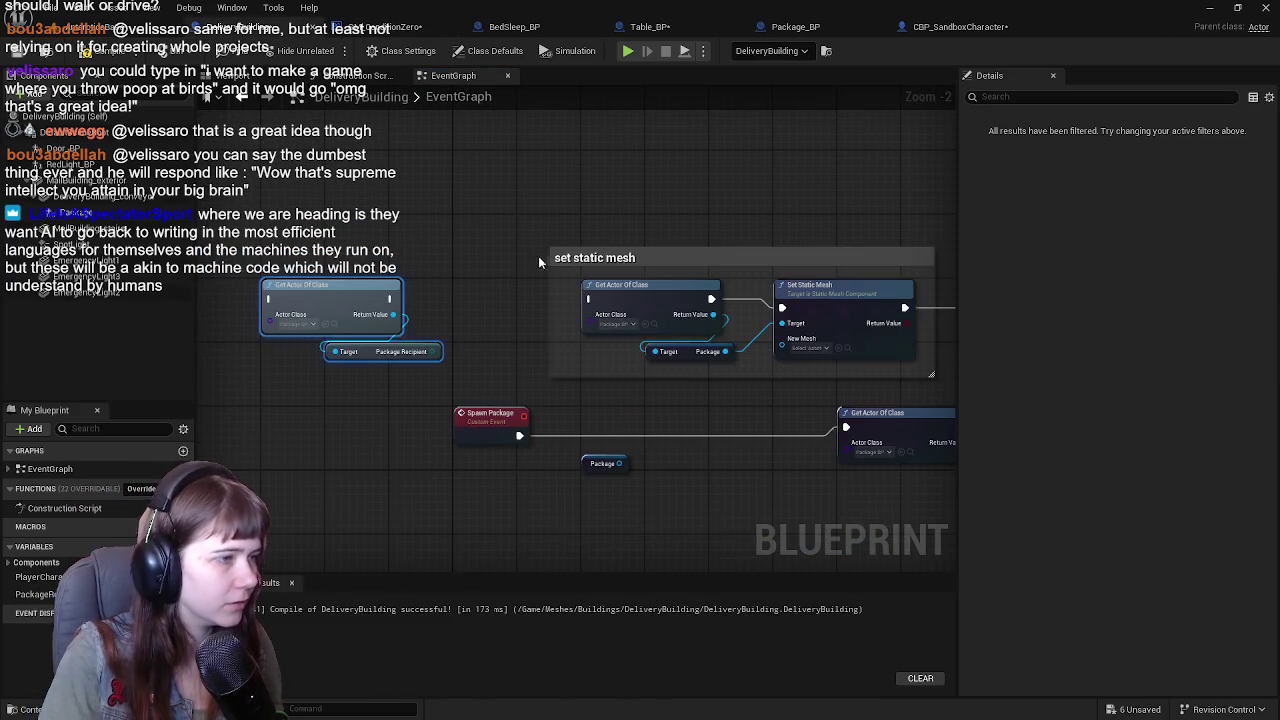
key(ctrl+Tab)
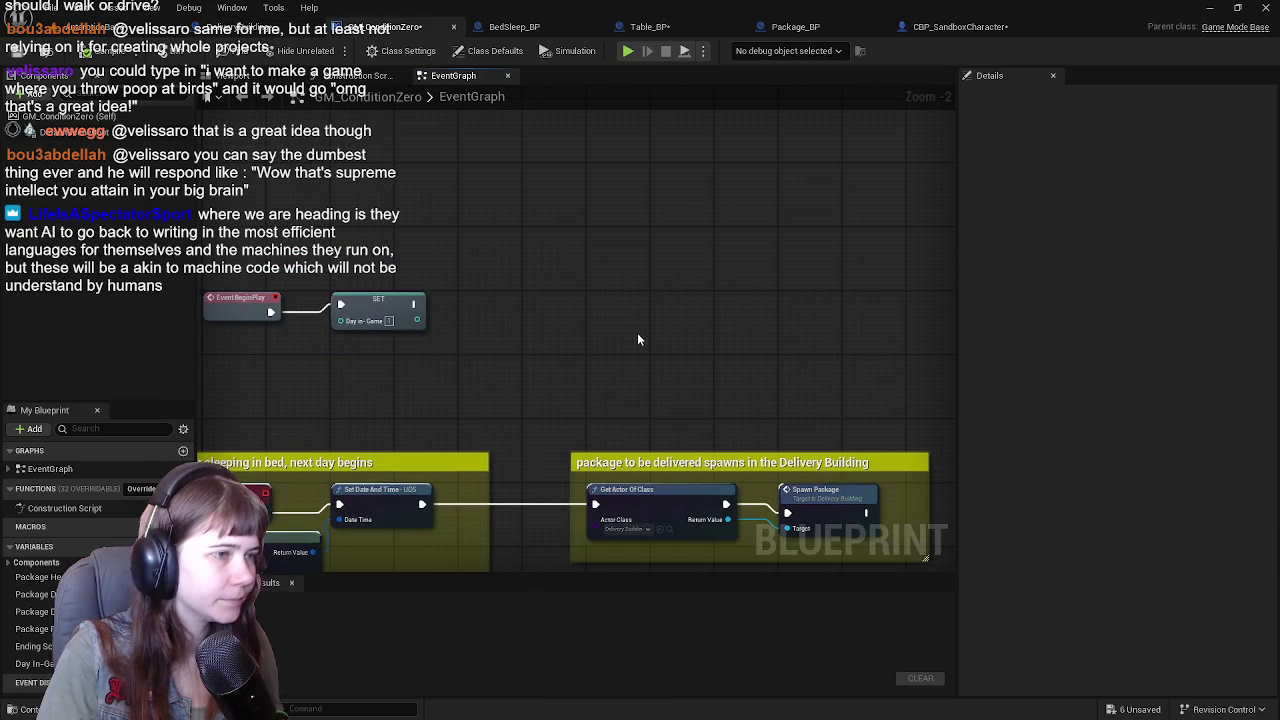
key(ctrl+v)
drag(668, 324, 654, 258)
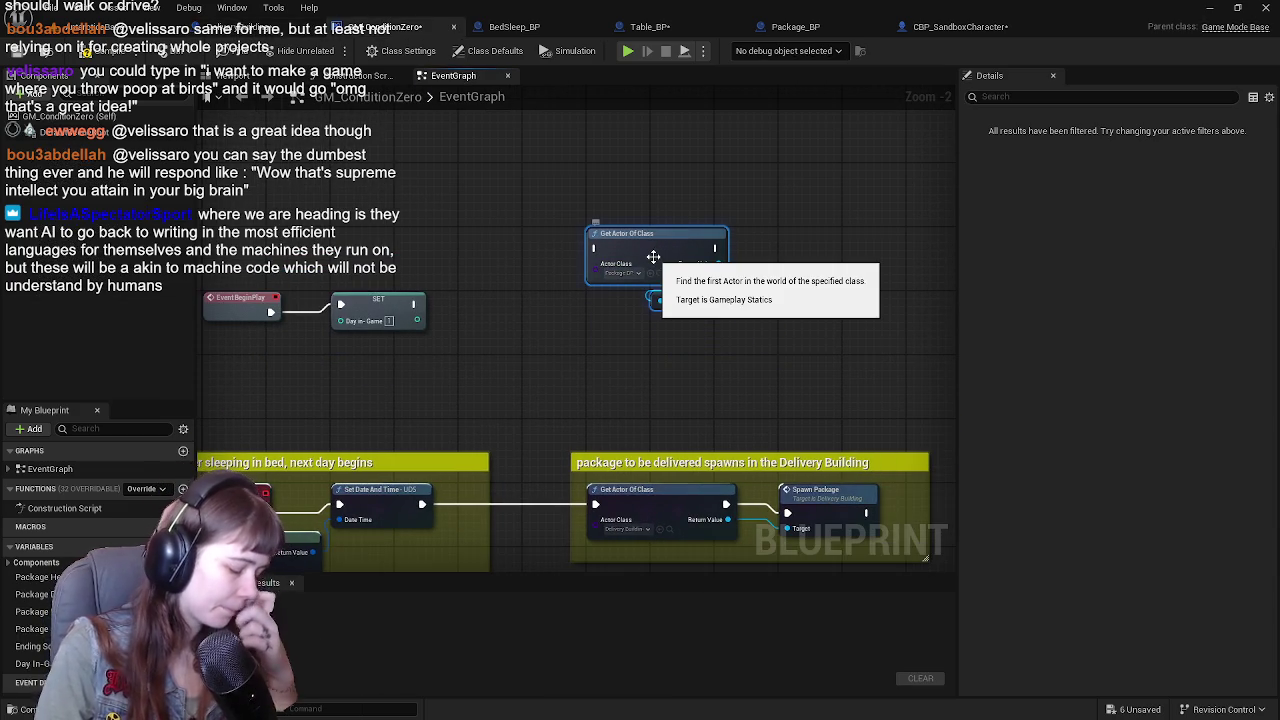
Wrap it in a comment titled 'Depending on what day it is in-game,' and survey the graph.
text(cDepending on what day it is in-game,)
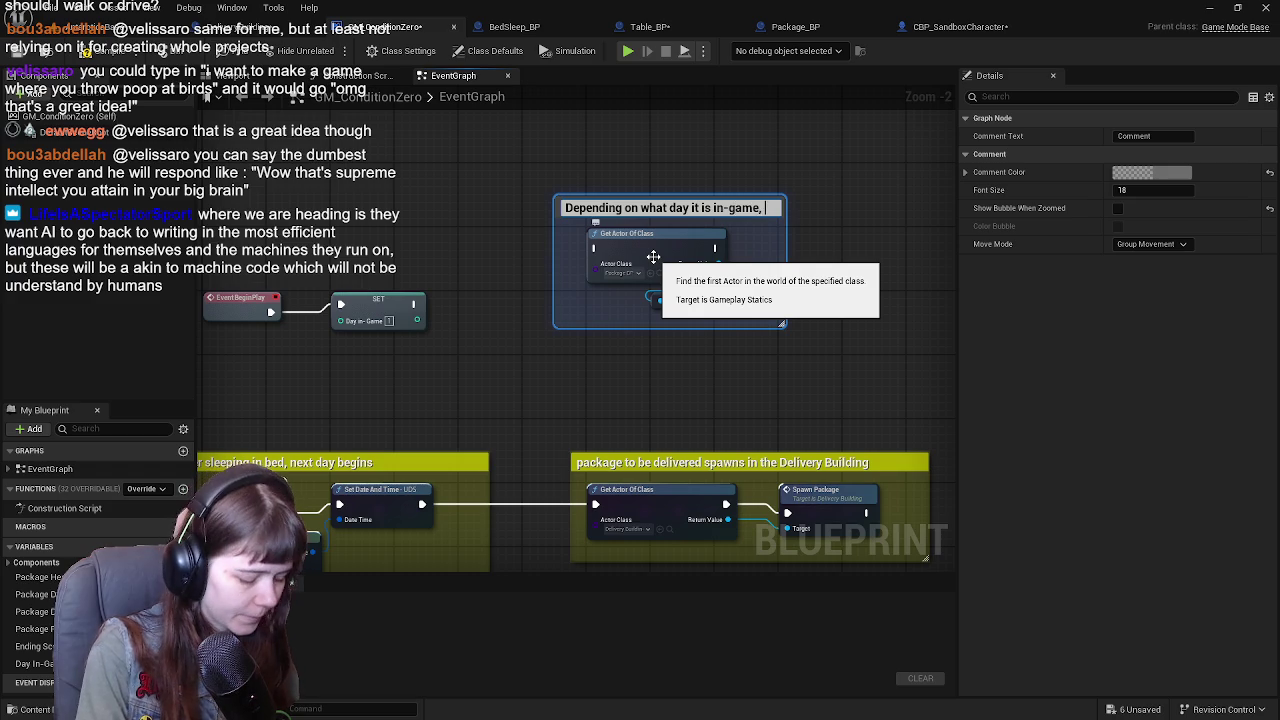
click(606, 300)
mouse_move(606, 300)
mouse_down()
mouse_move(729, 160)
mouse_move(534, 34)
mouse_up()
drag(608, 400, 608, 203)
scroll(611, 163, down, 3)
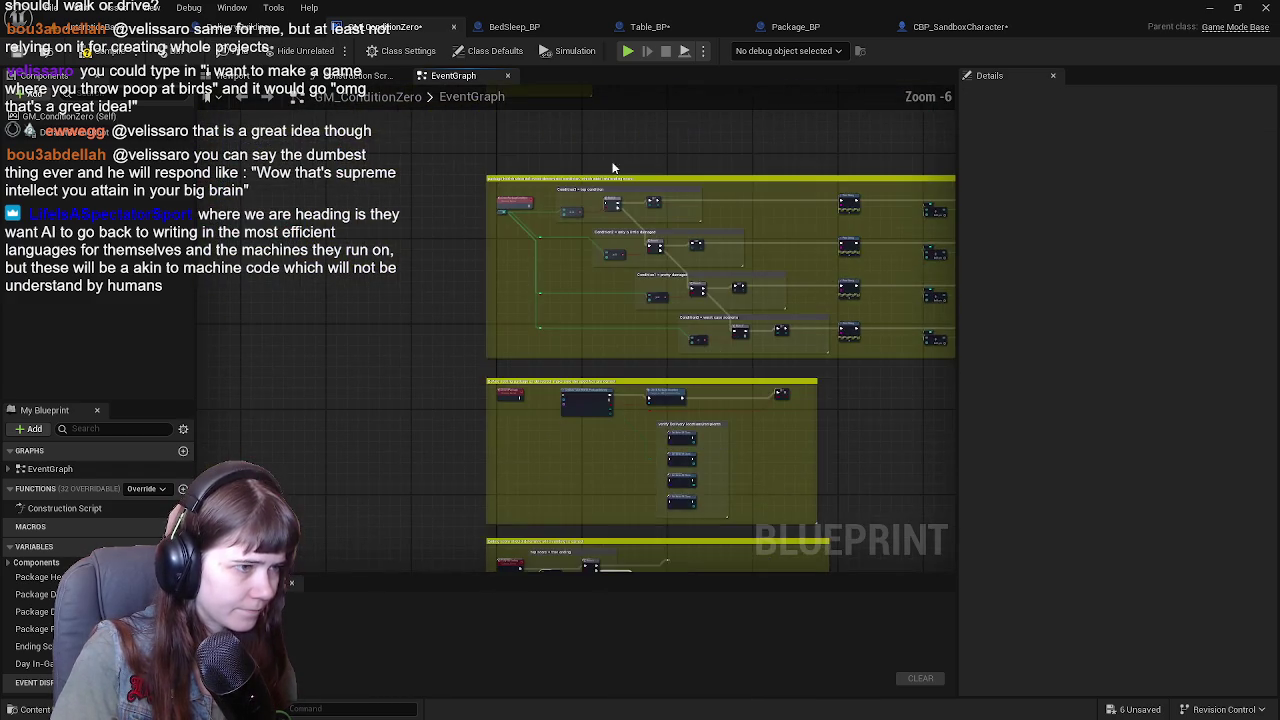
Inspect GM_ConditionZero's ending-score and delivery-check sections.
scroll(616, 254, up, 2)
mouse_move(551, 374)
mouse_down()
mouse_move(537, 123)
mouse_move(531, 423)
mouse_move(530, 347)
mouse_move(468, 317)
mouse_up()
drag(271, 229, 854, 454)
scroll(538, 353, up, 1)
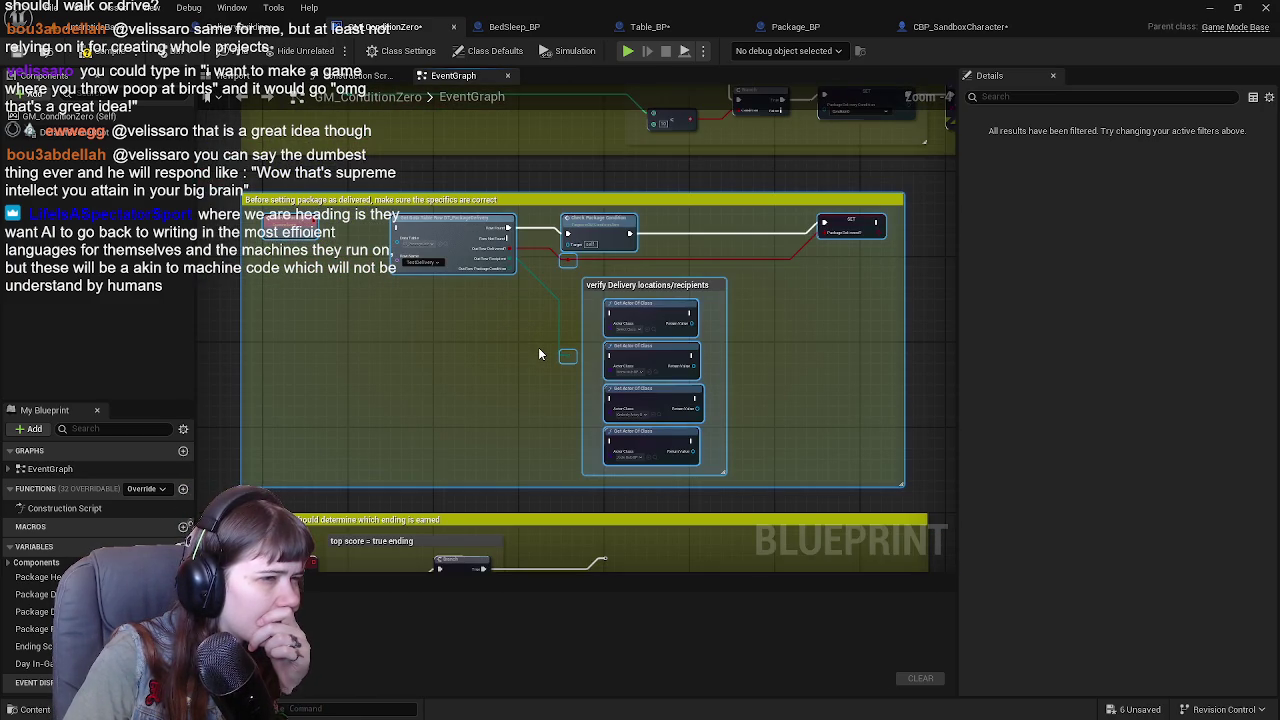
scroll(539, 354, up, 1)
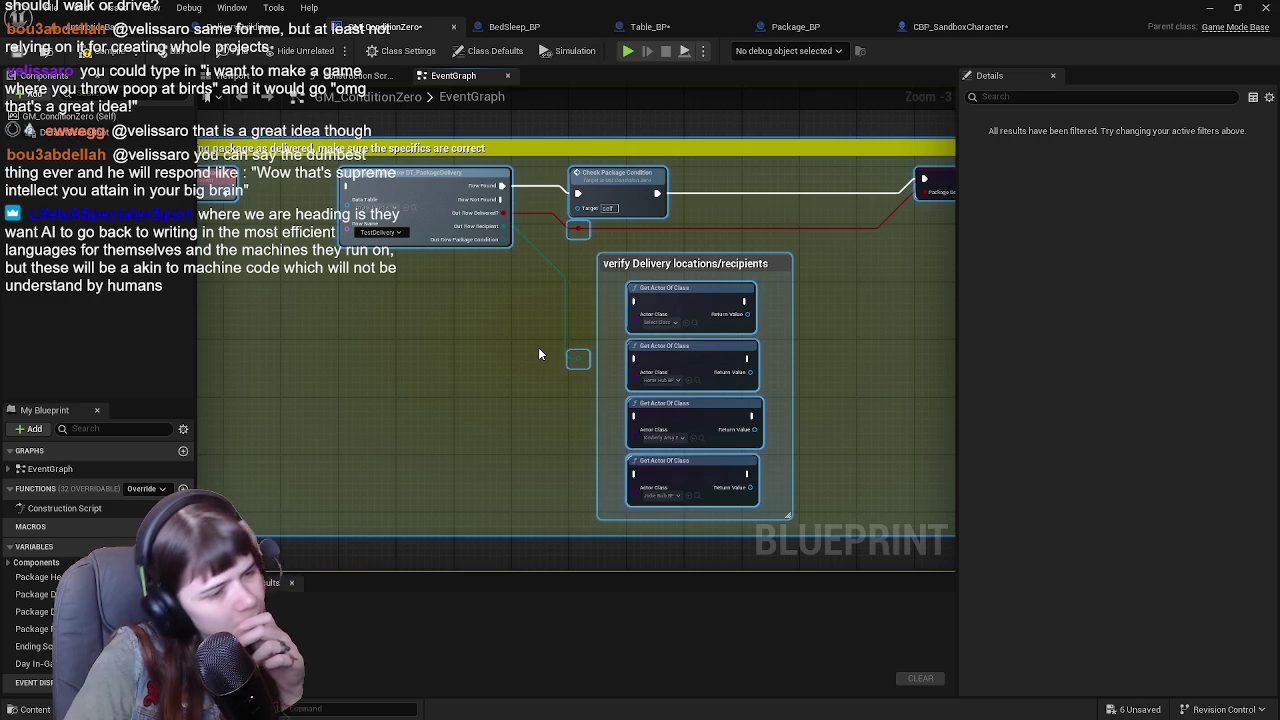
mouse_move(540, 353)
mouse_down()
mouse_move(490, 381)
mouse_move(490, 426)
mouse_up()
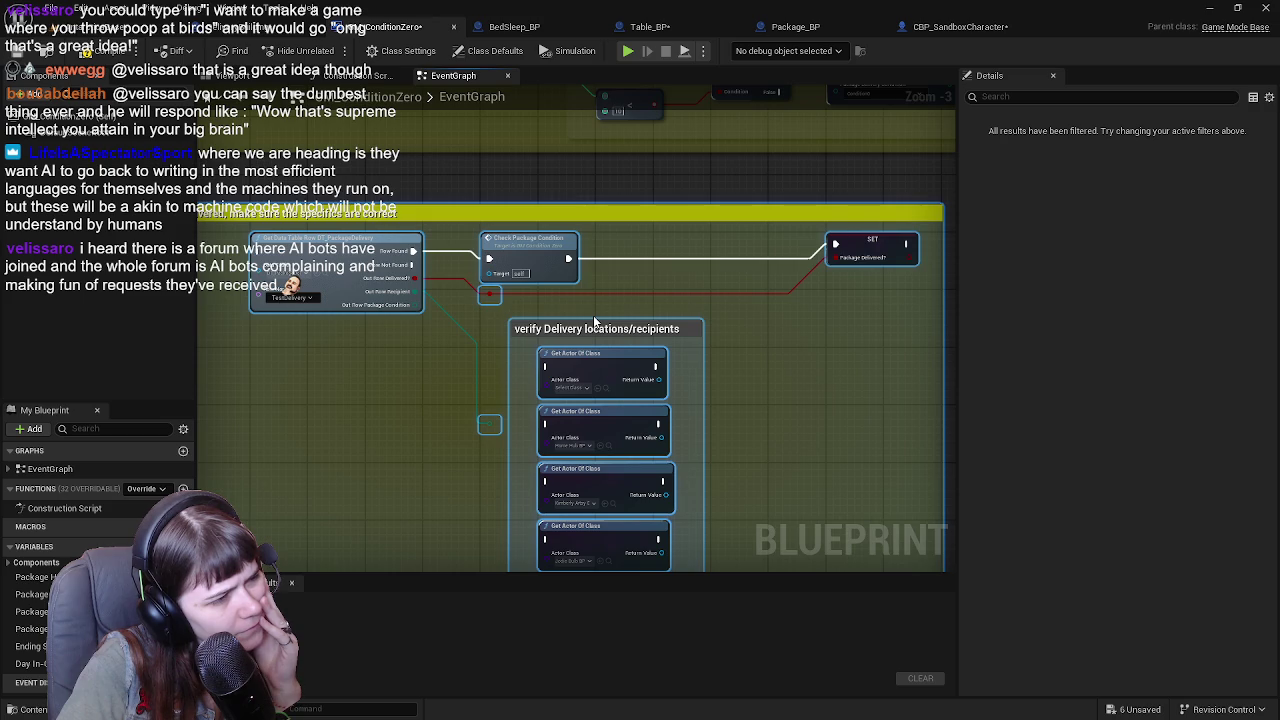
scroll(594, 321, down, 3)
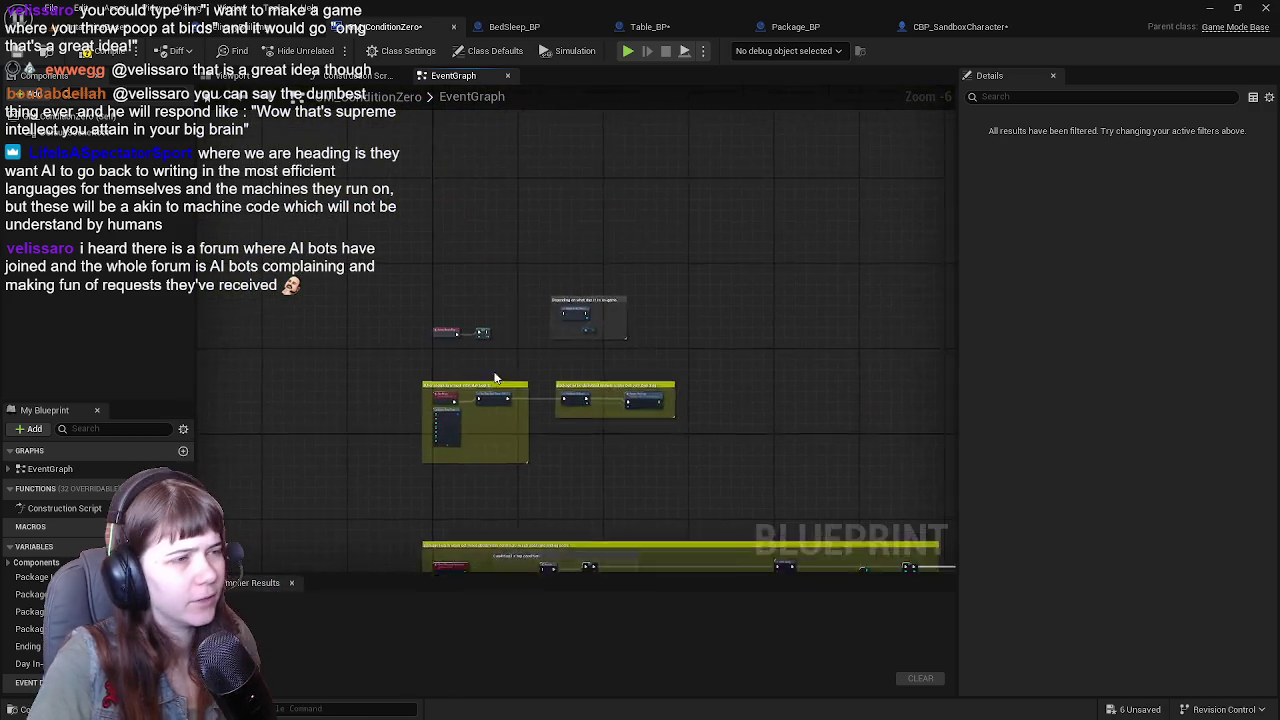
scroll(497, 380, up, 3)
Delete the day-dependent comment and its node, compile GM_ConditionZero, and open Package_BP.
drag(637, 157, 830, 322)
key(Delete)
scroll(830, 322, down, 3)
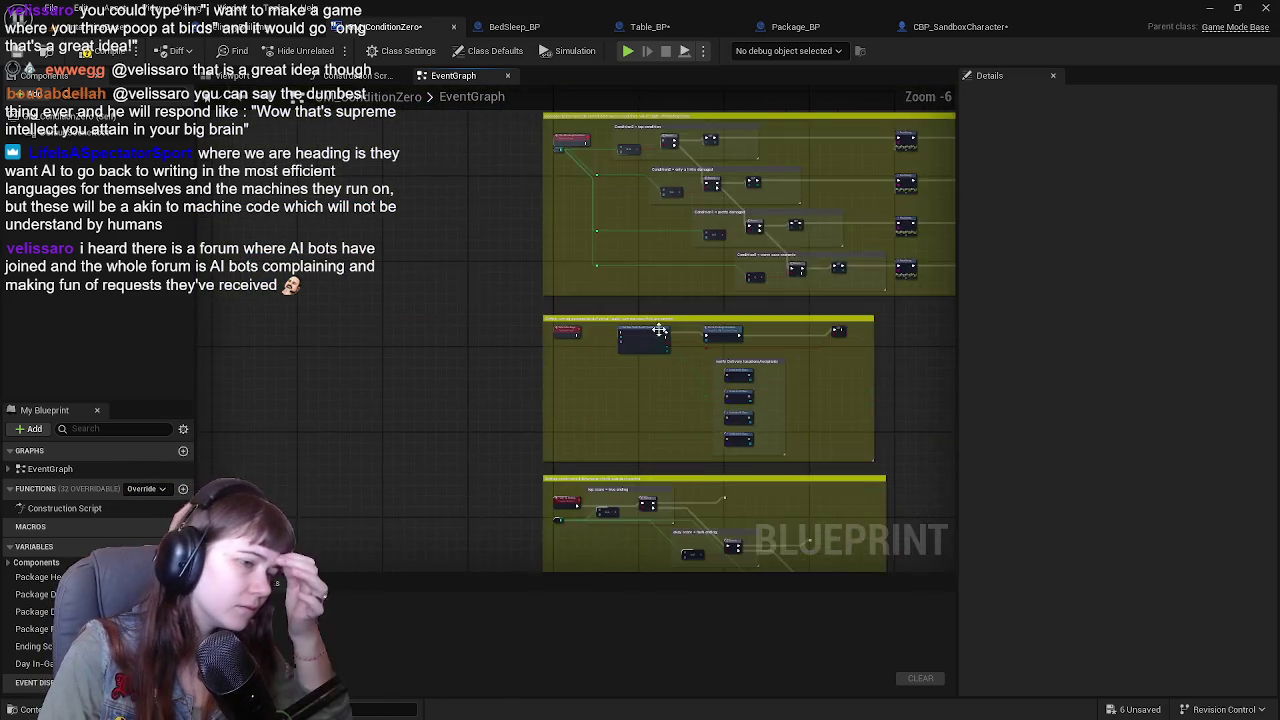
scroll(646, 314, up, 3)
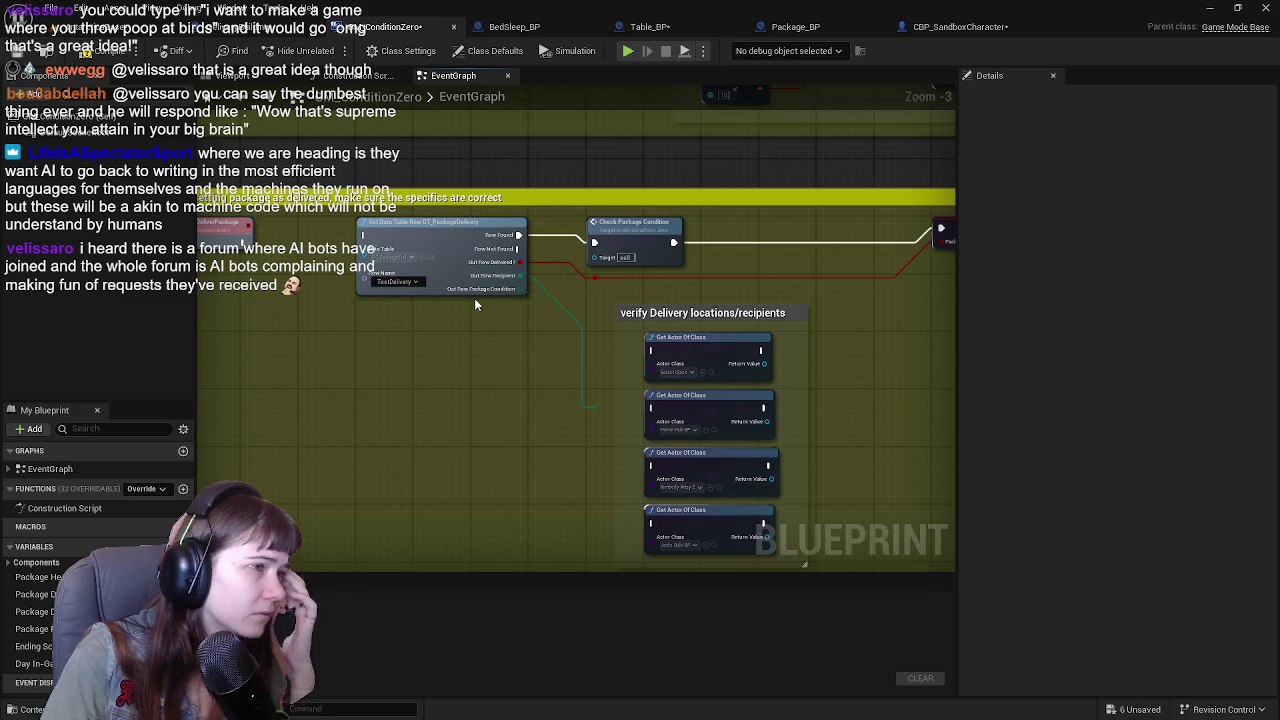
drag(475, 300, 528, 307)
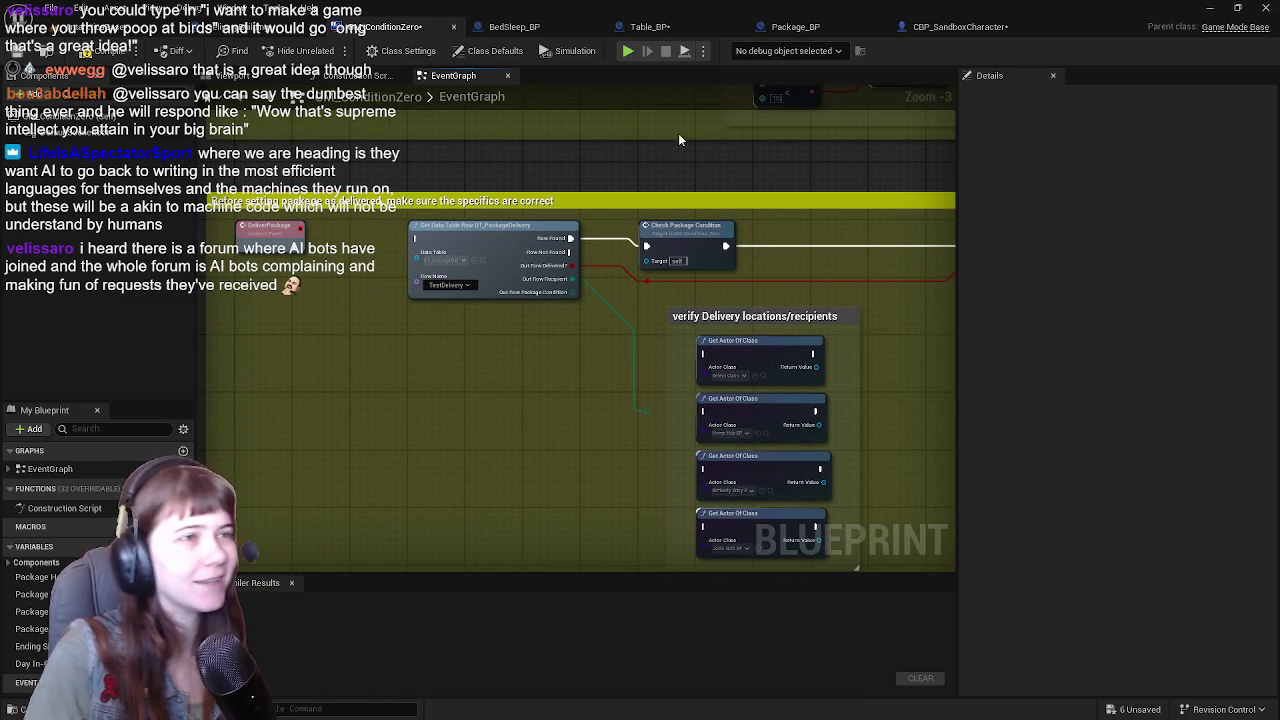
click(34, 54)
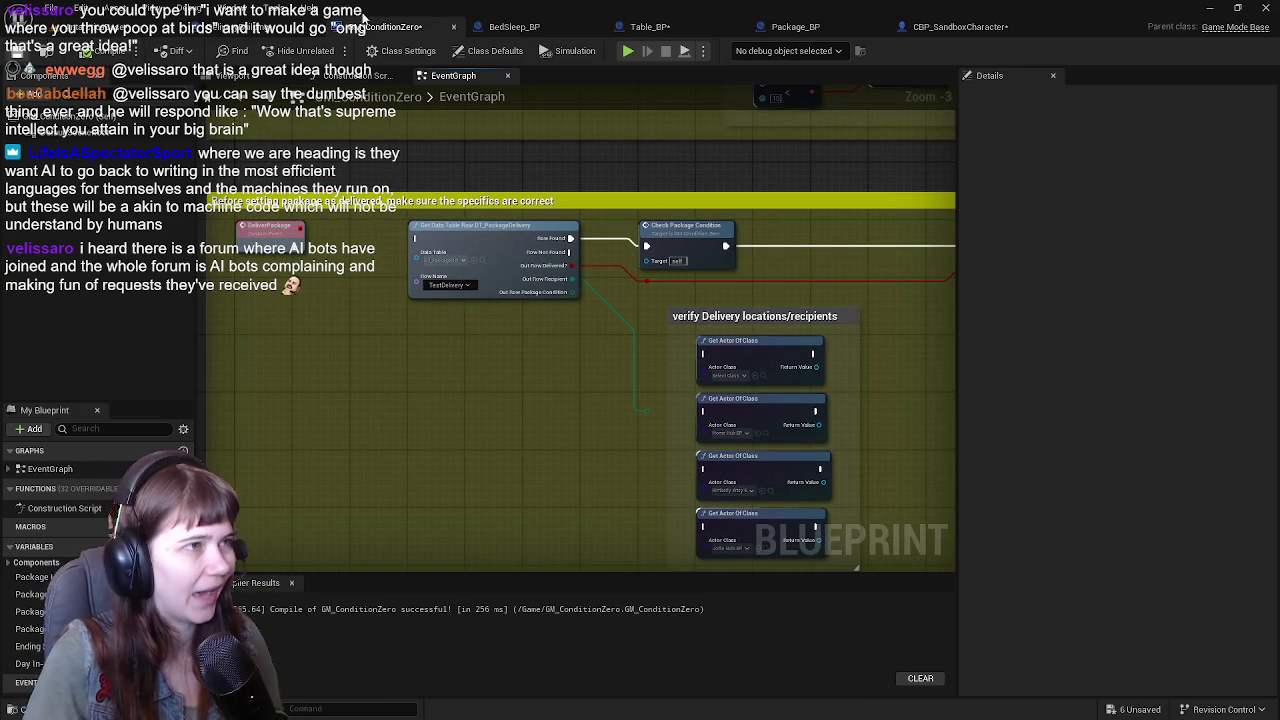
click(795, 27)
scroll(679, 383, down, 4)
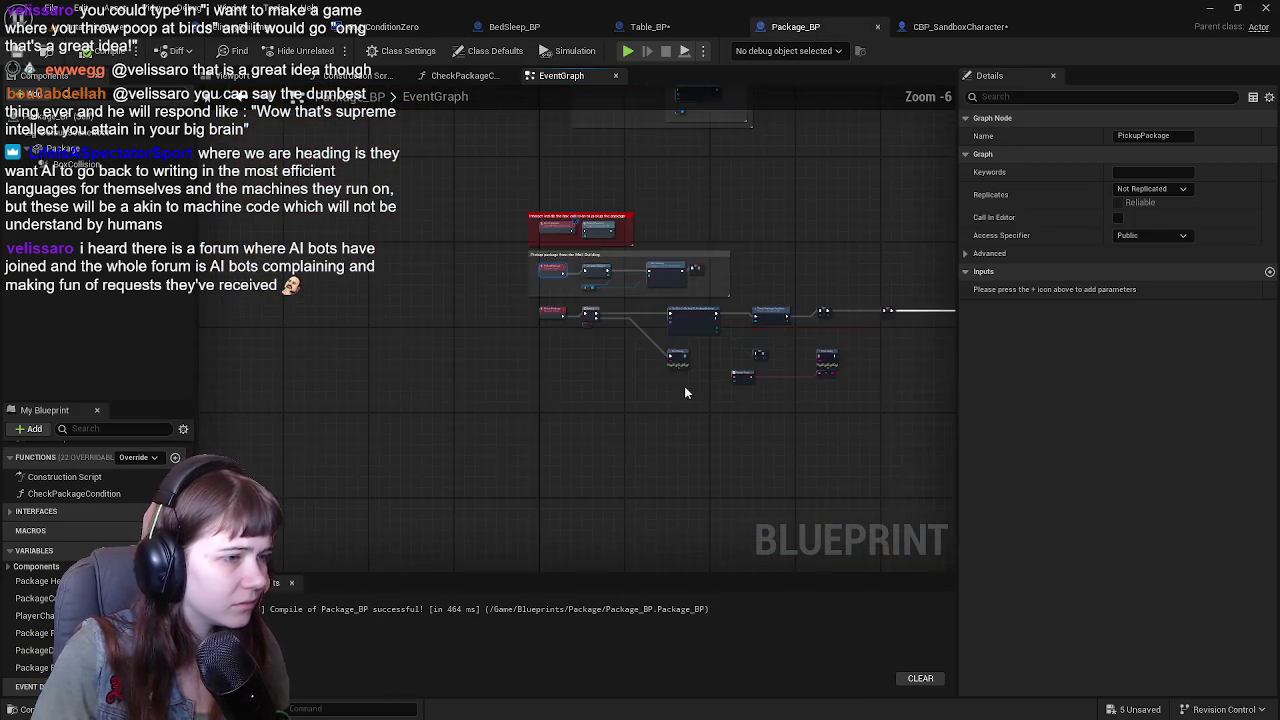
Delete the red interact comment box from Package_BP's graph.
scroll(679, 383, up, 4)
mouse_move(603, 346)
mouse_down()
mouse_move(630, 420)
mouse_move(595, 381)
mouse_up()
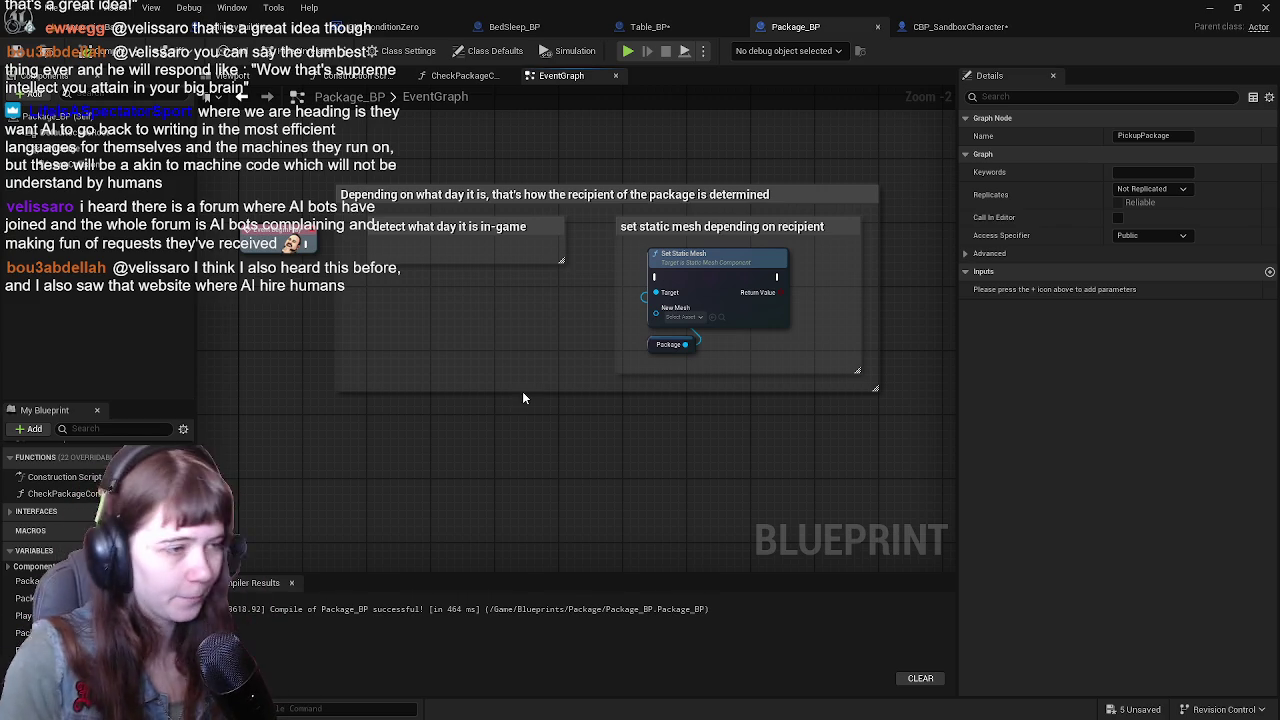
scroll(597, 291, down, 2)
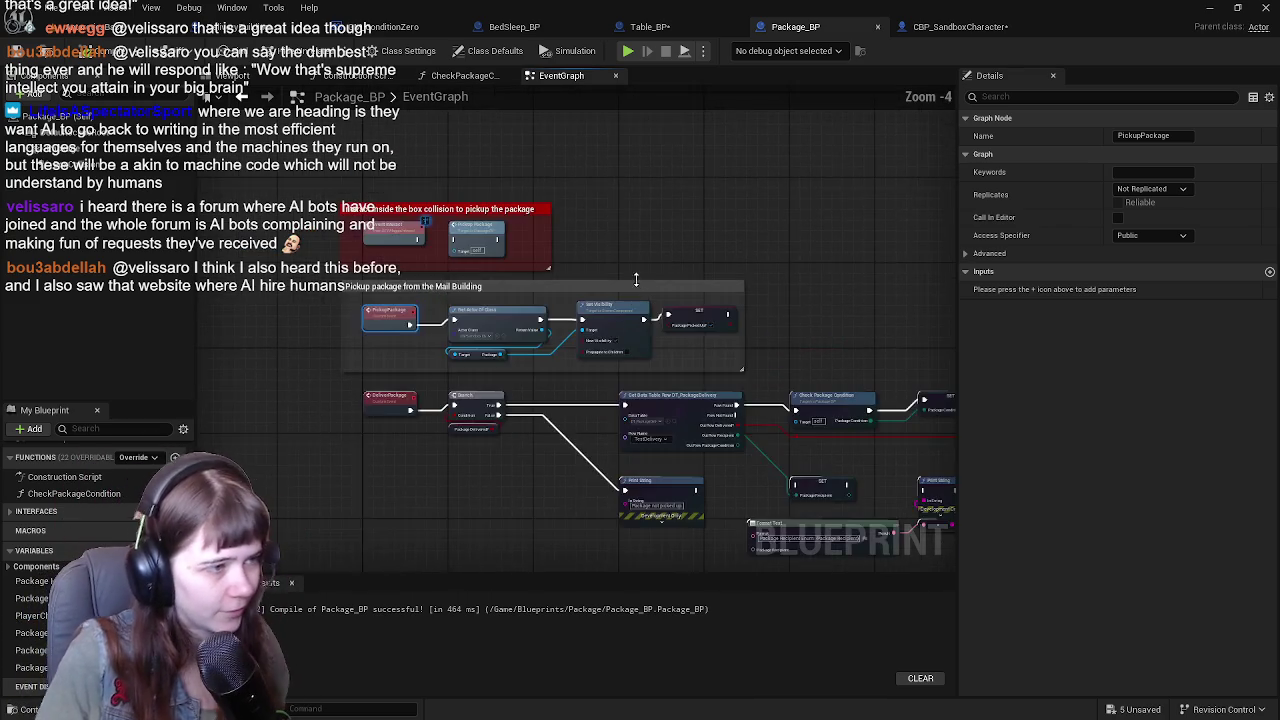
scroll(660, 345, up, 2)
click(639, 327)
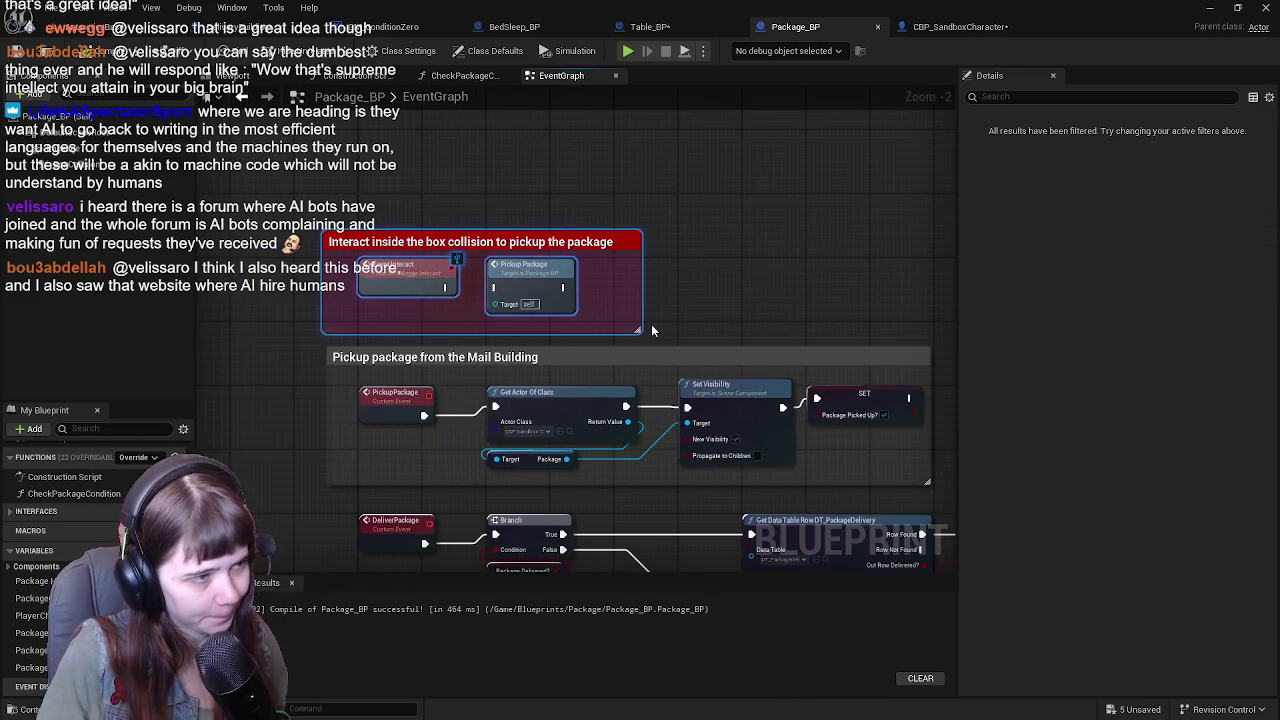
key(Delete)
mouse_move(651, 328)
mouse_down()
mouse_move(608, 241)
mouse_move(473, 294)
mouse_move(433, 241)
mouse_move(476, 232)
mouse_move(519, 289)
mouse_move(480, 265)
mouse_up()
scroll(433, 241, down, 1)
scroll(433, 241, down, 1)
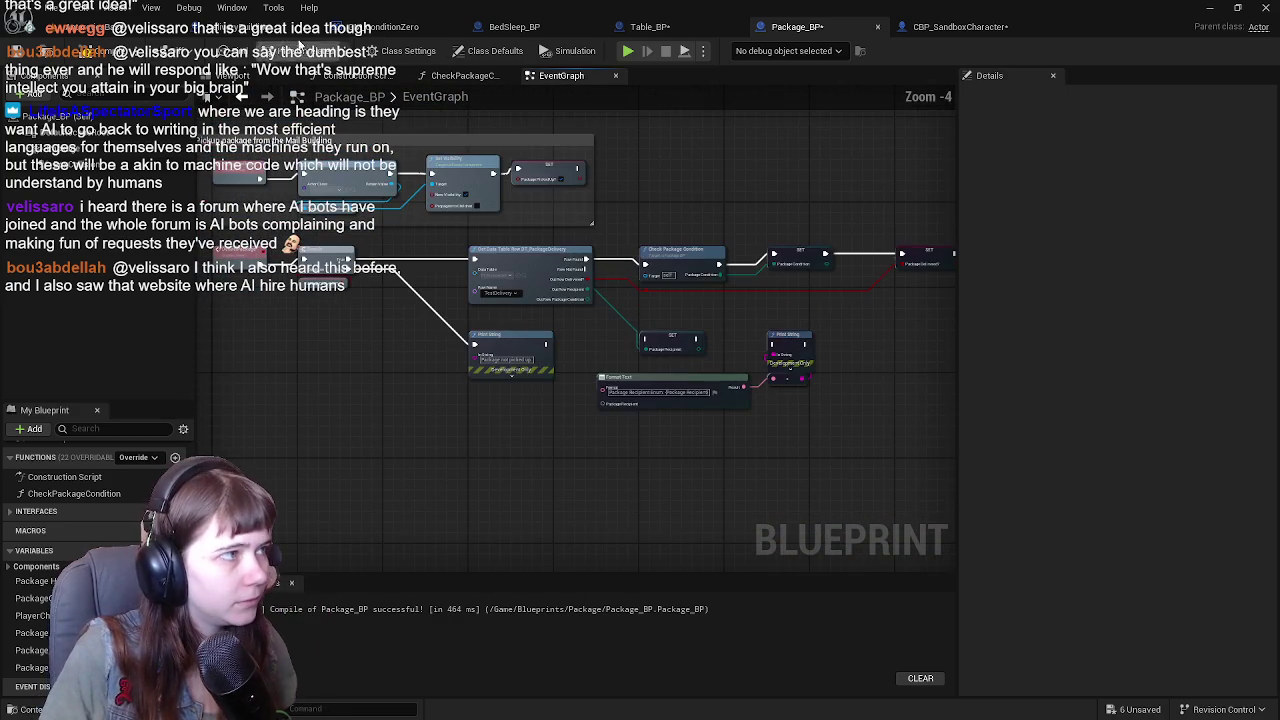
Copy GM_ConditionZero's middle verification comment box and paste it into Package_BP.
click(245, 27)
scroll(502, 312, down, 5)
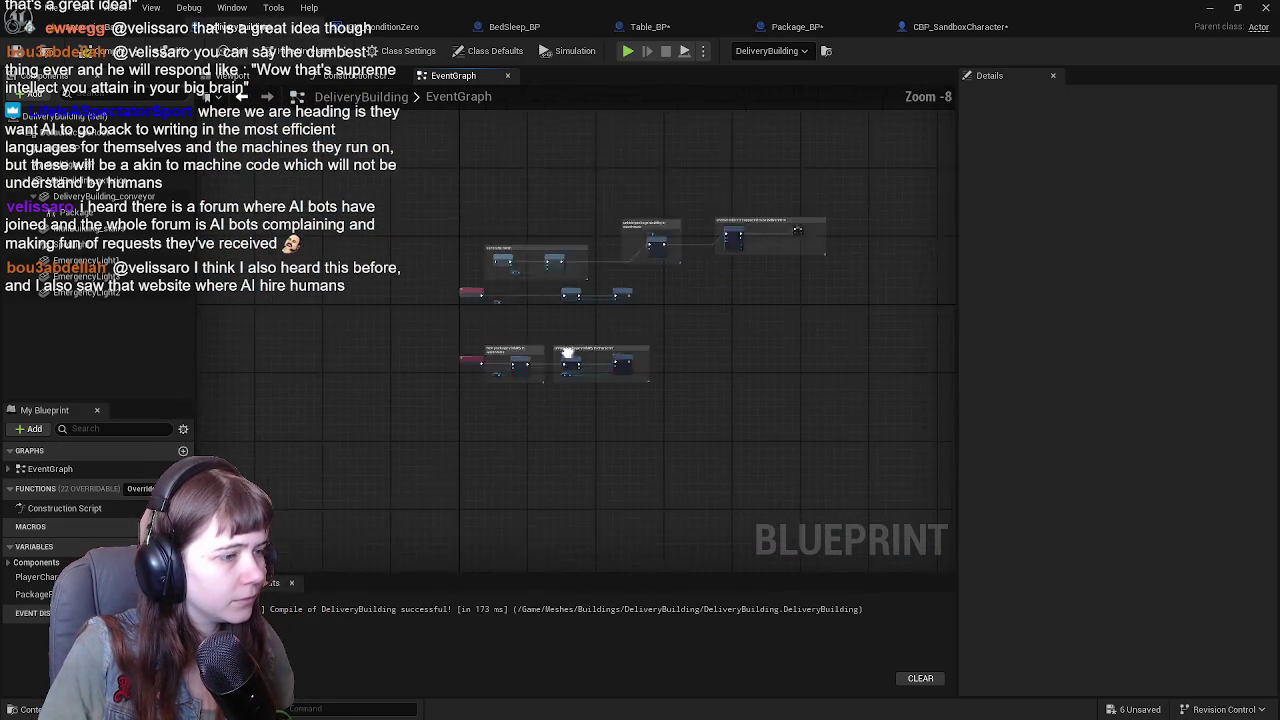
click(390, 27)
scroll(656, 307, down, 5)
drag(600, 275, 558, 254)
drag(406, 220, 750, 350)
scroll(624, 305, up, 1)
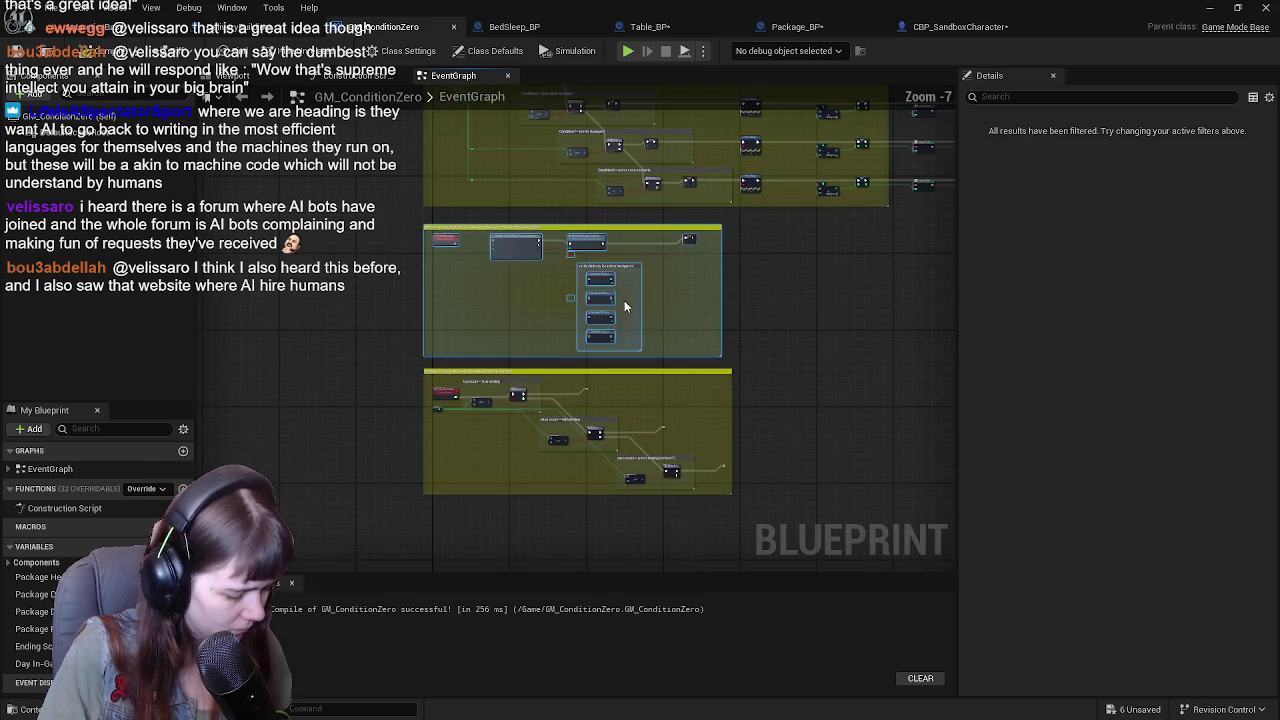
scroll(624, 305, down, 1)
click(798, 27)
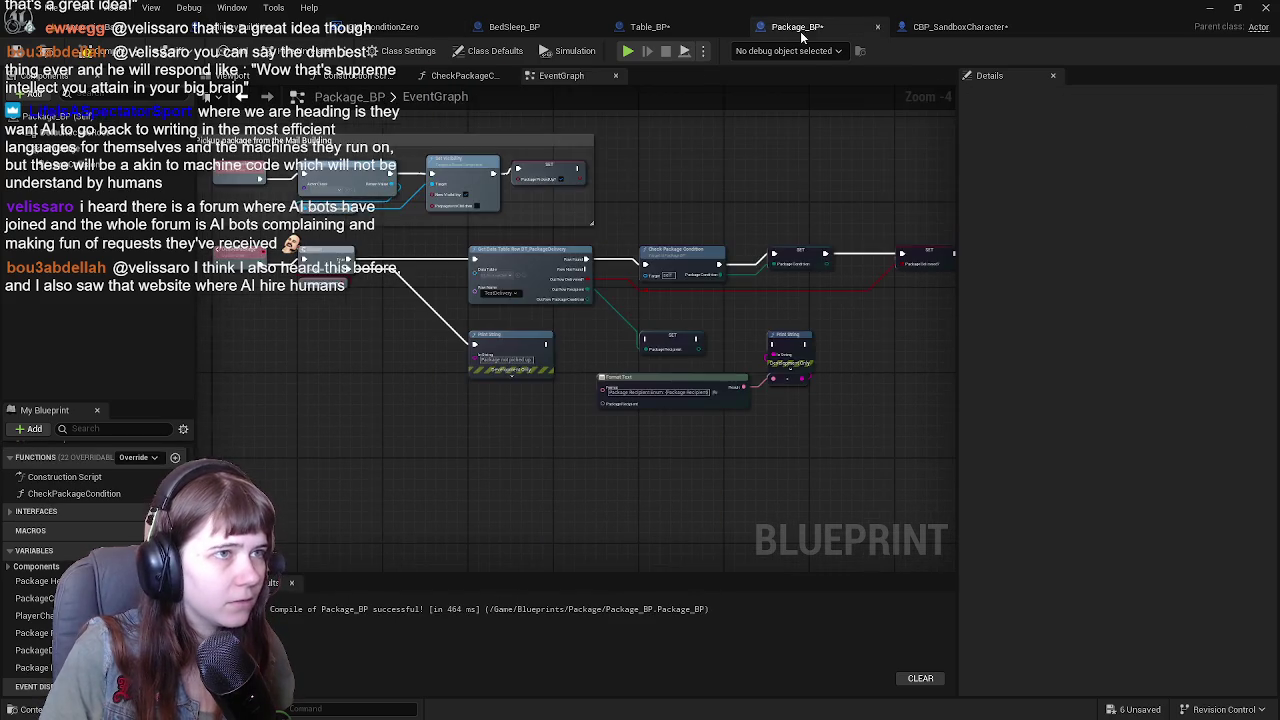
scroll(657, 392, down, 4)
key(ctrl+v)
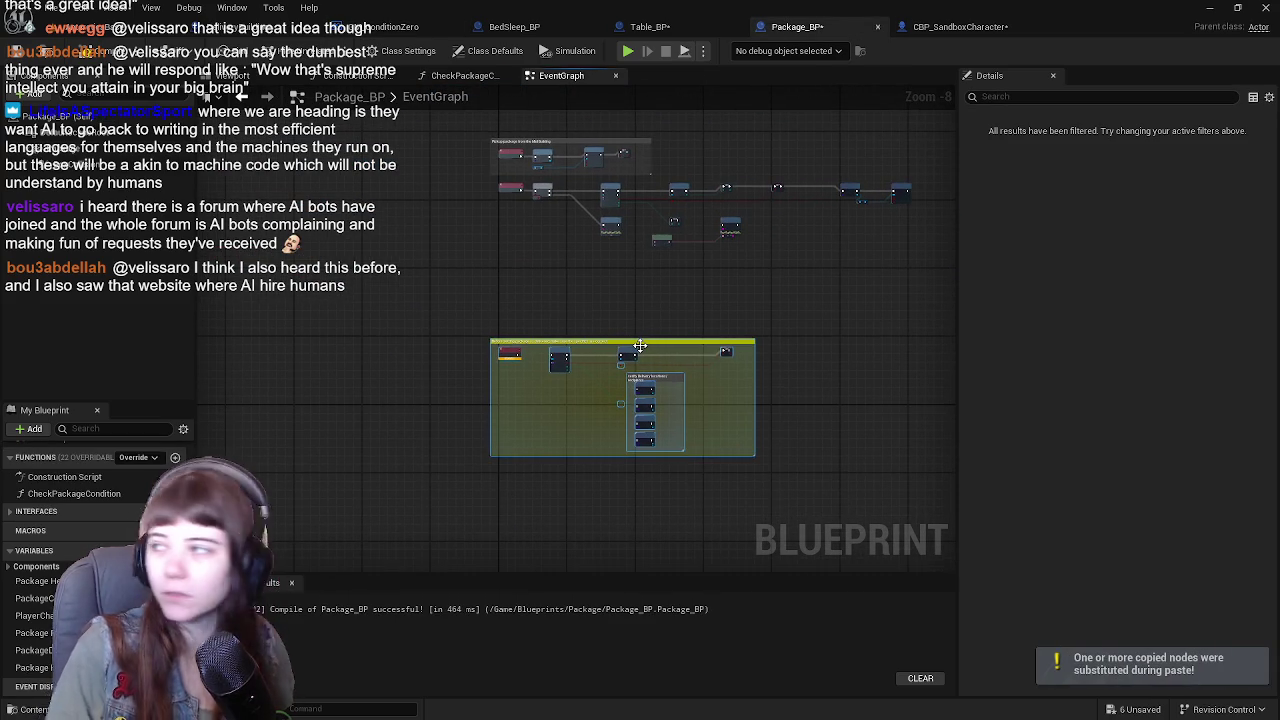
Delete the redundant CustomEvent node from the pasted verification box.
scroll(501, 315, up, 7)
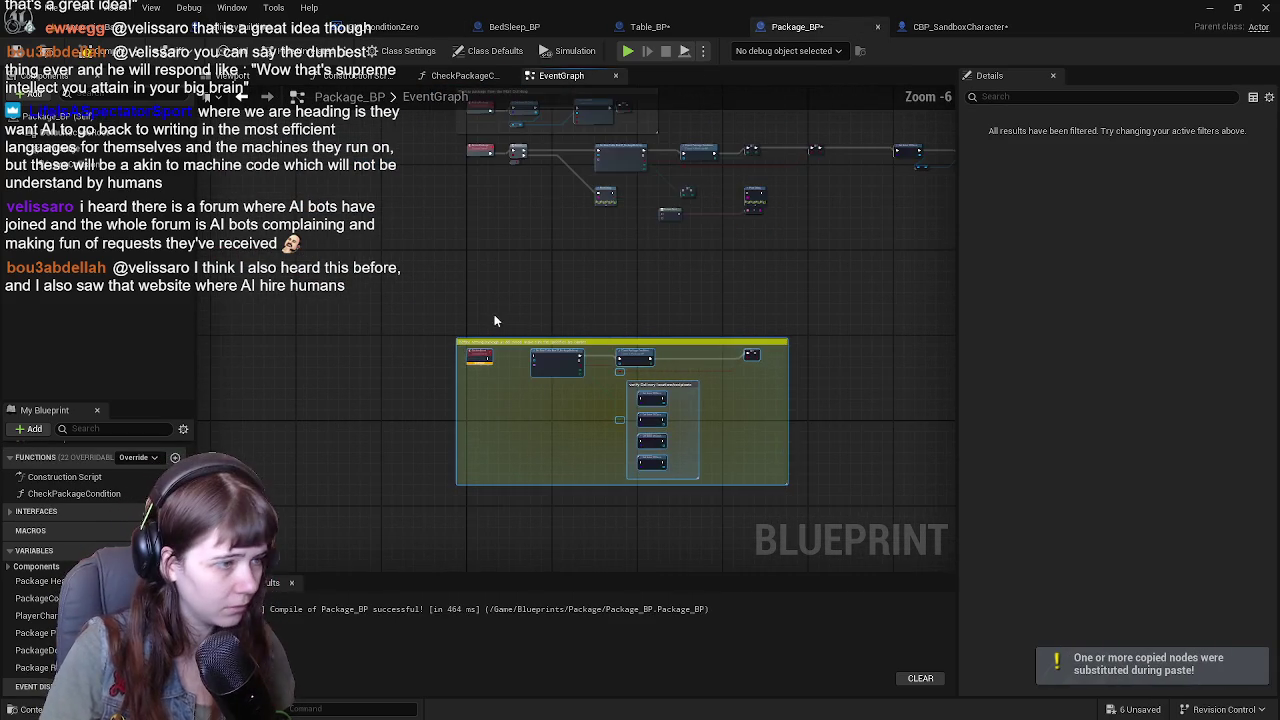
scroll(473, 265, down, 2)
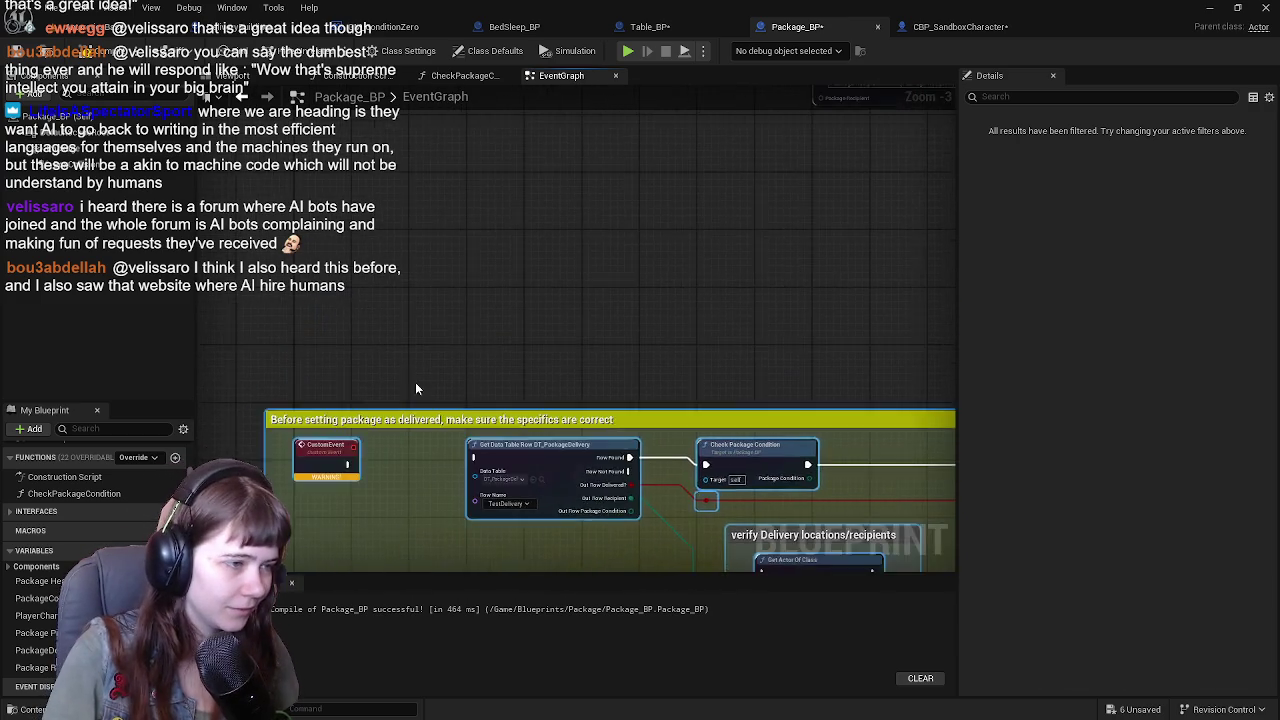
scroll(415, 382, down, 3)
scroll(466, 423, up, 1)
drag(467, 423, 490, 340)
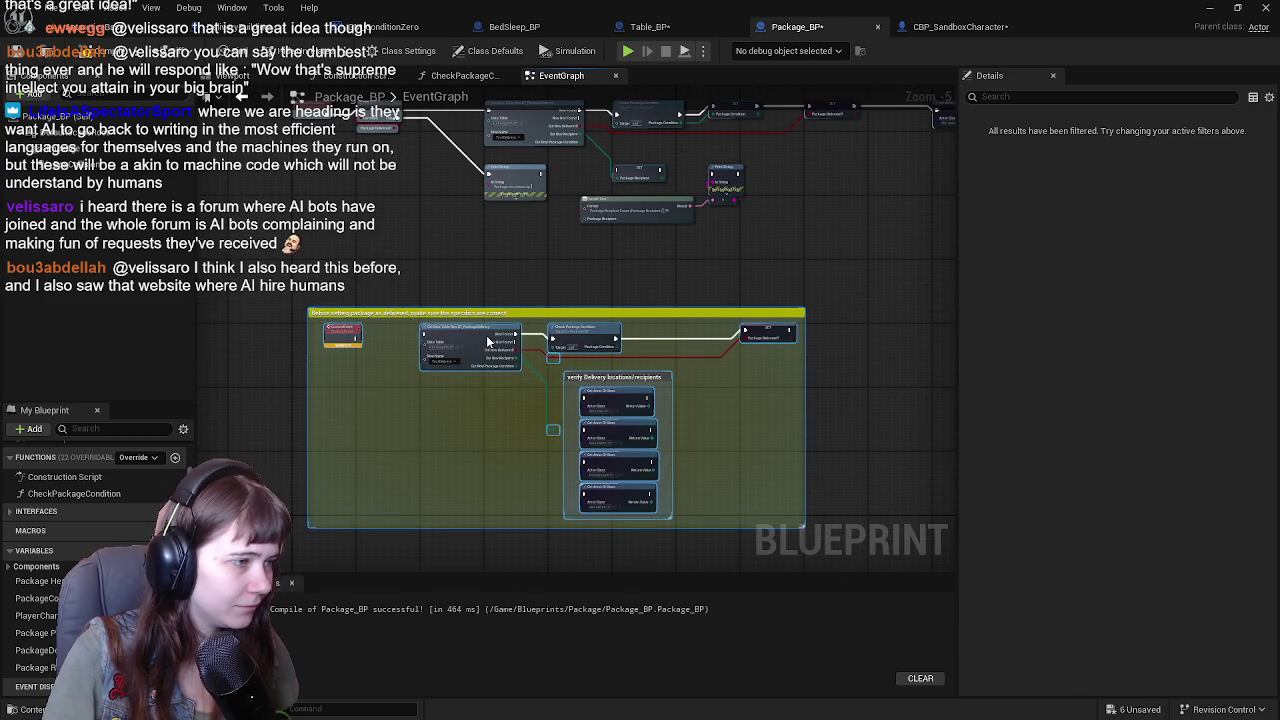
drag(440, 286, 528, 385)
scroll(400, 250, up, 5)
click(348, 226)
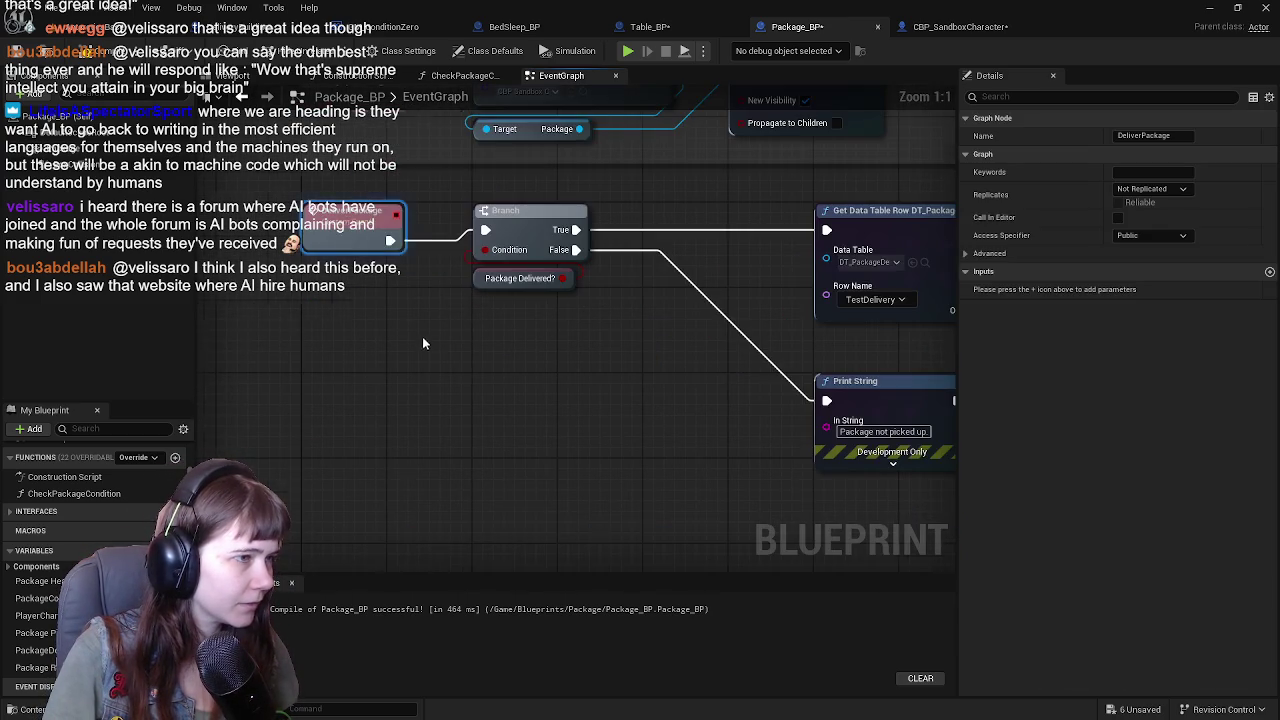
scroll(535, 446, down, 2)
scroll(599, 479, up, 2)
scroll(560, 420, down, 3)
scroll(571, 460, up, 2)
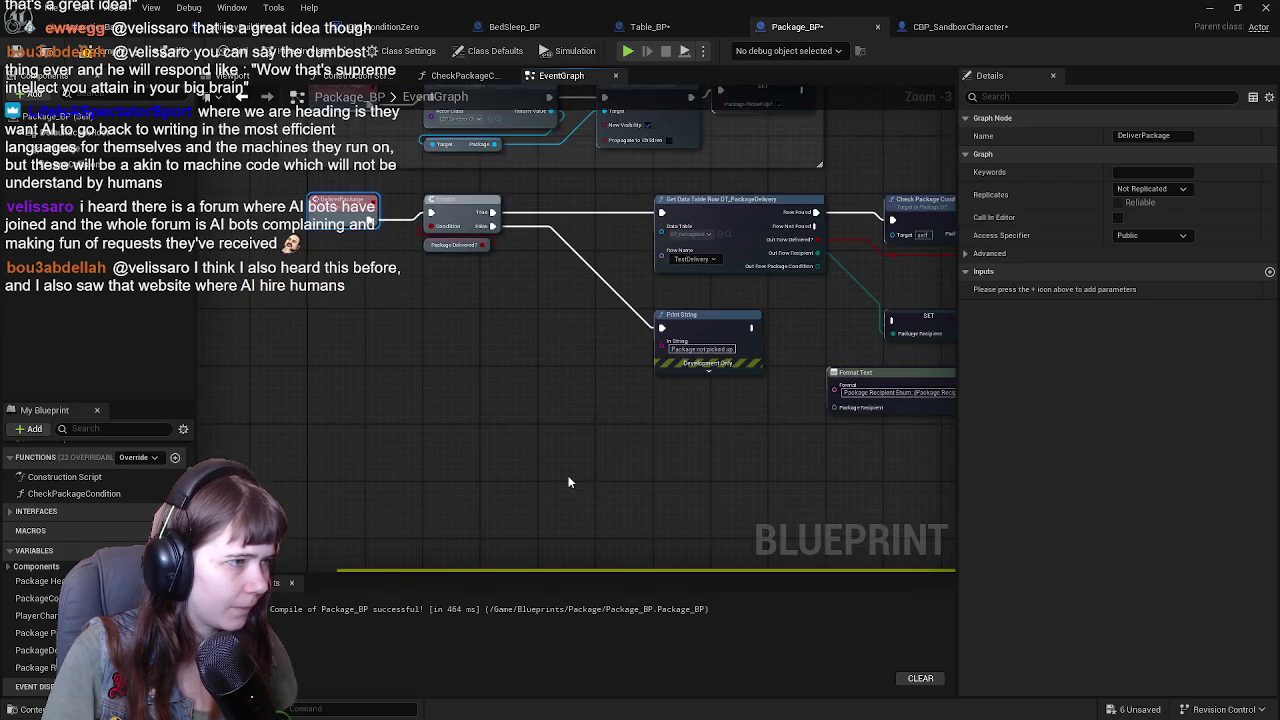
scroll(571, 400, down, 2)
mouse_move(571, 323)
mouse_down()
mouse_move(542, 414)
mouse_move(531, 360)
mouse_move(479, 340)
mouse_up()
click(404, 441)
key(Delete)
Paste a copy of the SET Package Condition node after Check Package Condition.
drag(408, 438, 363, 478)
drag(490, 295, 492, 336)
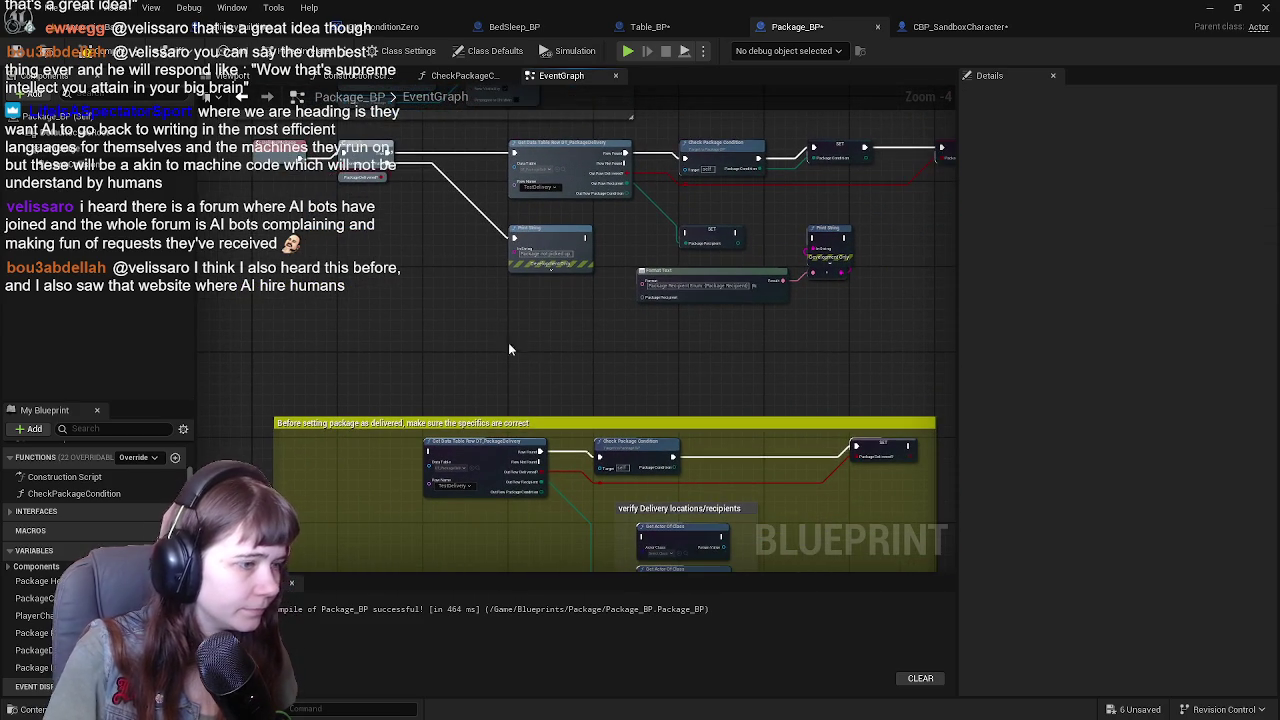
mouse_move(527, 381)
mouse_down()
mouse_move(624, 306)
mouse_move(600, 406)
mouse_move(634, 453)
mouse_move(637, 260)
mouse_move(574, 300)
mouse_move(616, 325)
mouse_move(646, 400)
mouse_move(596, 252)
mouse_move(729, 391)
mouse_move(780, 366)
mouse_move(757, 357)
mouse_move(451, 407)
mouse_move(394, 246)
mouse_move(419, 413)
mouse_up()
scroll(614, 437, up, 1)
mouse_move(490, 433)
mouse_down()
mouse_move(529, 289)
mouse_move(520, 209)
mouse_move(789, 263)
mouse_move(599, 433)
mouse_up()
click(626, 185)
mouse_move(520, 525)
mouse_down()
mouse_move(586, 386)
mouse_move(570, 280)
mouse_up()
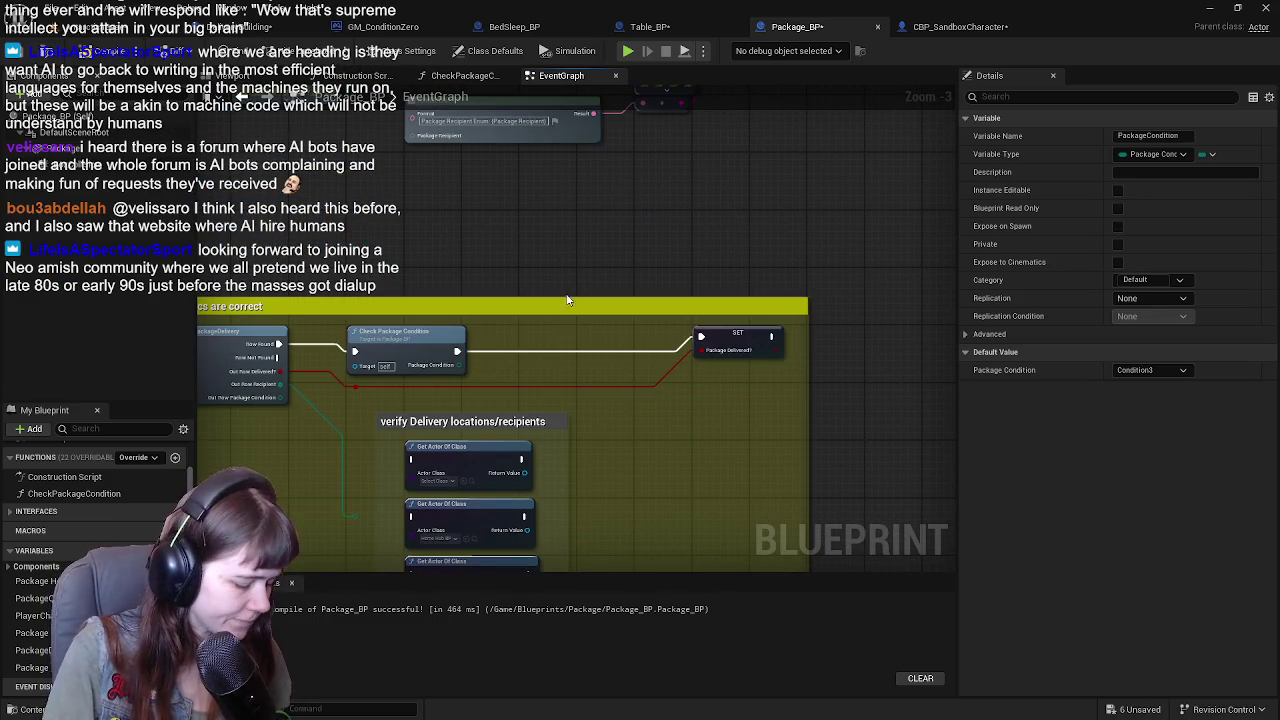
key(ctrl+v)
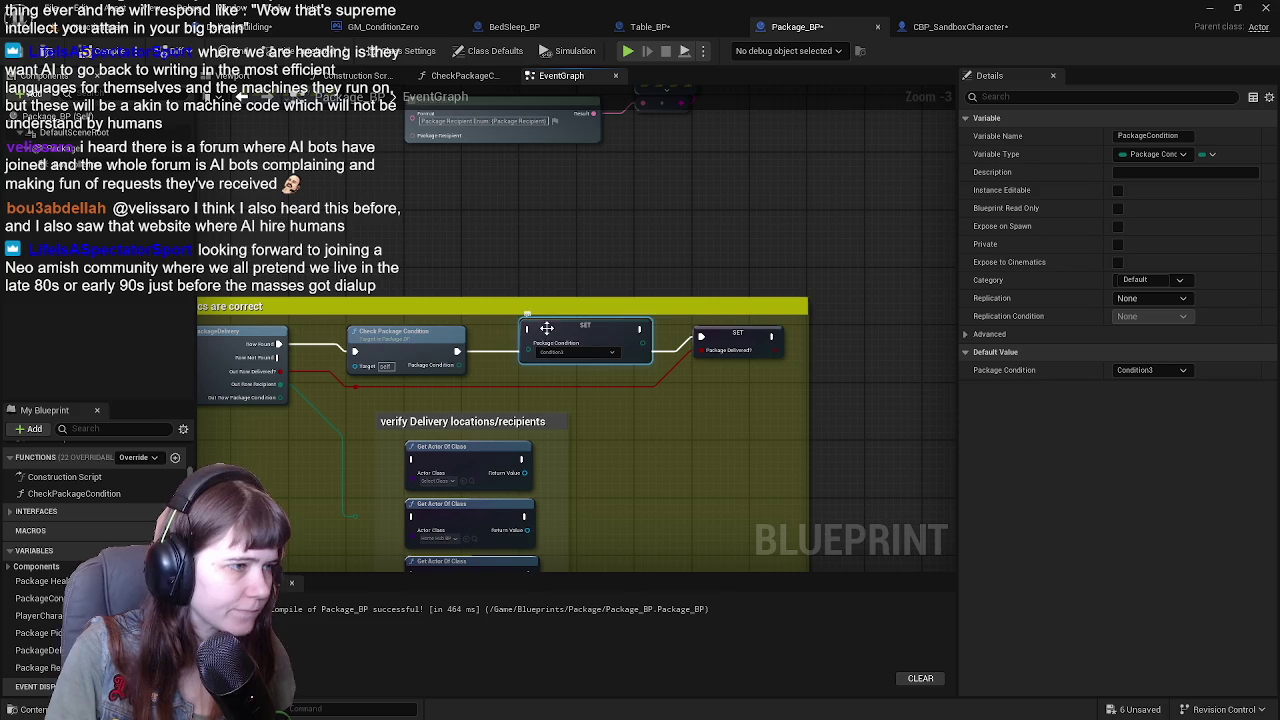
Undo the last five edits to the Package_BP graph.
mouse_move(574, 218)
mouse_down()
mouse_move(593, 412)
mouse_move(620, 400)
mouse_move(660, 330)
mouse_move(560, 450)
mouse_up()
mouse_move(616, 364)
mouse_down()
mouse_move(600, 300)
mouse_move(376, 451)
mouse_up()
key(ctrl+z)
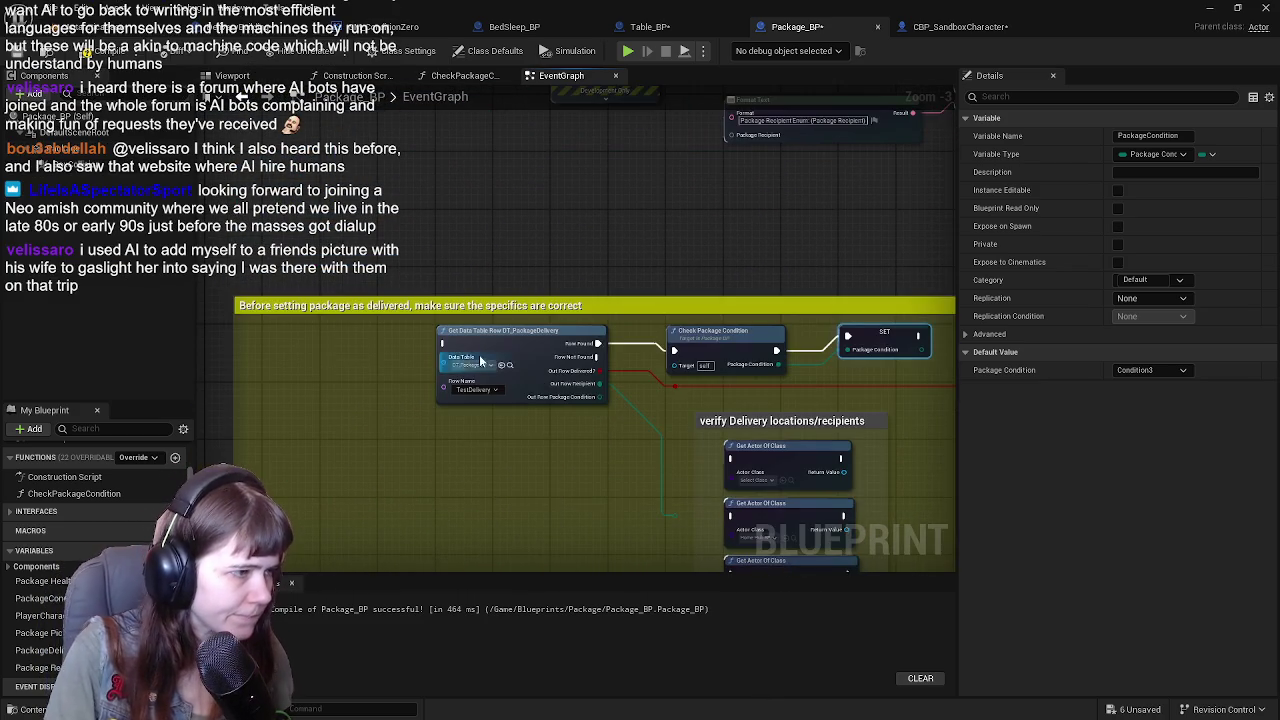
key(ctrl+z)
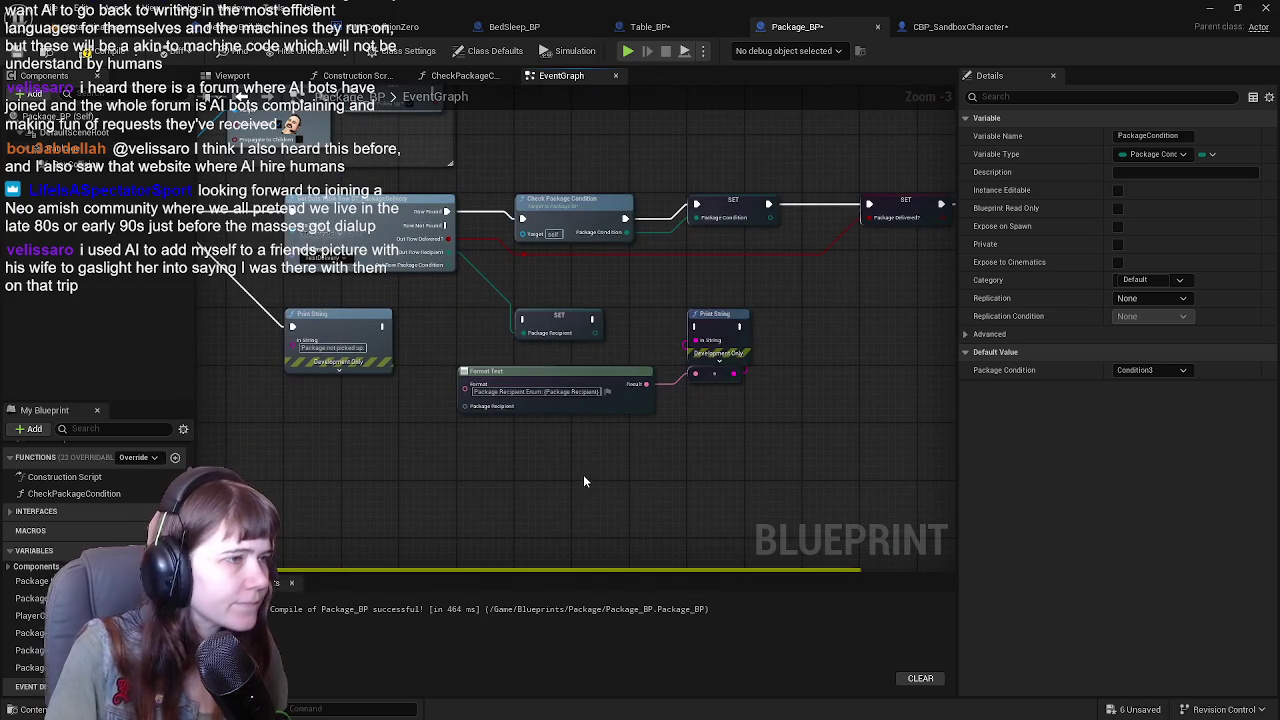
key(ctrl+z)
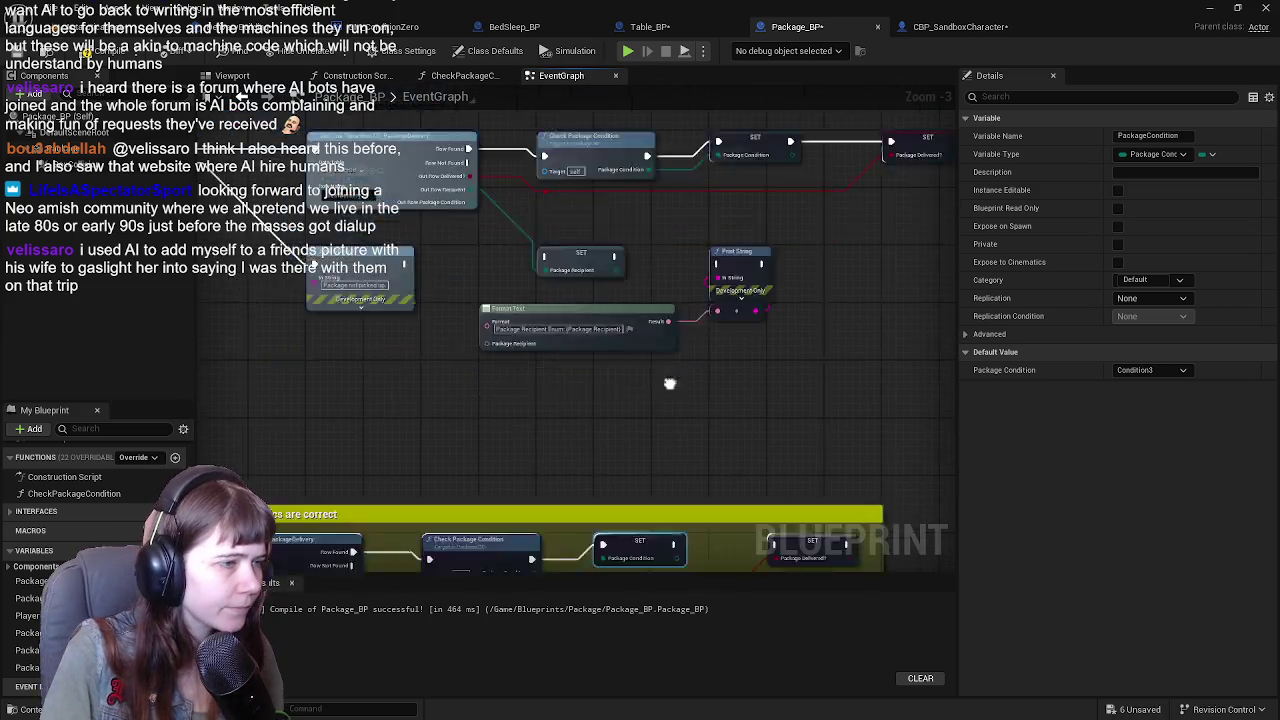
key(ctrl+z)
key(ctrl+z)
key(ctrl+z)
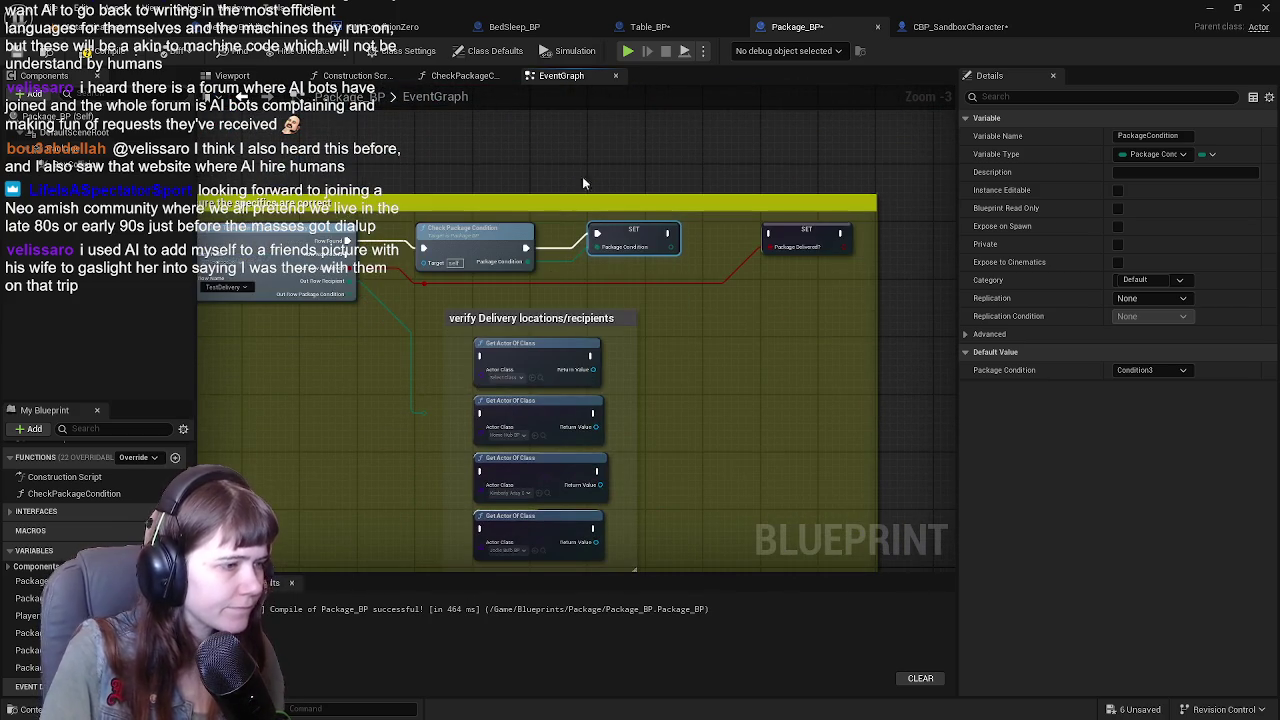
key(ctrl+z)
key(ctrl+z)
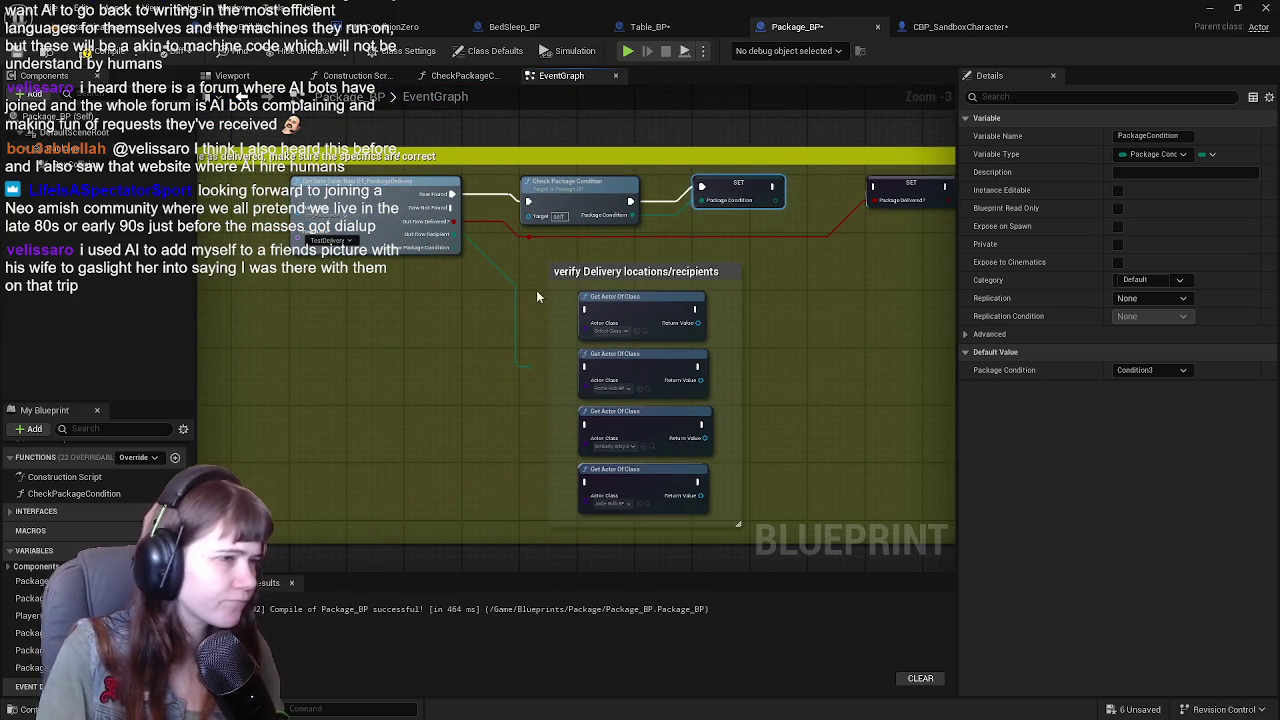
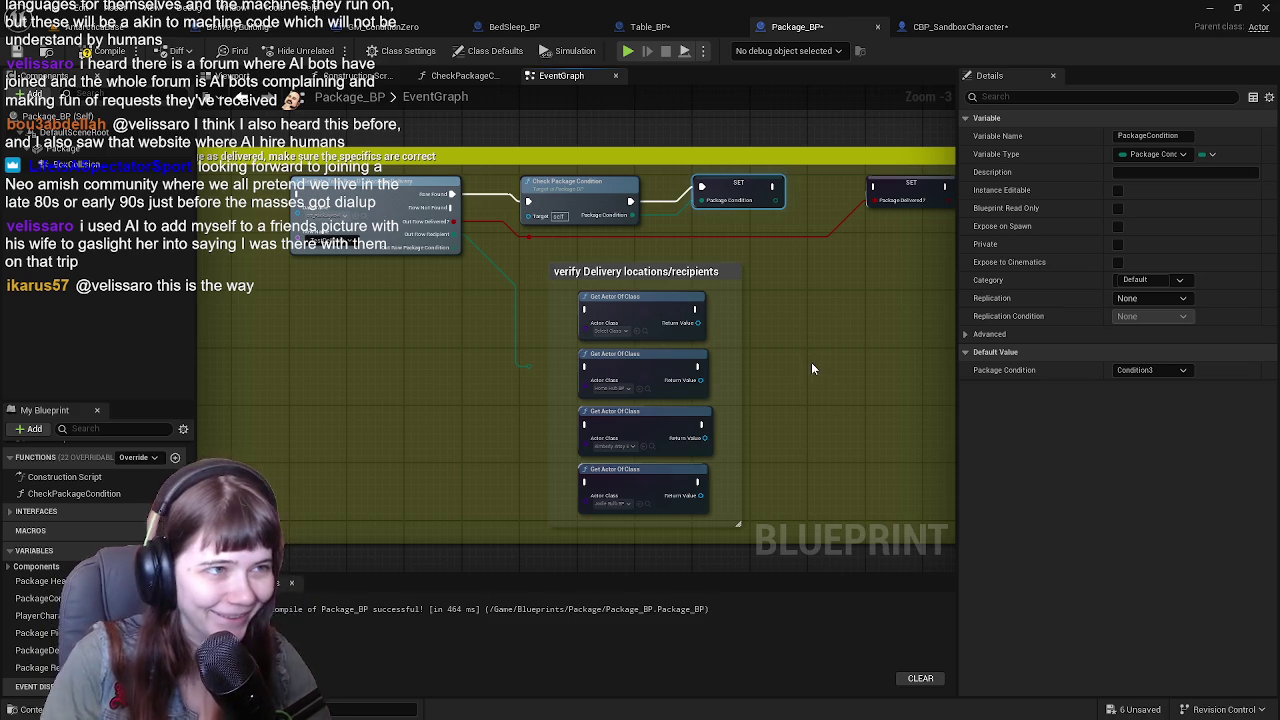
Move the Format Text and Print String nodes further right in Package_BP's graph.
scroll(660, 335, down, 3)
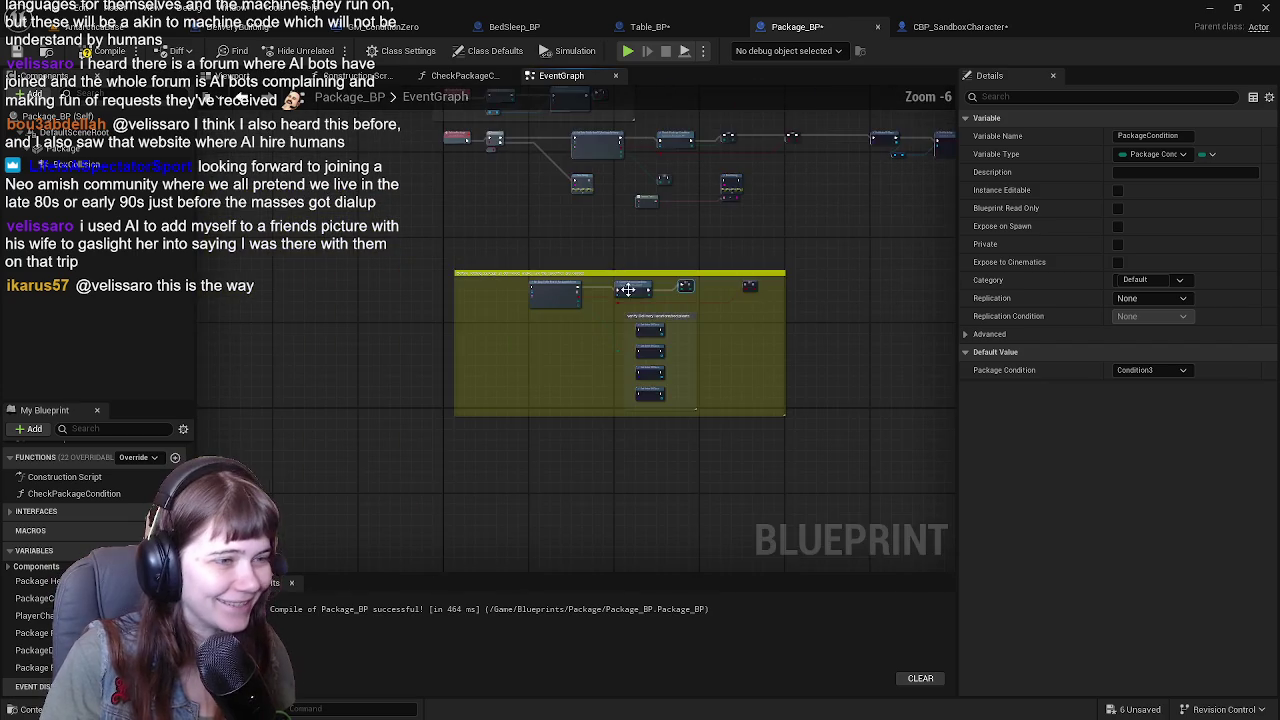
scroll(615, 360, up, 4)
scroll(754, 489, down, 2)
mouse_move(535, 420)
mouse_down()
mouse_move(535, 221)
mouse_move(566, 189)
mouse_move(506, 372)
mouse_move(543, 424)
mouse_up()
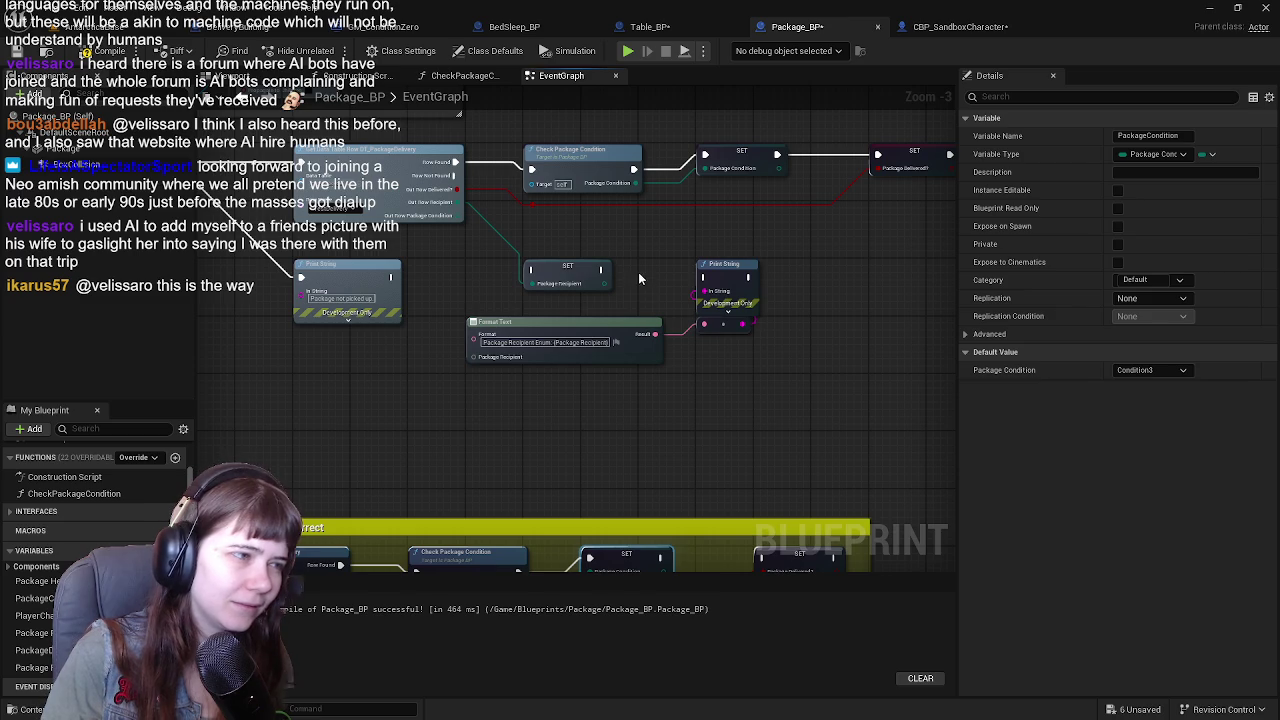
drag(639, 278, 755, 375)
mouse_move(561, 321)
mouse_down()
mouse_move(793, 323)
mouse_move(683, 325)
mouse_up()
Delete the stray Get Data Table Row, Check Package Condition and SET nodes above the yellow comment.
scroll(810, 328, down, 1)
mouse_move(542, 338)
mouse_down()
mouse_move(690, 200)
mouse_move(785, 262)
mouse_move(748, 292)
mouse_up()
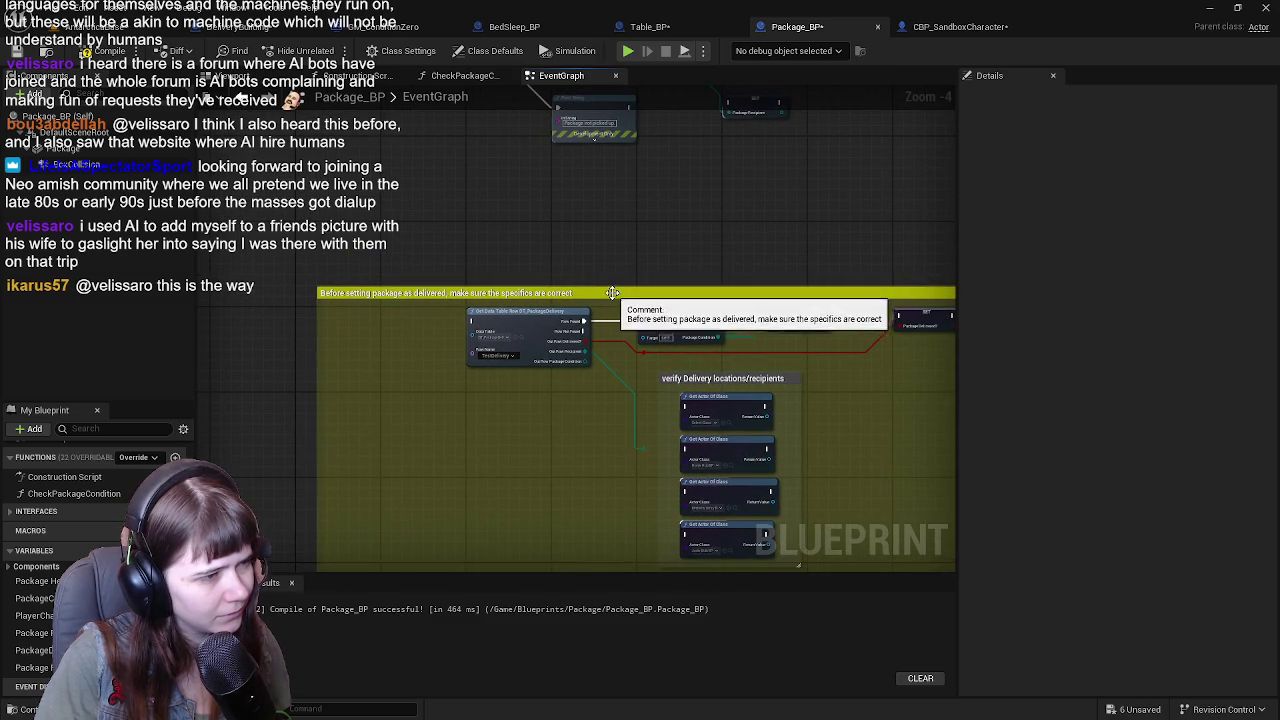
click(613, 292)
mouse_move(784, 211)
mouse_down()
mouse_move(666, 343)
mouse_move(629, 417)
mouse_move(697, 349)
mouse_move(797, 205)
mouse_move(843, 349)
mouse_move(743, 369)
mouse_move(692, 300)
mouse_up()
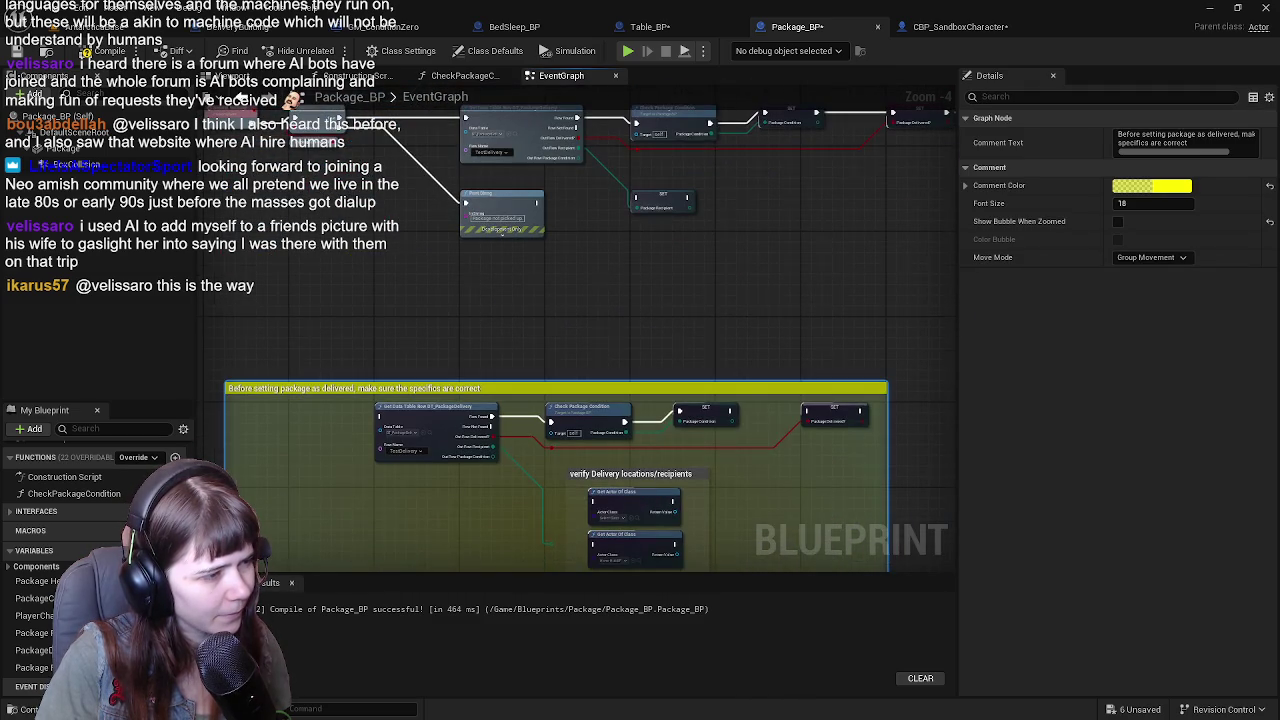
click(543, 180)
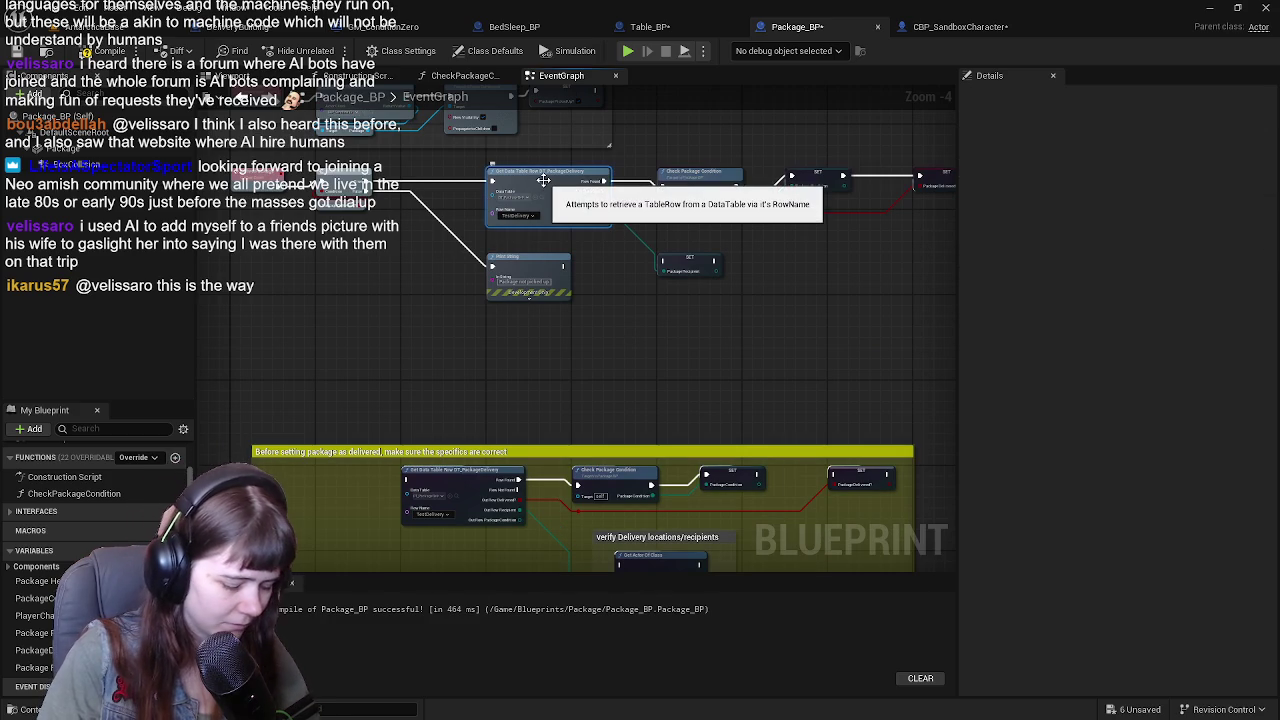
key(Delete)
mouse_move(610, 261)
mouse_down()
mouse_move(663, 286)
mouse_move(643, 209)
mouse_move(592, 328)
mouse_up()
mouse_move(569, 145)
mouse_down()
mouse_move(758, 206)
mouse_move(555, 246)
mouse_up()
key(Delete)
click(665, 207)
key(Delete)
Move Get Actor Of Class and Set Visibility down-left and extend an exec wire from the first SET node.
mouse_move(645, 259)
mouse_down()
mouse_move(632, 223)
mouse_move(654, 177)
mouse_move(422, 385)
mouse_up()
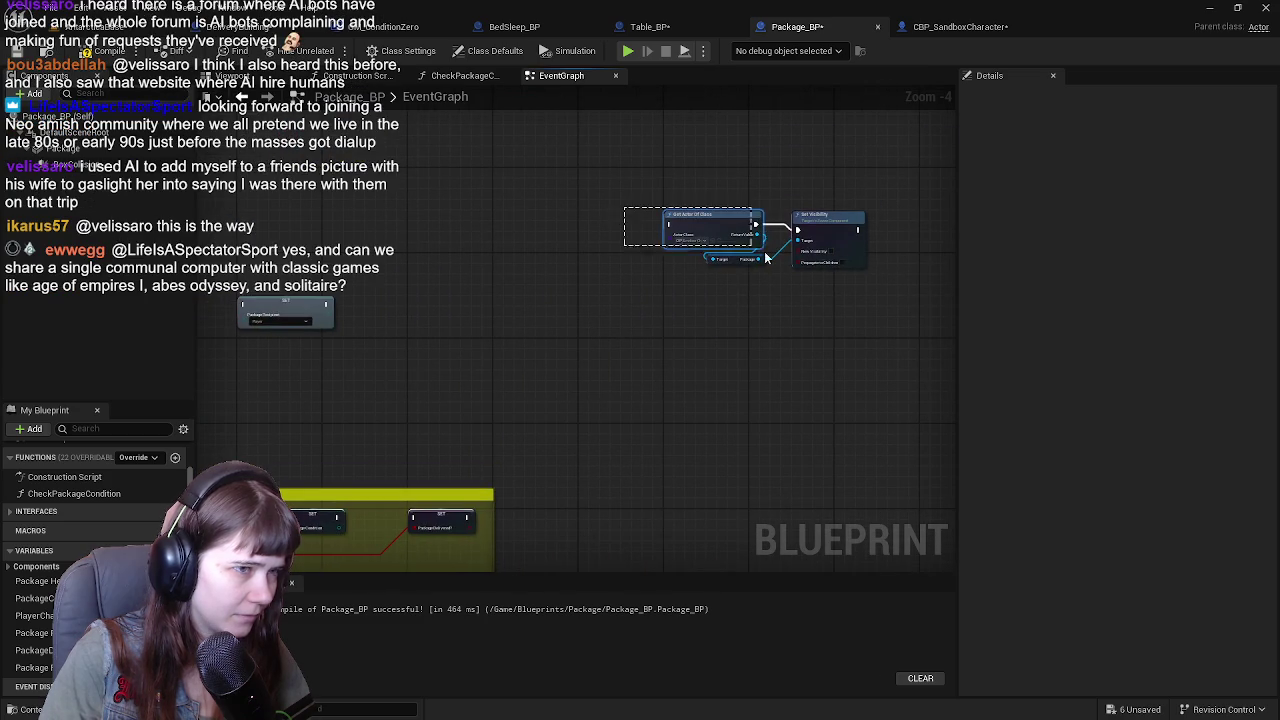
mouse_move(723, 240)
mouse_down()
mouse_move(650, 470)
mouse_move(587, 500)
mouse_move(733, 231)
mouse_move(684, 279)
mouse_up()
scroll(587, 500, up, 2)
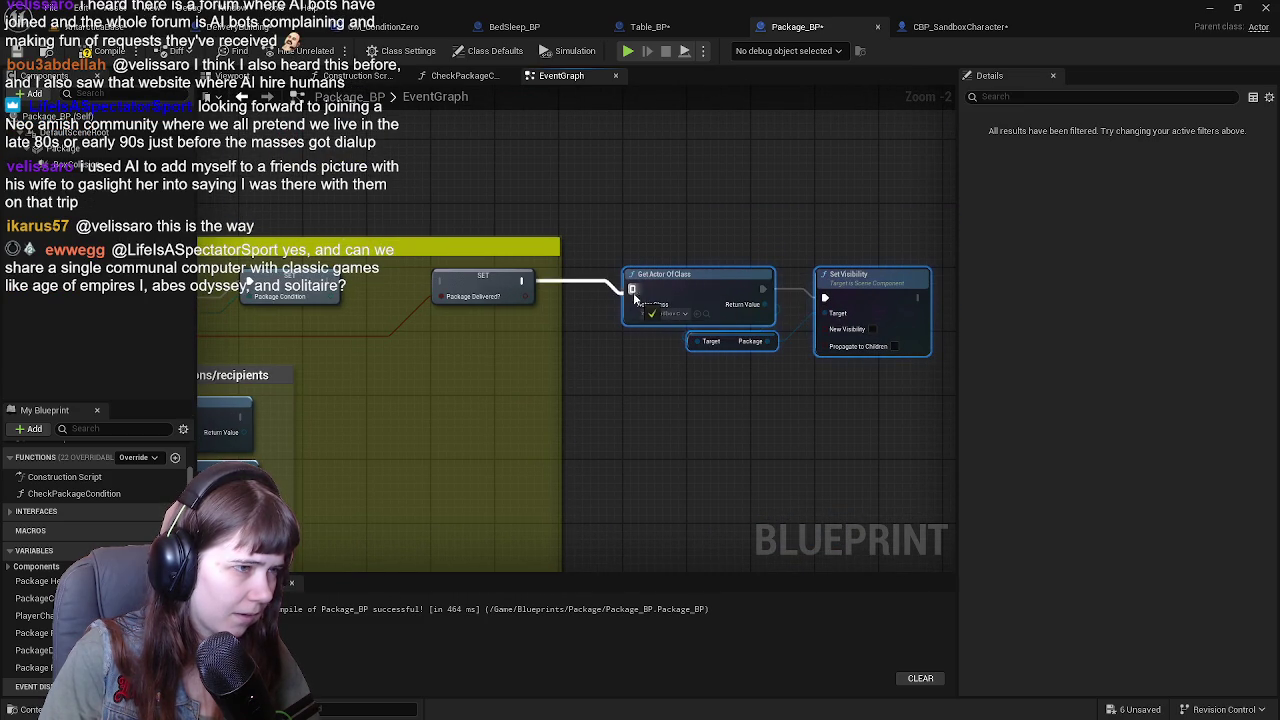
drag(546, 322, 815, 295)
drag(607, 251, 708, 251)
click(714, 154)
drag(599, 258, 703, 268)
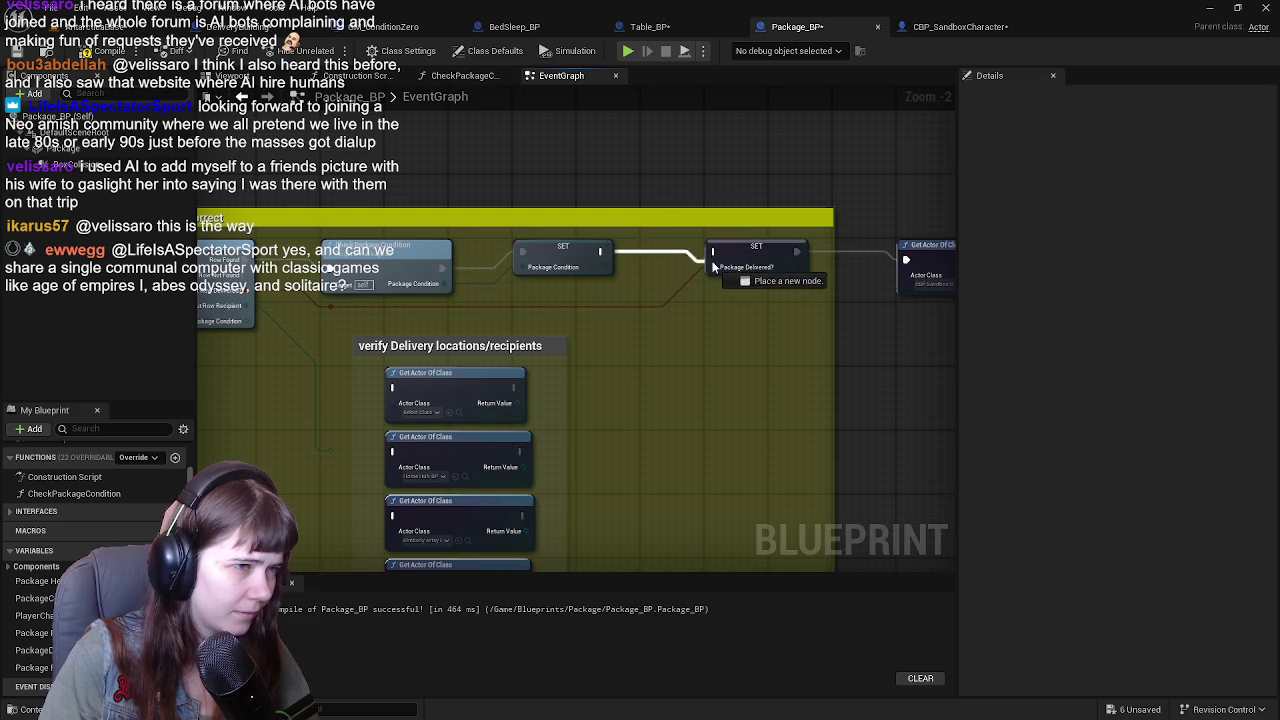
Delete the leftover SET Package Recipient node.
scroll(566, 291, down, 1)
mouse_move(566, 291)
mouse_down()
mouse_move(383, 314)
mouse_move(420, 314)
mouse_move(569, 205)
mouse_move(617, 523)
mouse_move(721, 104)
mouse_move(600, 300)
mouse_move(617, 294)
mouse_up()
scroll(666, 352, down, 1)
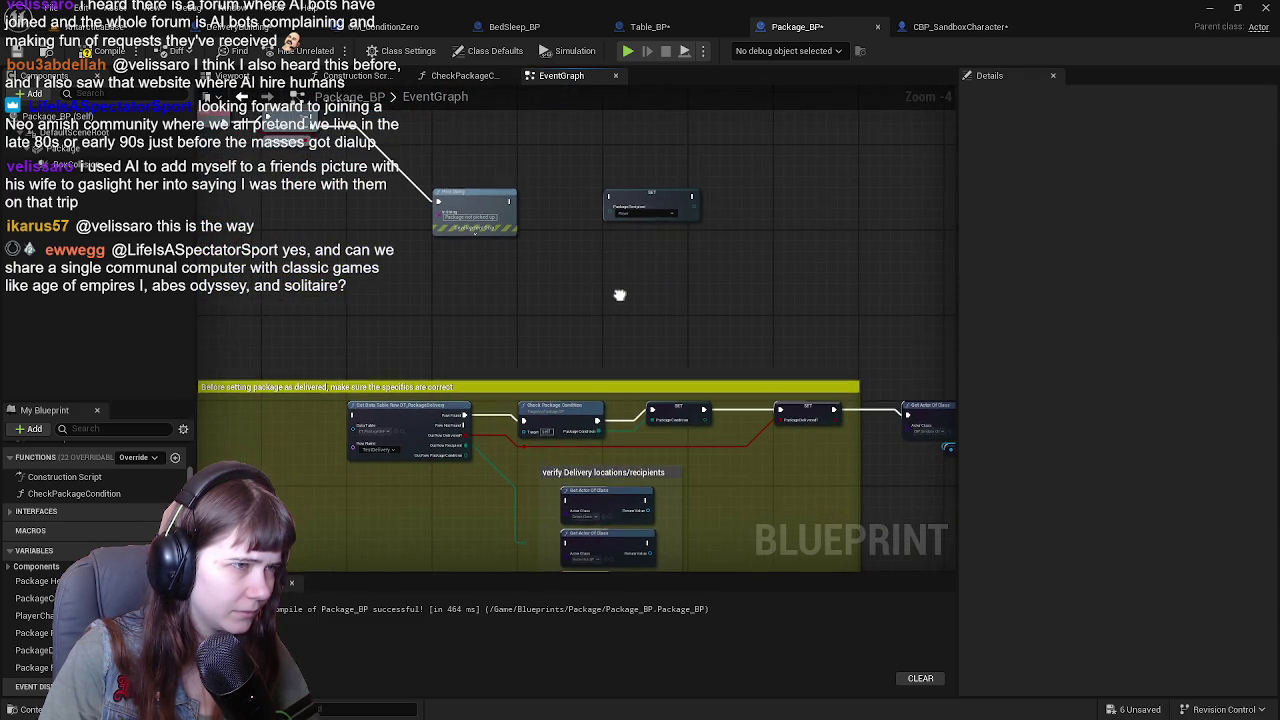
click(663, 196)
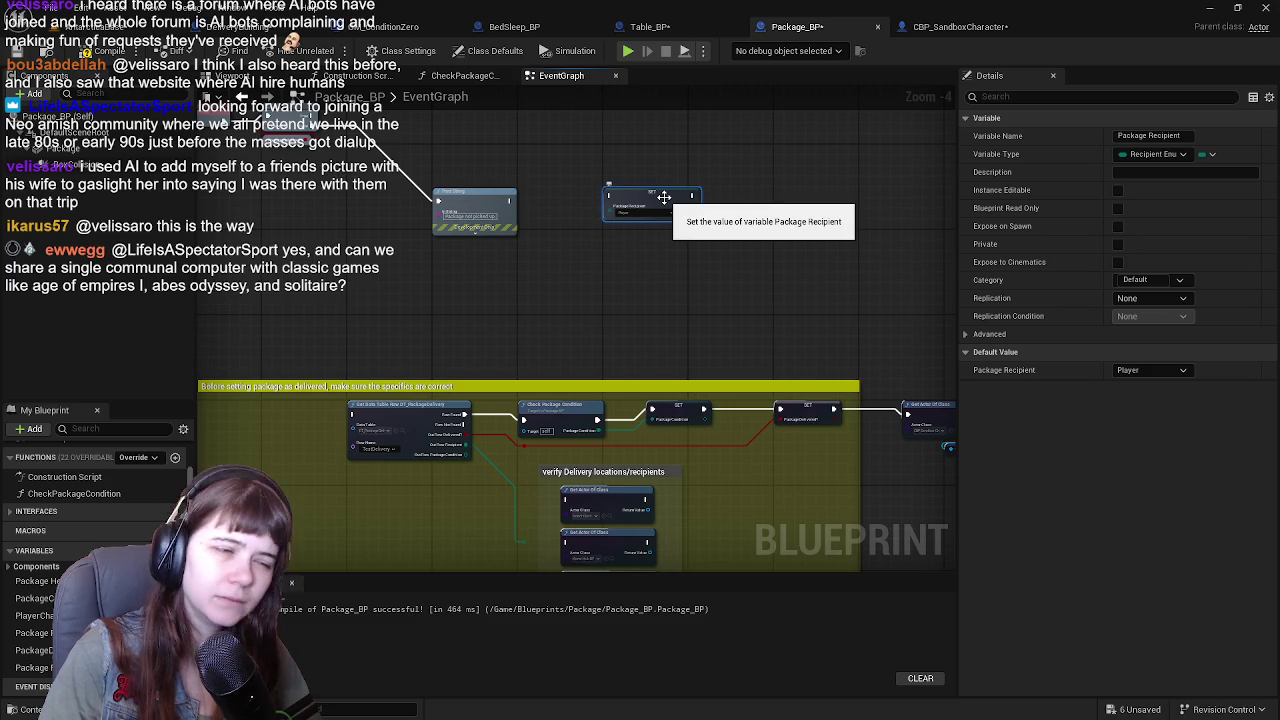
key(Delete)
Move the DeliverPackage, Branch and Print String nodes into the comment box.
scroll(736, 232, down, 1)
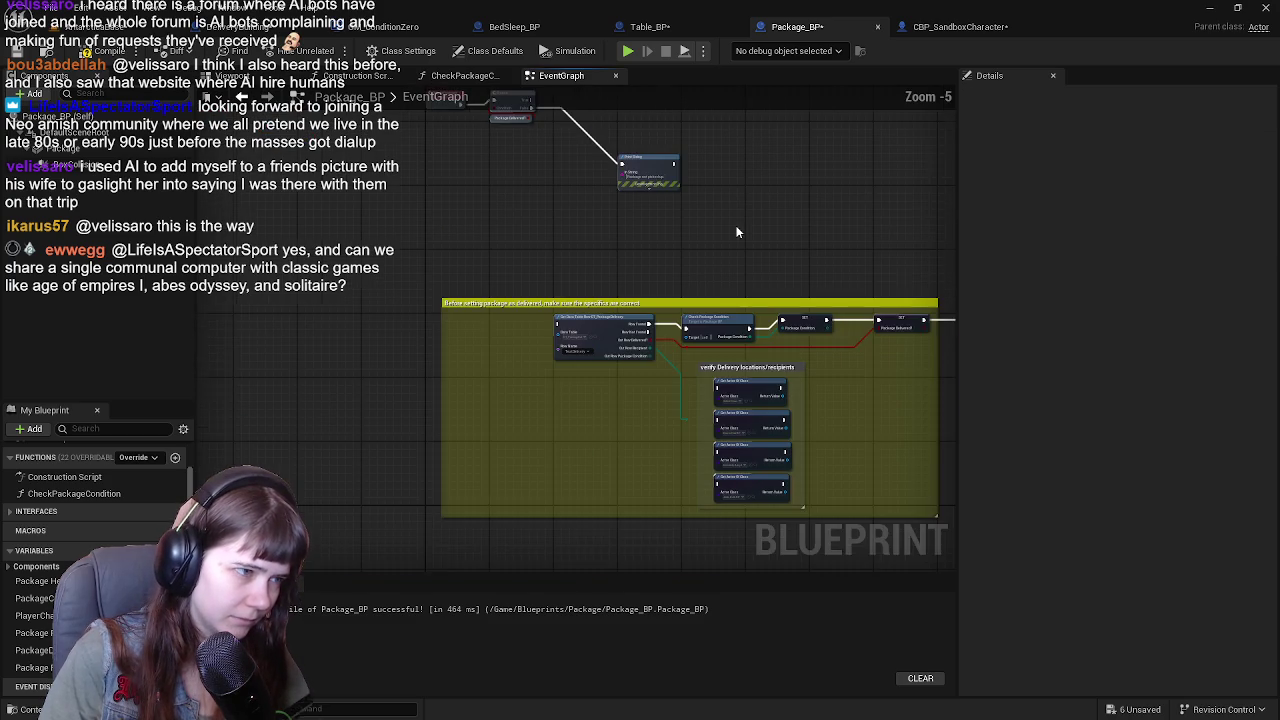
mouse_move(736, 232)
mouse_down()
mouse_move(663, 303)
mouse_move(689, 406)
mouse_move(752, 280)
mouse_move(615, 212)
mouse_move(523, 214)
mouse_move(628, 276)
mouse_move(611, 320)
mouse_move(574, 272)
mouse_up()
scroll(663, 303, up, 1)
scroll(611, 320, down, 1)
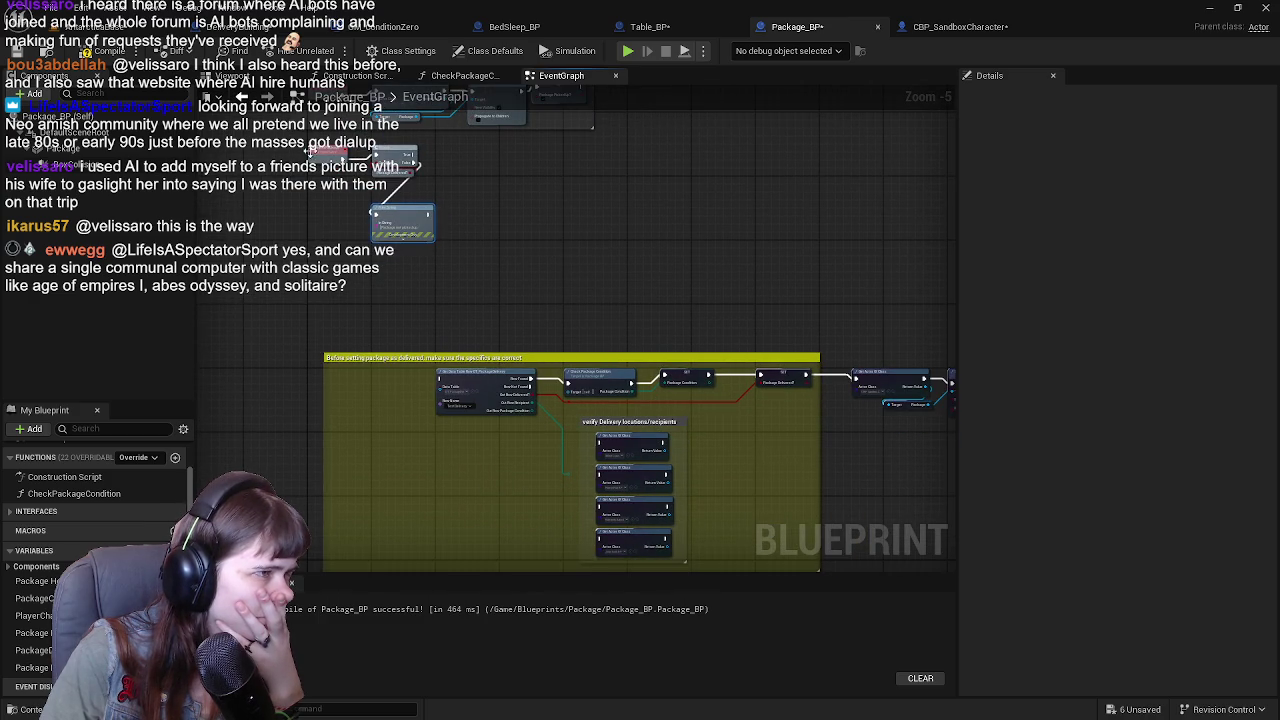
drag(463, 257, 458, 250)
drag(397, 152, 380, 372)
scroll(512, 283, up, 2)
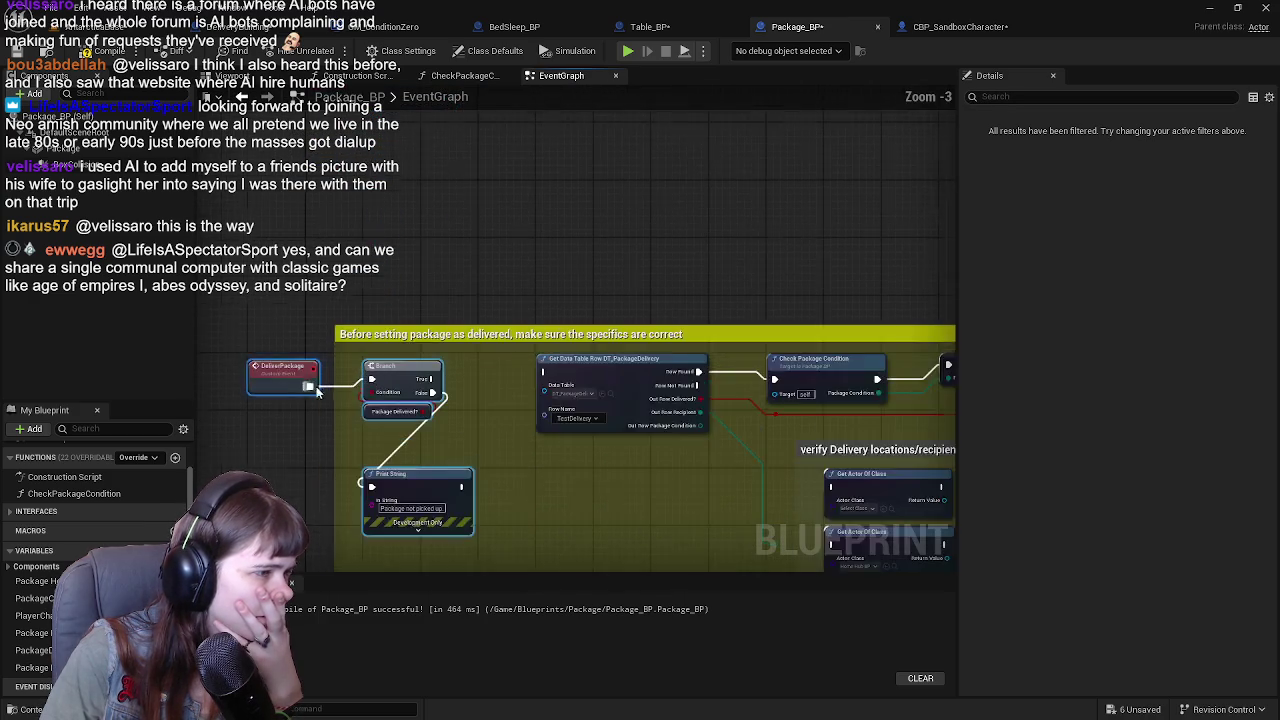
drag(380, 291, 380, 284)
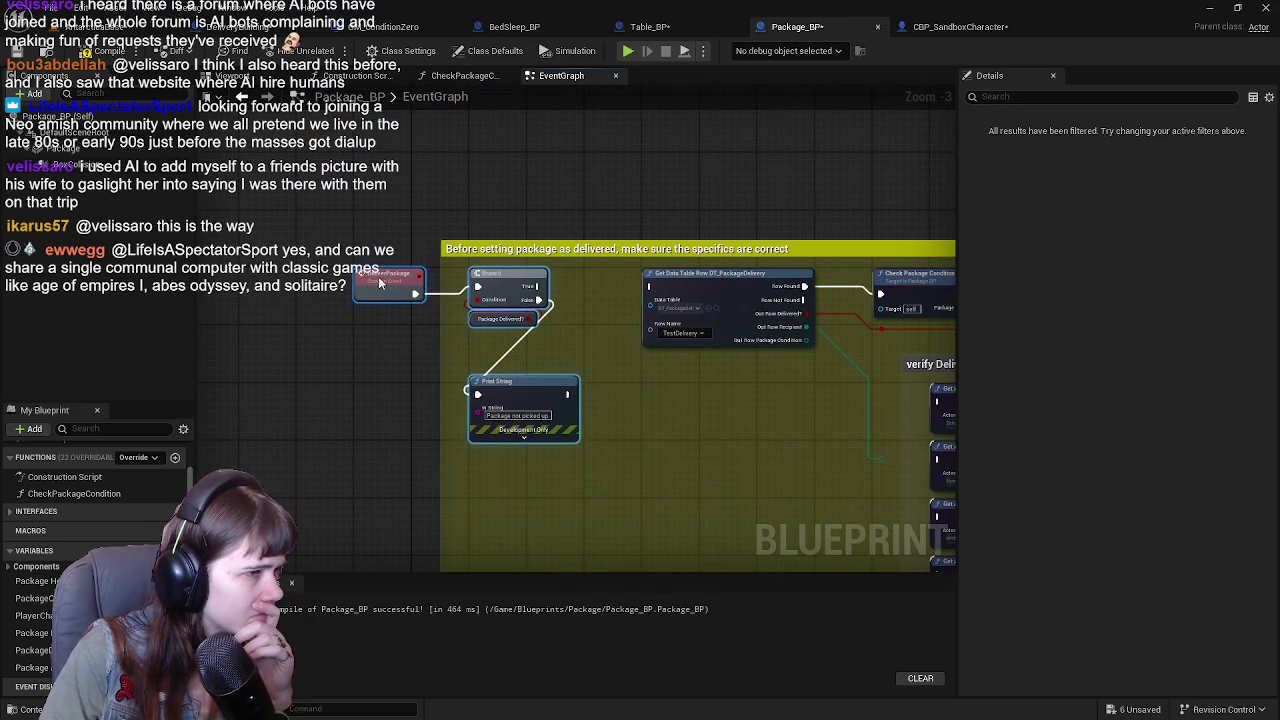
Wire Branch True into Get Data Table Row and widen the comment box leftward over the nodes.
drag(542, 287, 652, 291)
scroll(579, 316, down, 1)
drag(447, 308, 353, 308)
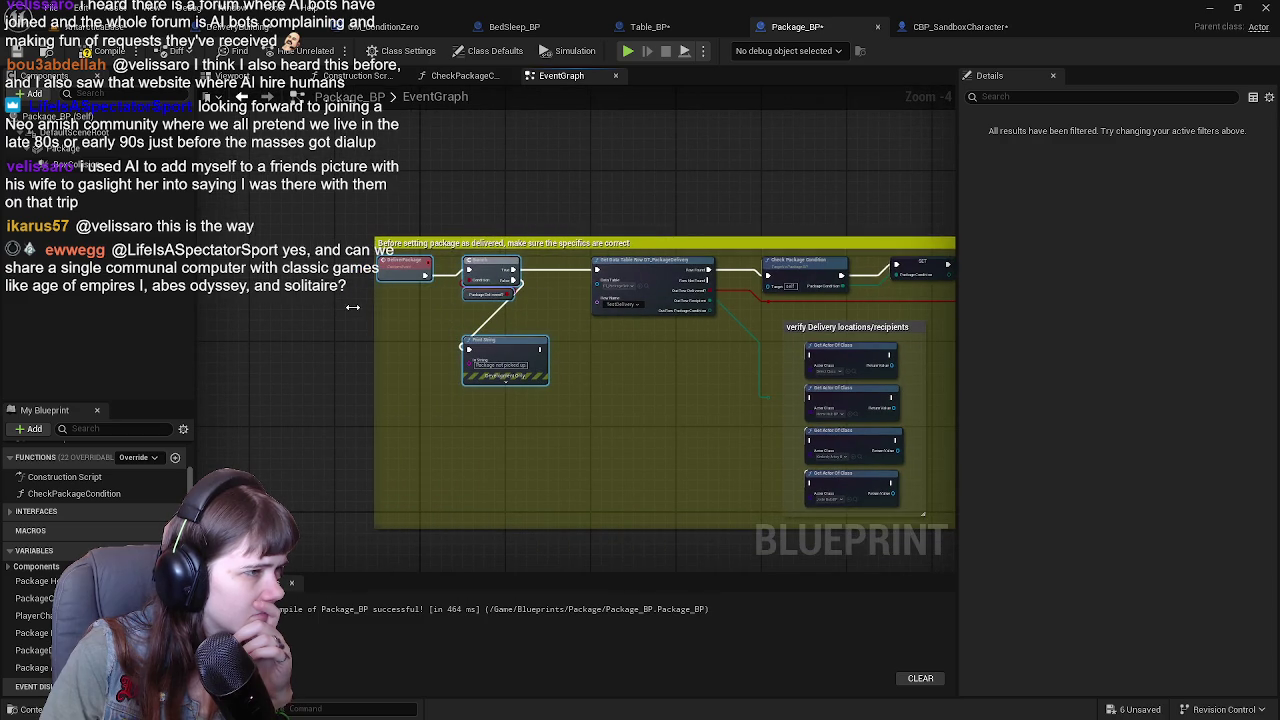
Compile Package_BP, which fails because the 'Package Delivered?' variable cannot be found.
scroll(569, 271, up, 3)
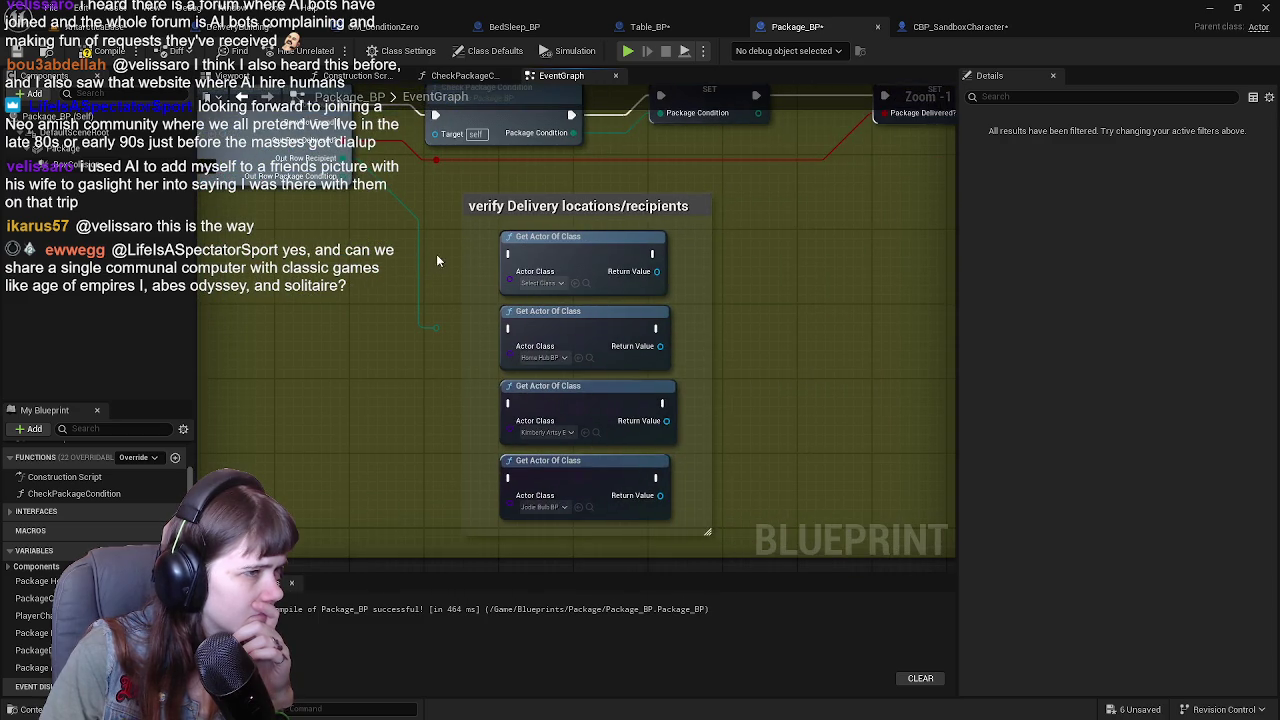
scroll(442, 243, down, 1)
mouse_move(442, 243)
mouse_down()
mouse_move(534, 346)
mouse_move(571, 334)
mouse_up()
drag(570, 383, 460, 363)
mouse_move(748, 377)
mouse_down()
mouse_move(675, 309)
mouse_move(471, 386)
mouse_move(393, 362)
mouse_move(895, 351)
mouse_up()
scroll(688, 331, down, 1)
key(F7)
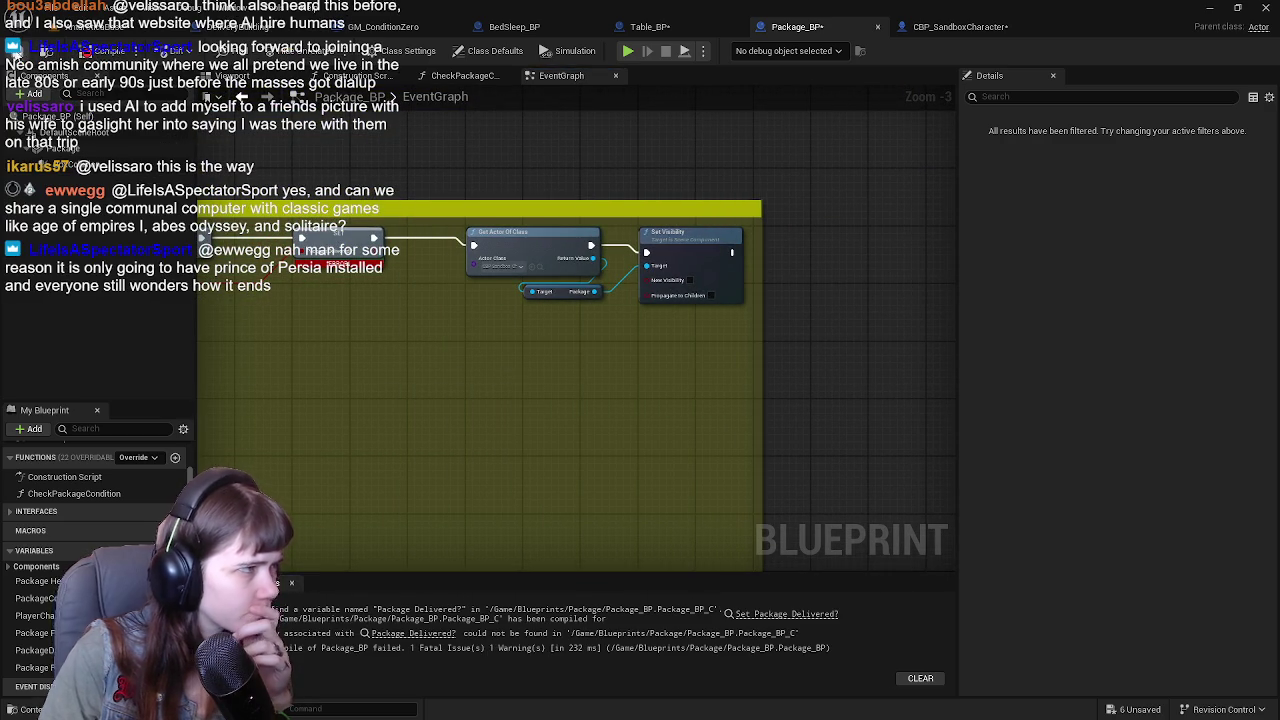
Locate the erroring SET Package Delivered? node from the compiler results.
click(420, 633)
scroll(722, 358, down, 1)
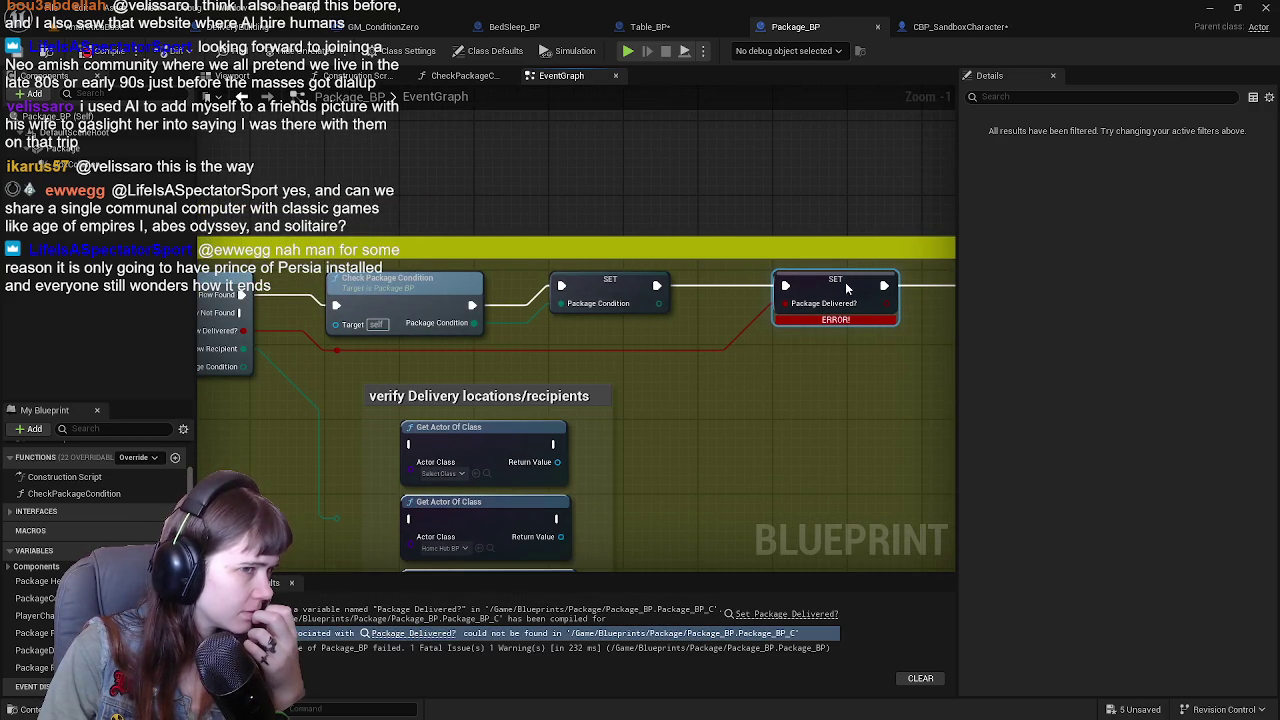
drag(392, 314, 597, 327)
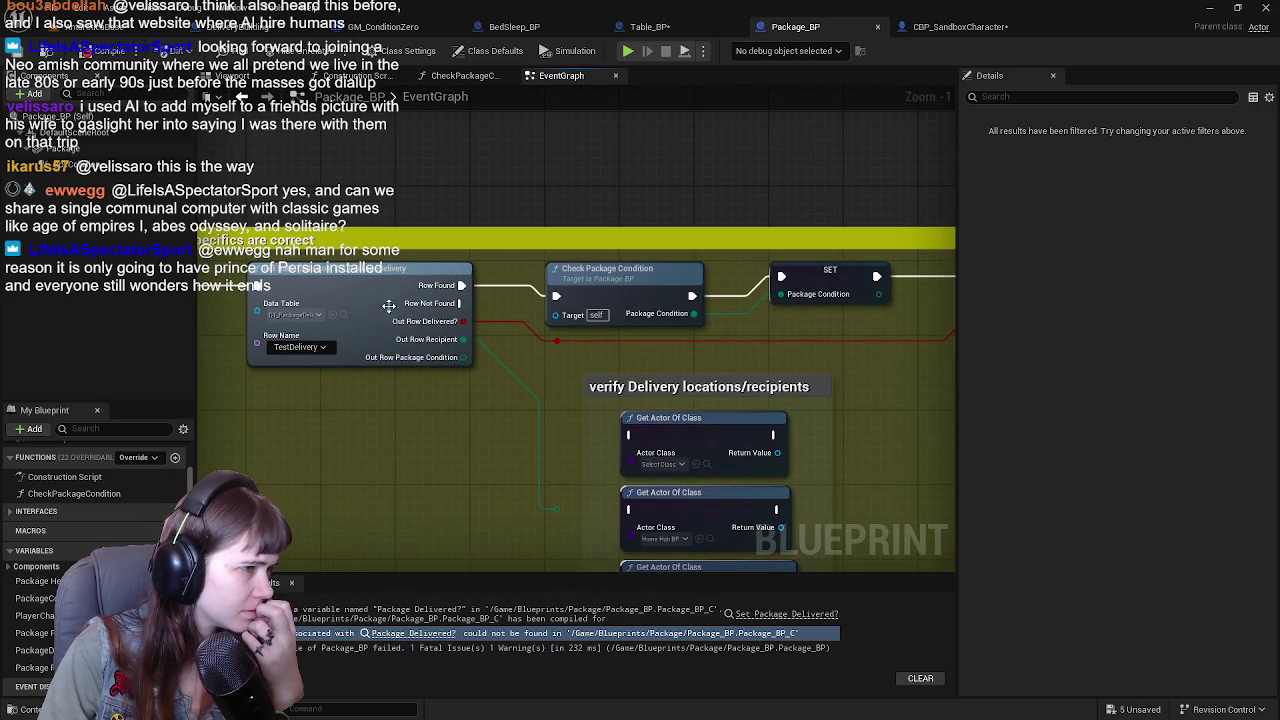
scroll(367, 320, down, 1)
mouse_move(361, 383)
mouse_down()
mouse_move(427, 363)
mouse_move(627, 363)
mouse_move(461, 349)
mouse_up()
click(648, 295)
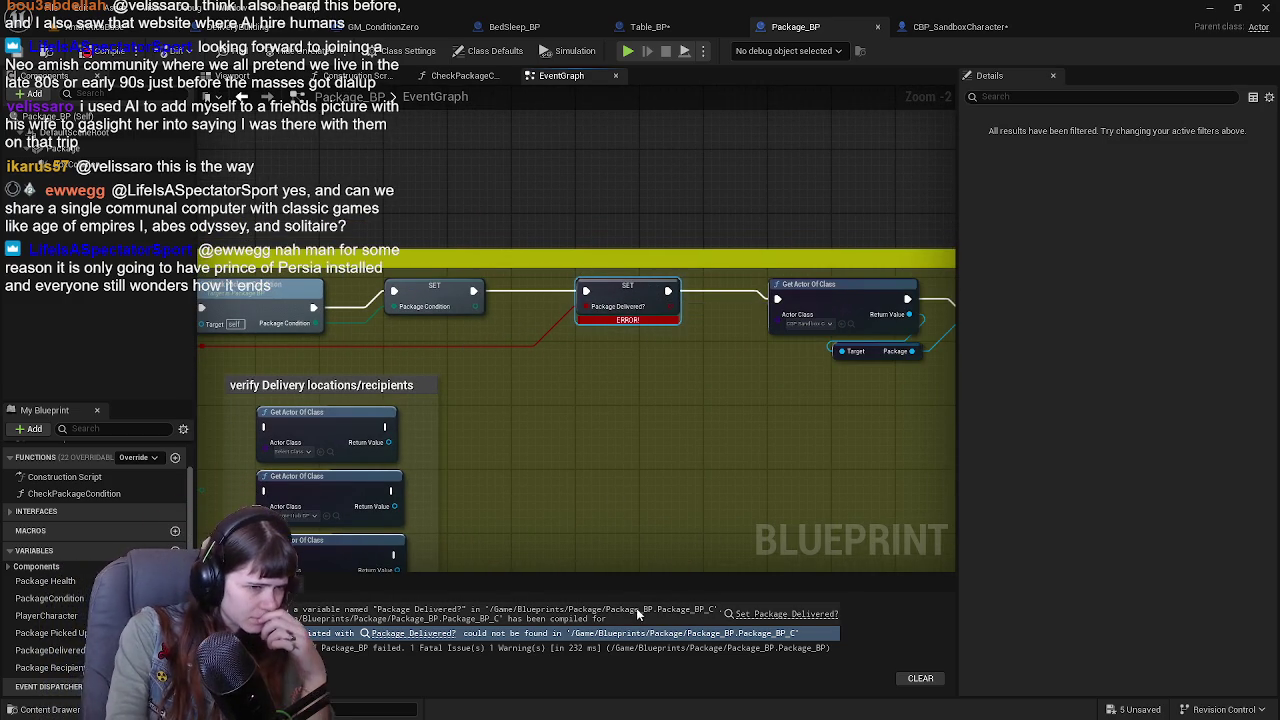
click(807, 615)
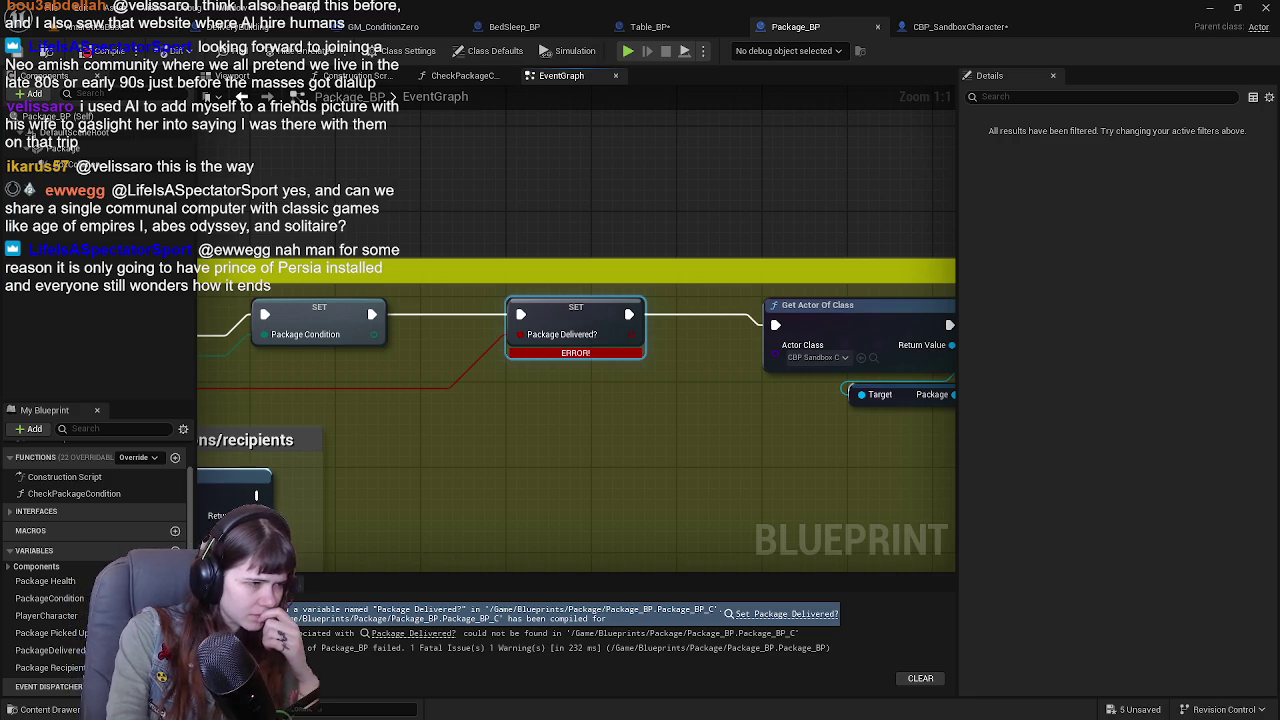
Replace the old SET node with a new PackageDelivered setter wired between SET Package Condition and Get Actor Of Class.
click(50, 651)
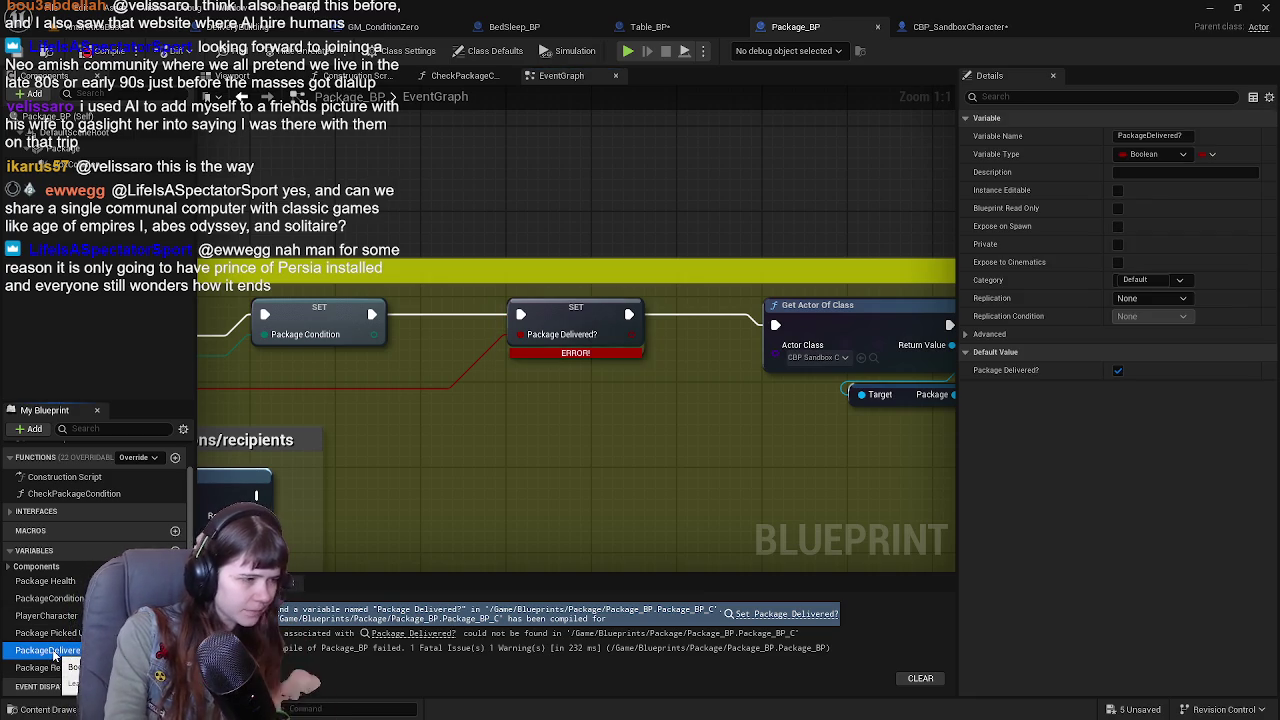
mouse_move(546, 473)
mouse_down()
mouse_move(518, 412)
mouse_move(555, 405)
mouse_up()
click(530, 412)
mouse_move(379, 323)
mouse_down()
mouse_move(460, 385)
mouse_move(519, 399)
mouse_up()
click(564, 310)
key(Delete)
mouse_move(640, 400)
mouse_down()
mouse_move(684, 404)
mouse_move(775, 325)
mouse_up()
drag(560, 402, 563, 327)
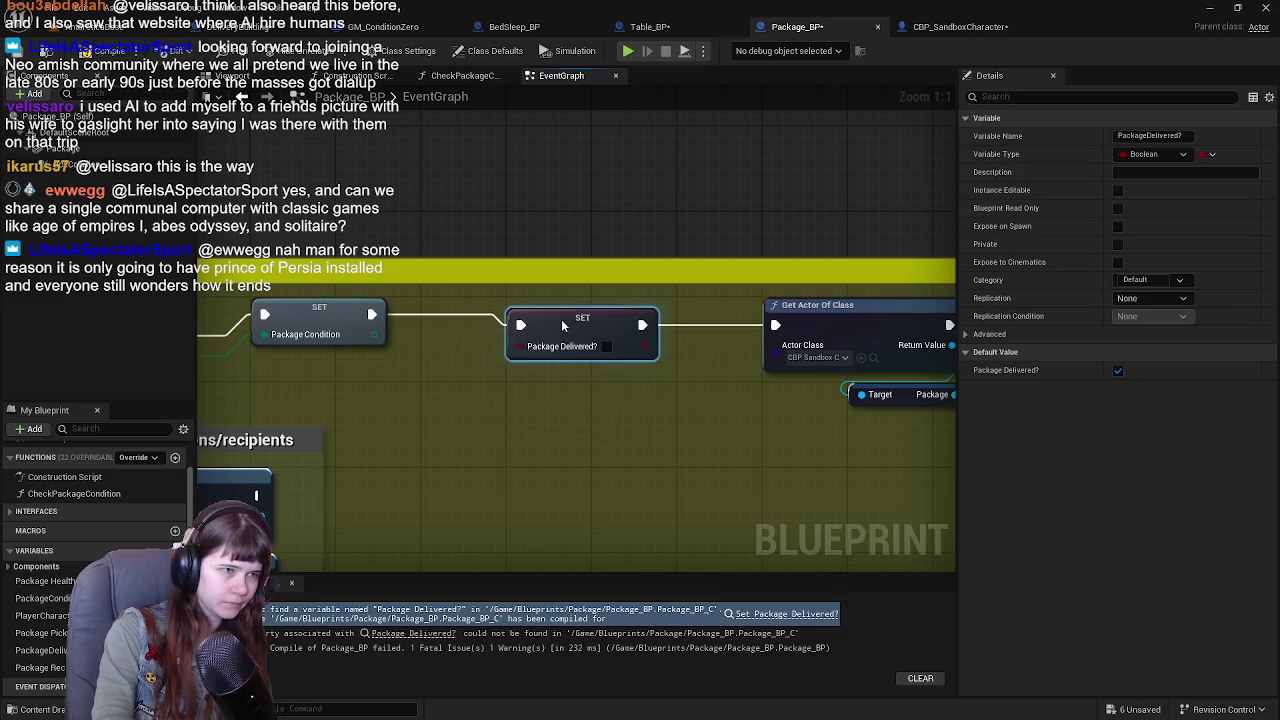
Recompile Package_BP successfully and wire the Package Condition output into the Package Delivered? input.
scroll(542, 375, down, 3)
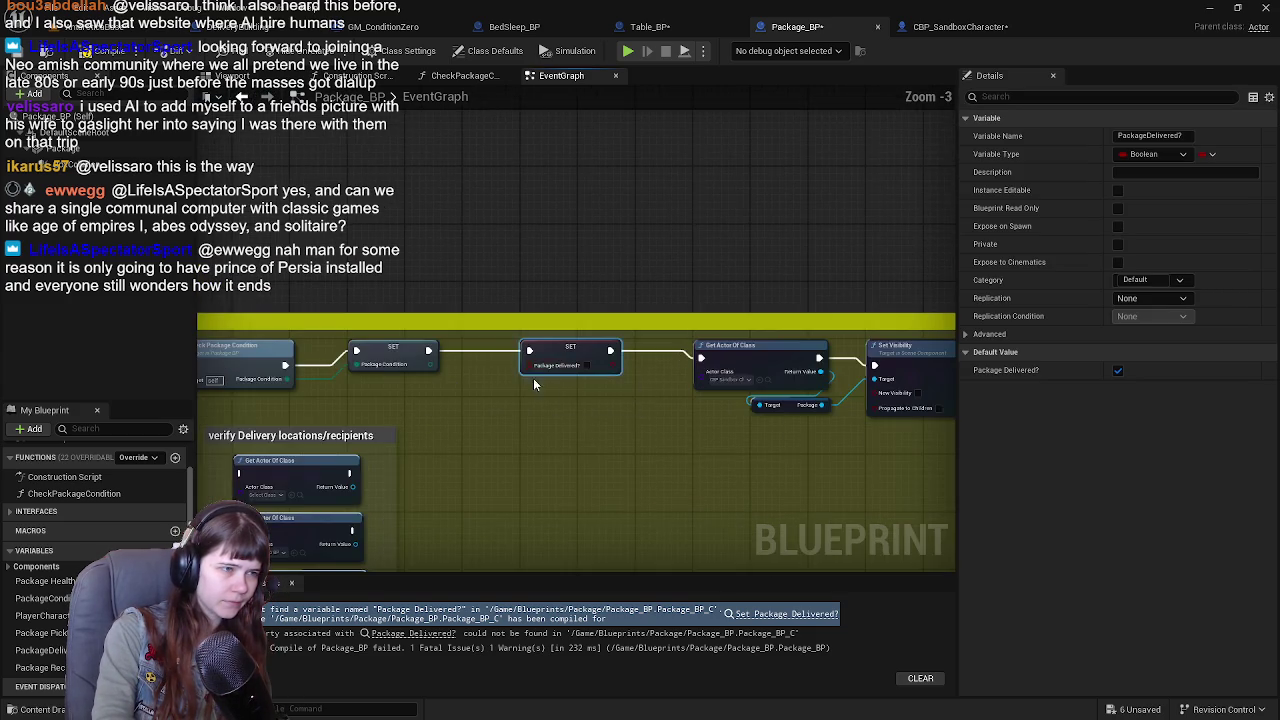
click(100, 51)
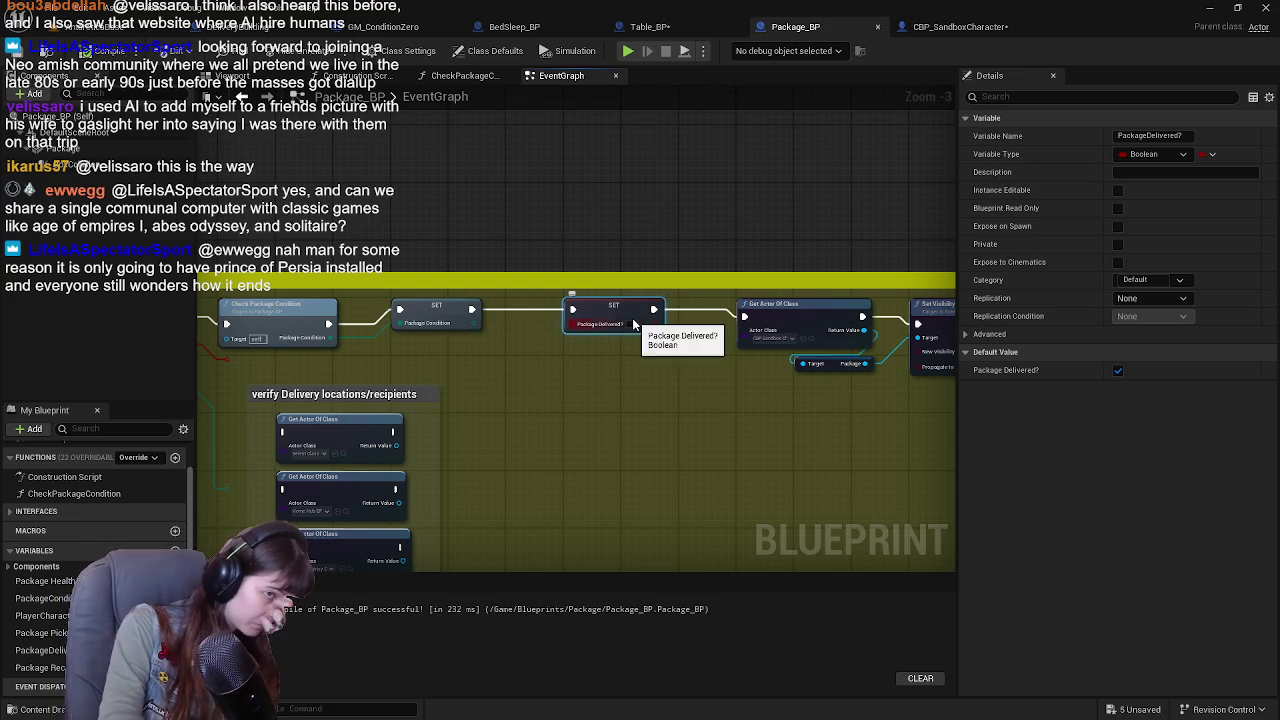
drag(468, 185, 772, 215)
mouse_move(620, 240)
mouse_down()
mouse_move(537, 220)
mouse_move(424, 337)
mouse_move(440, 333)
mouse_move(285, 344)
mouse_move(629, 336)
mouse_up()
scroll(424, 337, up, 2)
drag(757, 310, 757, 310)
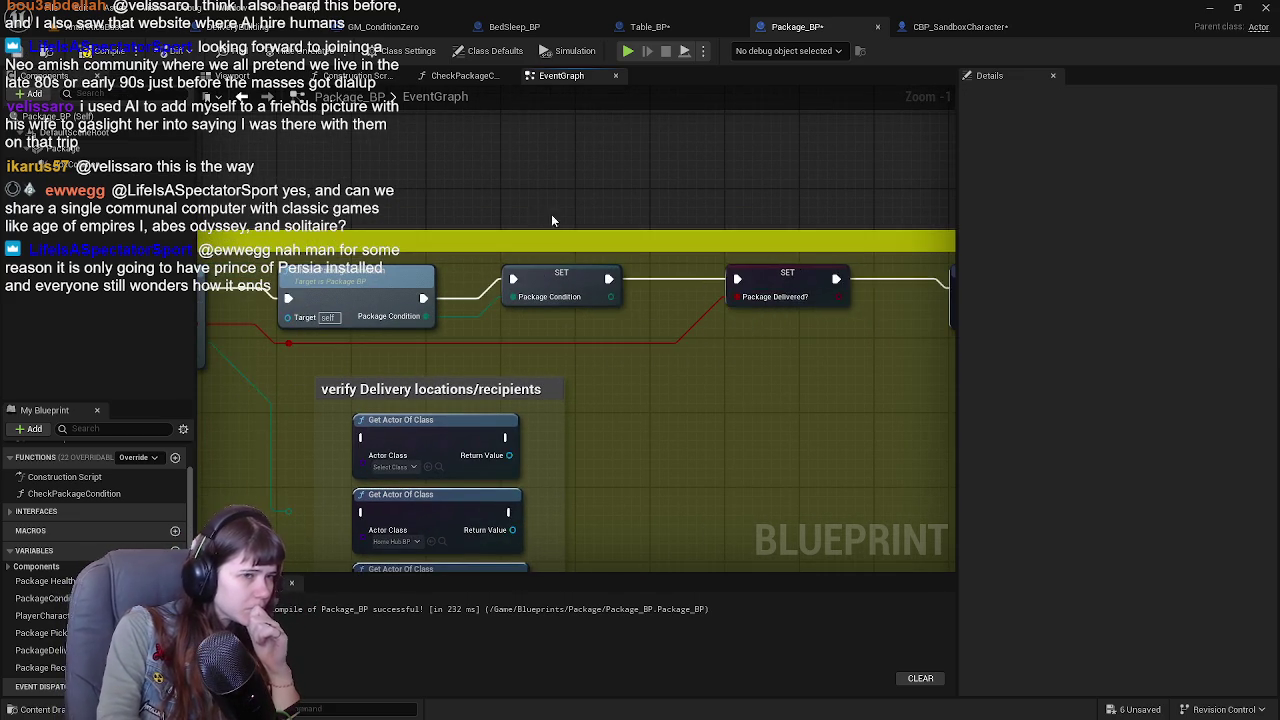
Break the red wire into Package Delivered? and delete the SET Package Delivered? node.
scroll(757, 310, down, 1)
drag(547, 250, 740, 250)
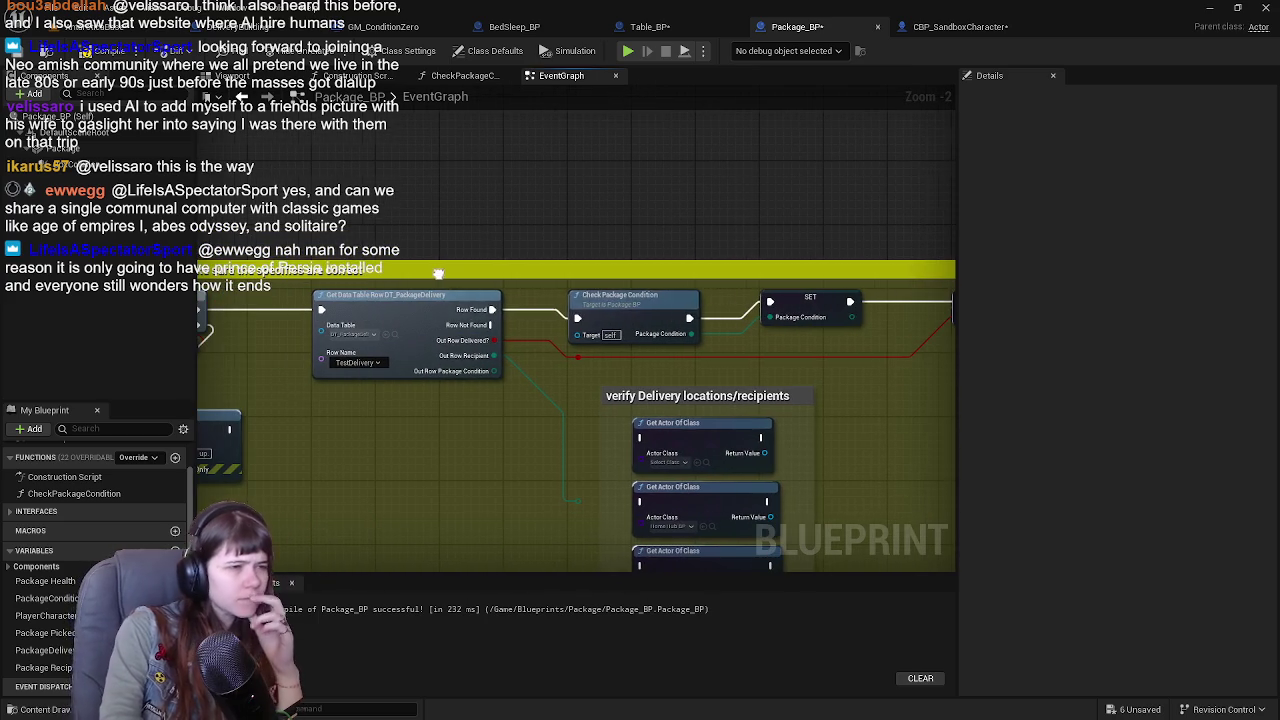
drag(503, 354, 563, 350)
mouse_move(445, 378)
mouse_down()
mouse_move(457, 363)
mouse_move(200, 345)
mouse_up()
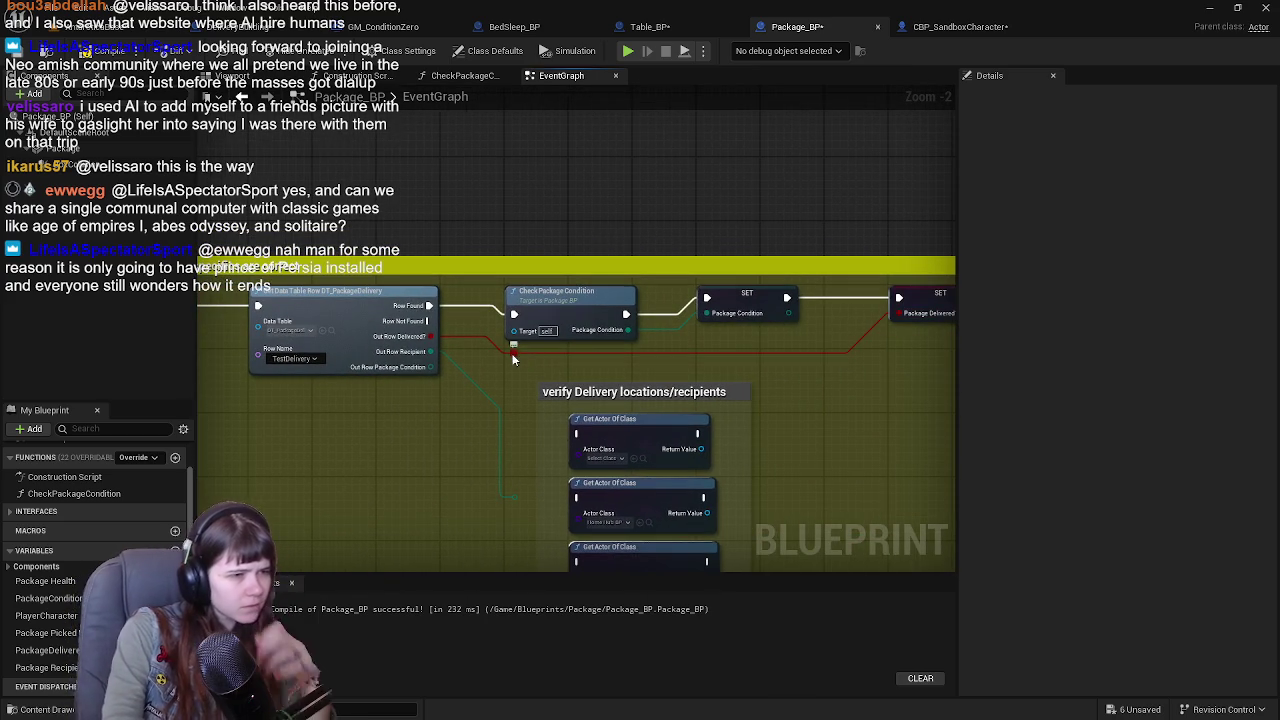
alt+click(533, 355)
drag(420, 407, 741, 355)
click(825, 314)
mouse_move(825, 314)
mouse_down()
mouse_move(397, 383)
mouse_move(383, 368)
mouse_move(408, 366)
mouse_move(580, 456)
mouse_move(635, 398)
mouse_up()
key(Delete)
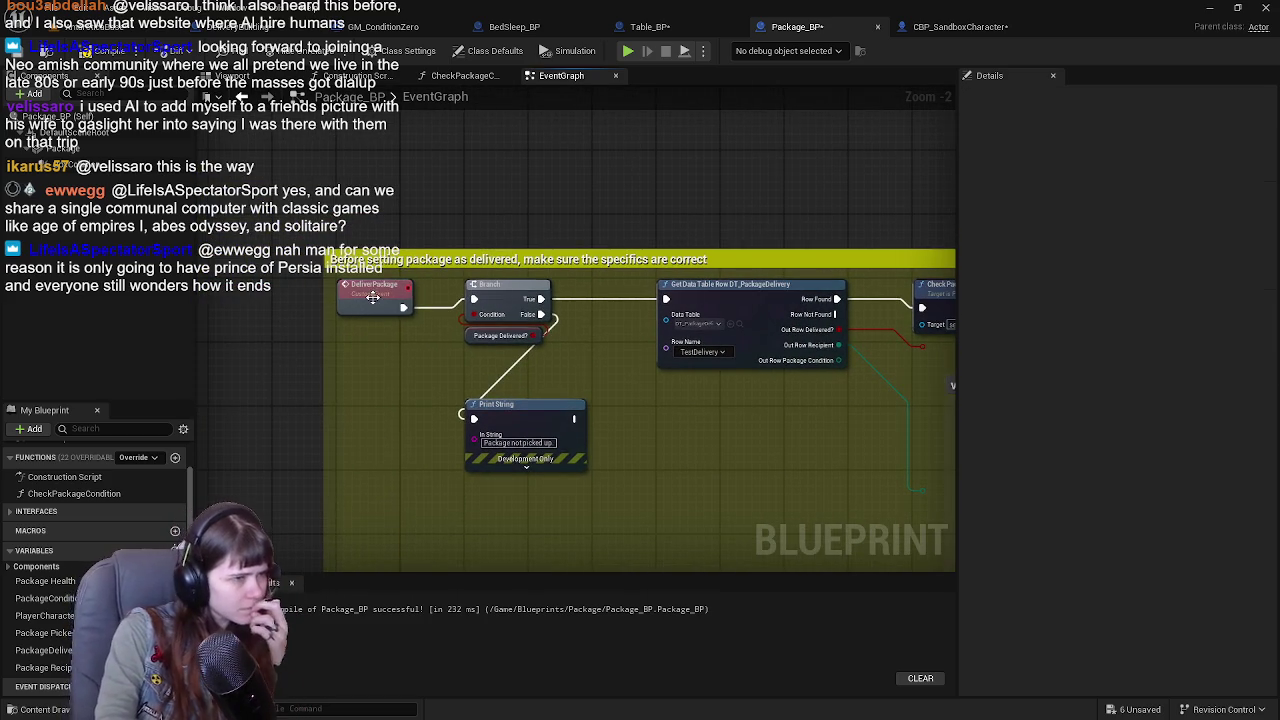
Replace the Branch's Package Delivered? getter with a Package Picked Up? getter wired to Condition.
mouse_move(552, 363)
mouse_down()
mouse_move(352, 363)
mouse_move(502, 341)
mouse_up()
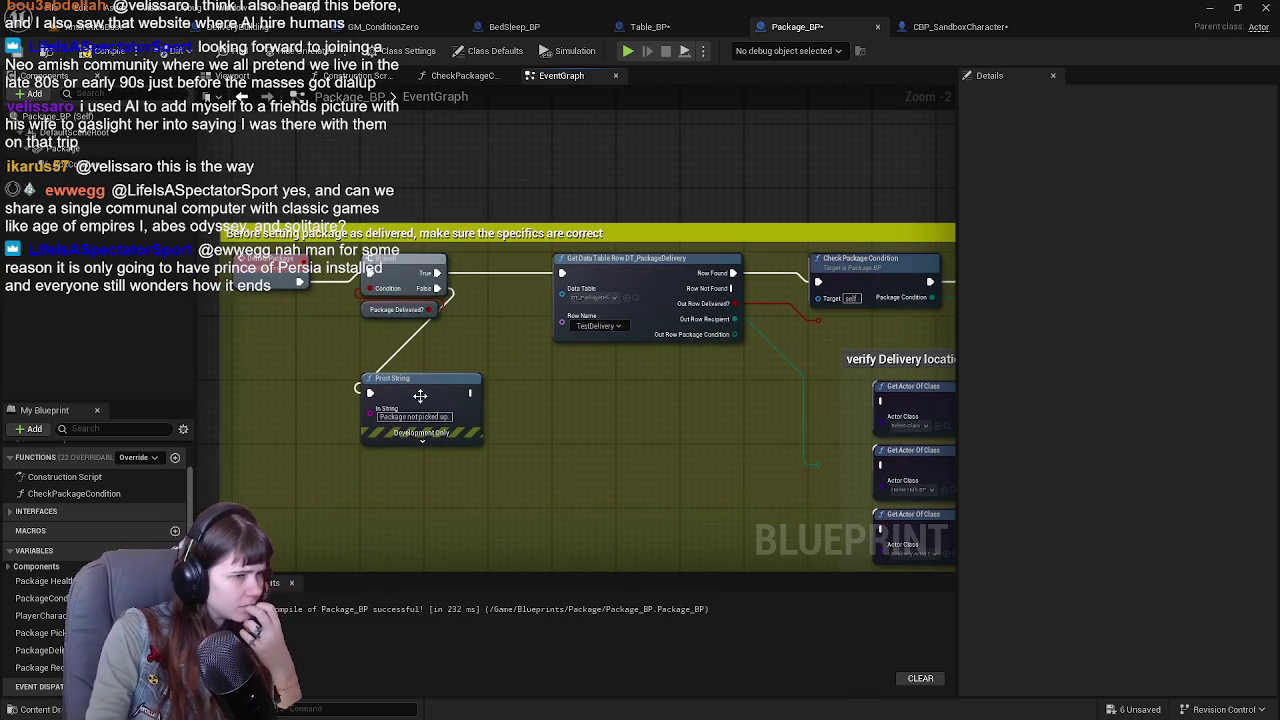
click(364, 309)
key(Delete)
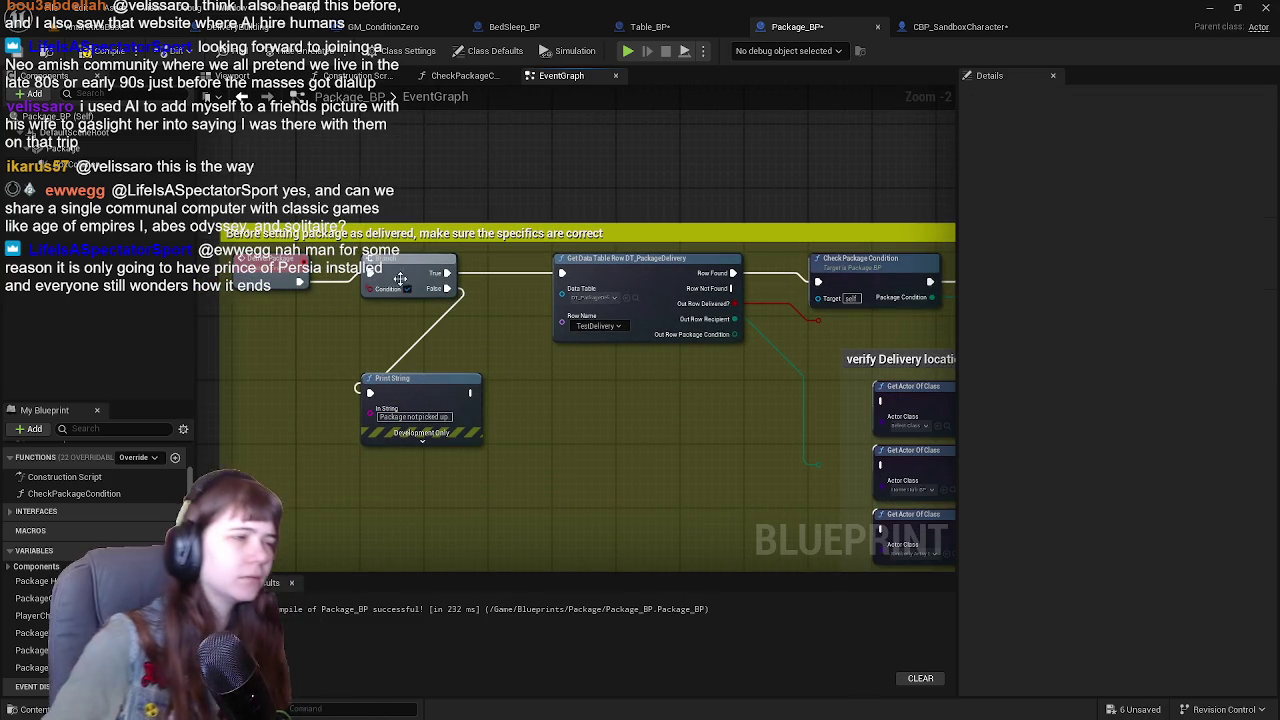
click(34, 633)
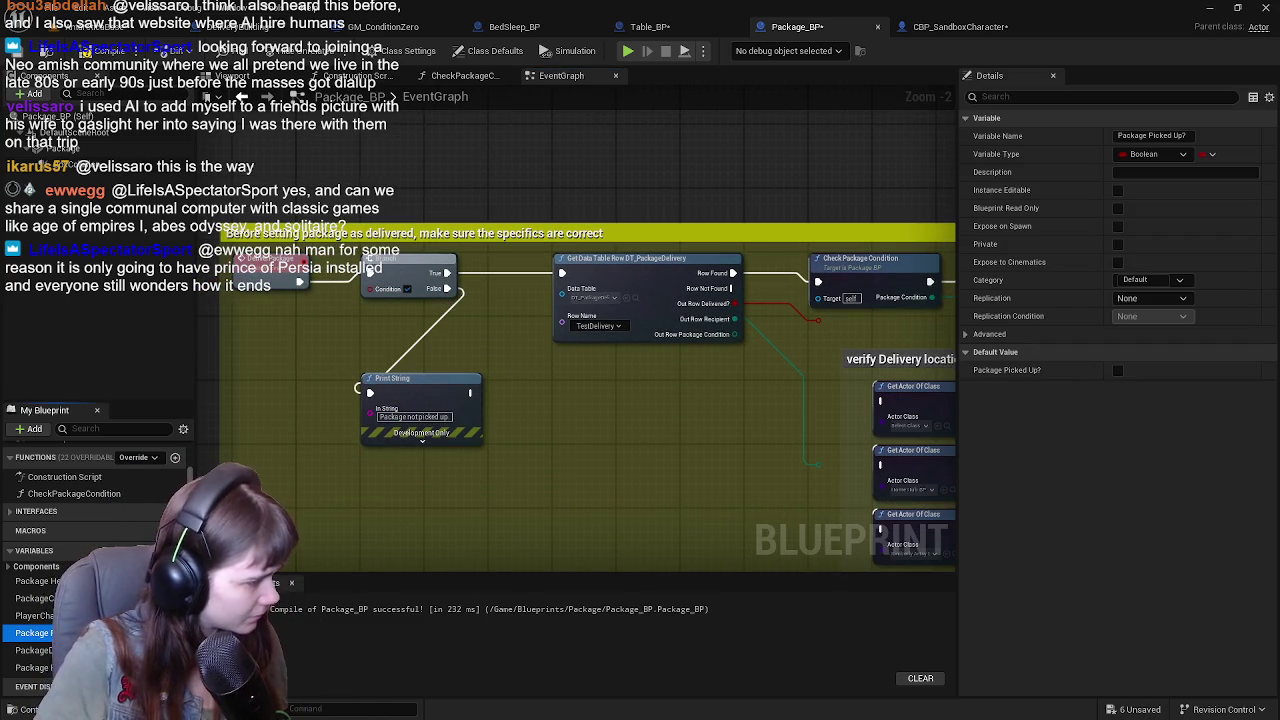
drag(34, 633, 336, 330)
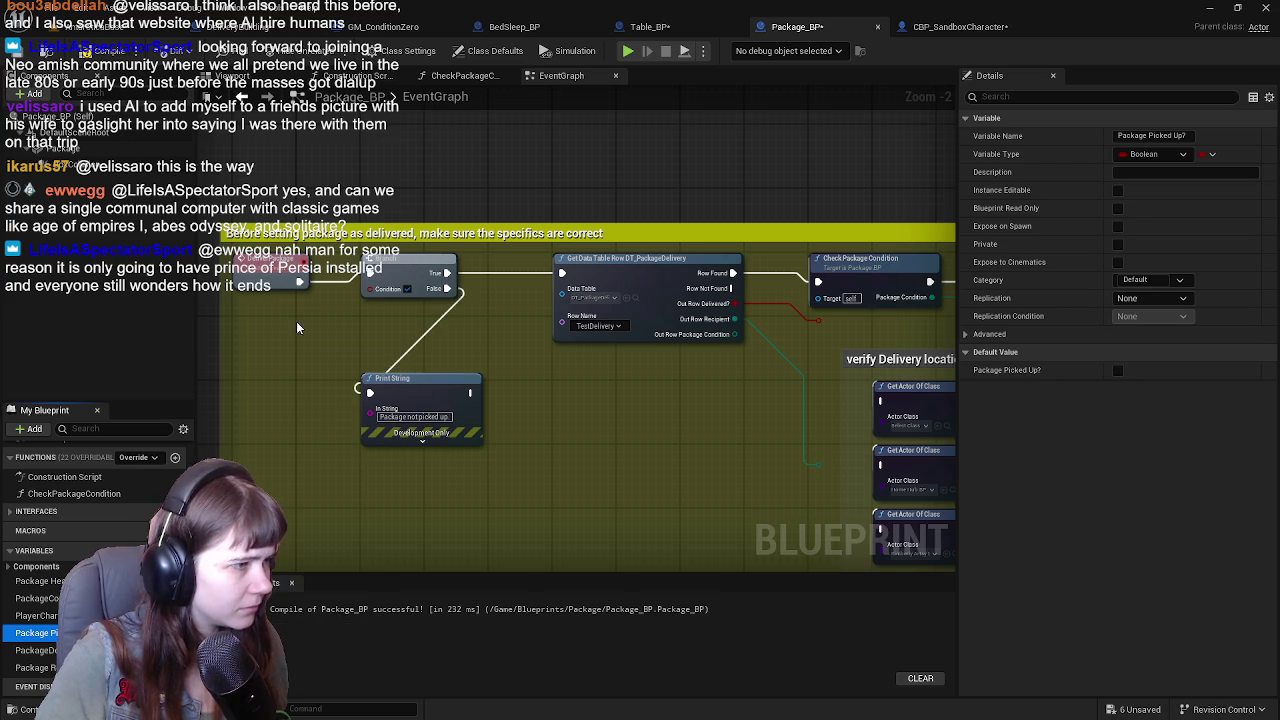
click(330, 335)
drag(419, 346, 341, 335)
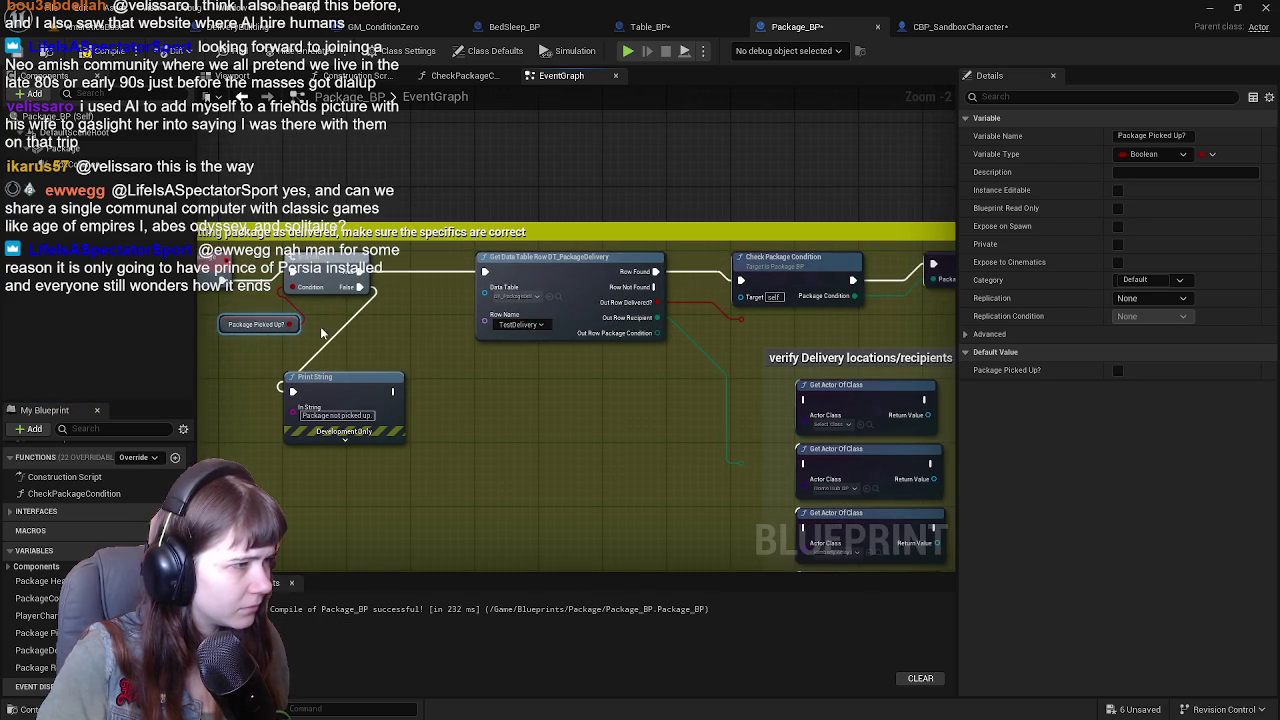
click(224, 308)
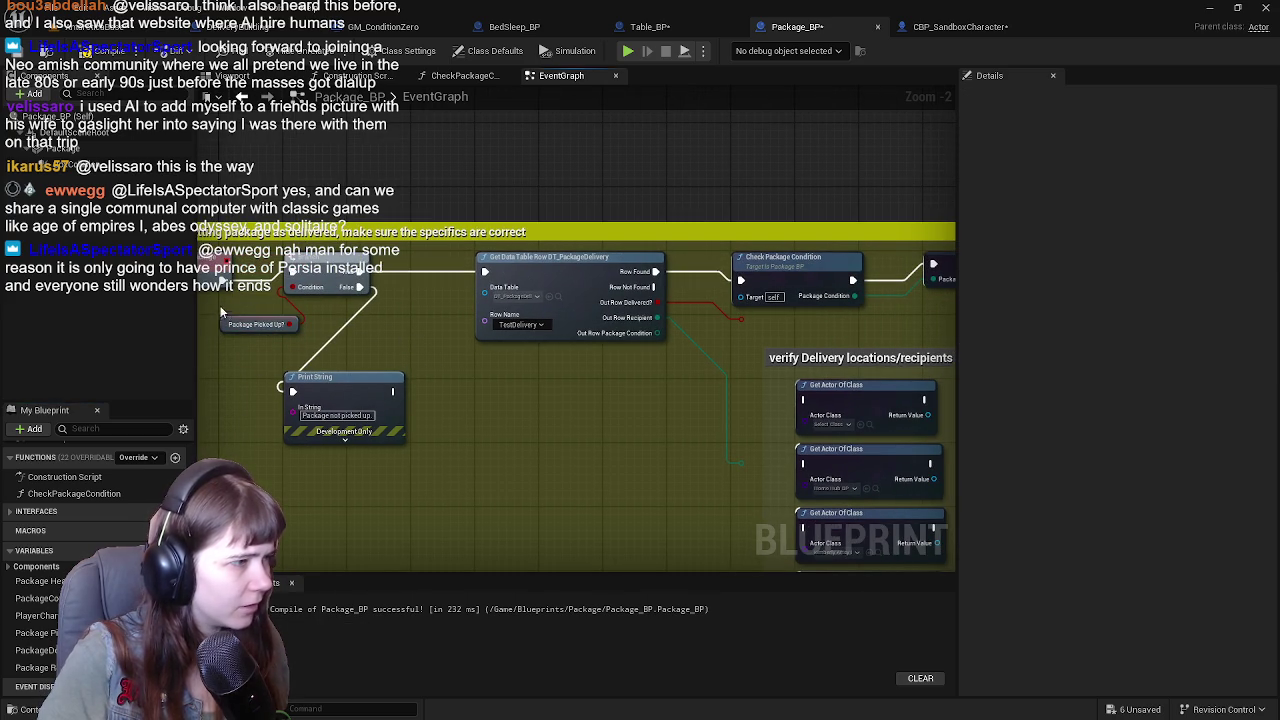
drag(227, 327, 289, 313)
mouse_move(315, 377)
mouse_down()
mouse_move(255, 380)
mouse_move(268, 347)
mouse_move(414, 410)
mouse_move(400, 392)
mouse_up()
Move Print String lower and wrap it in a comment saying the character speaks if not picked up.
drag(405, 343, 592, 296)
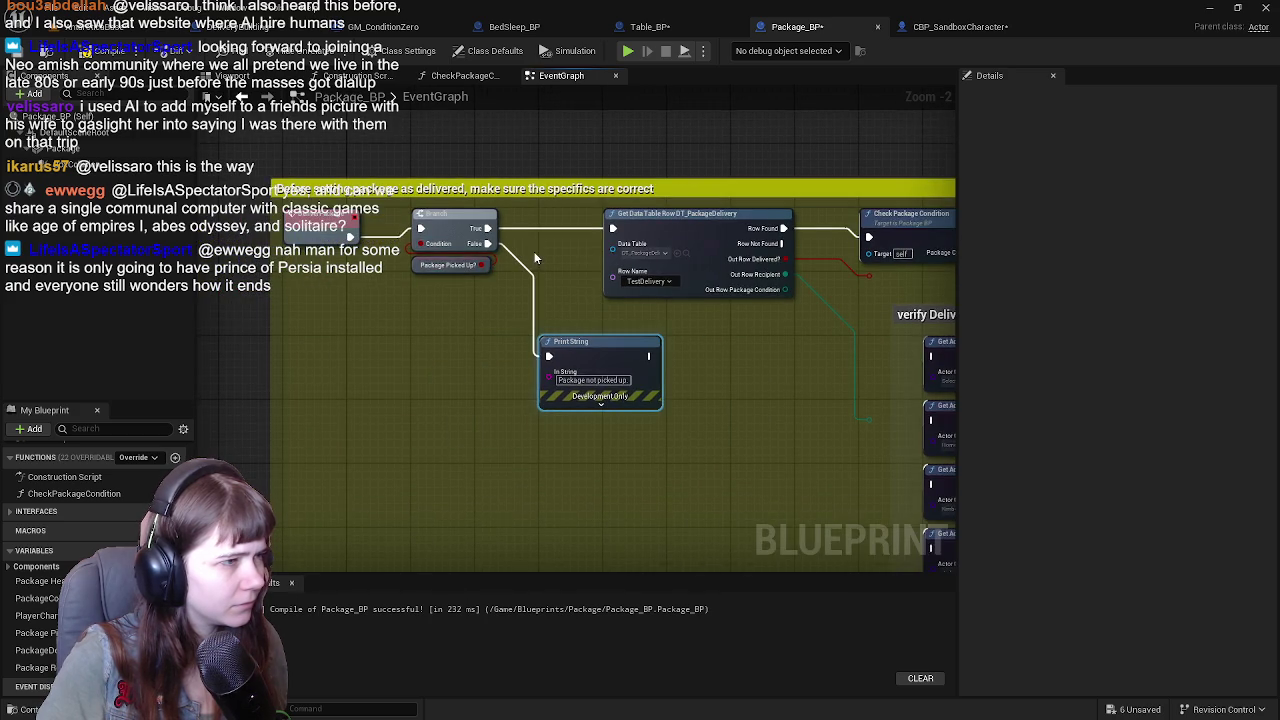
drag(535, 259, 487, 285)
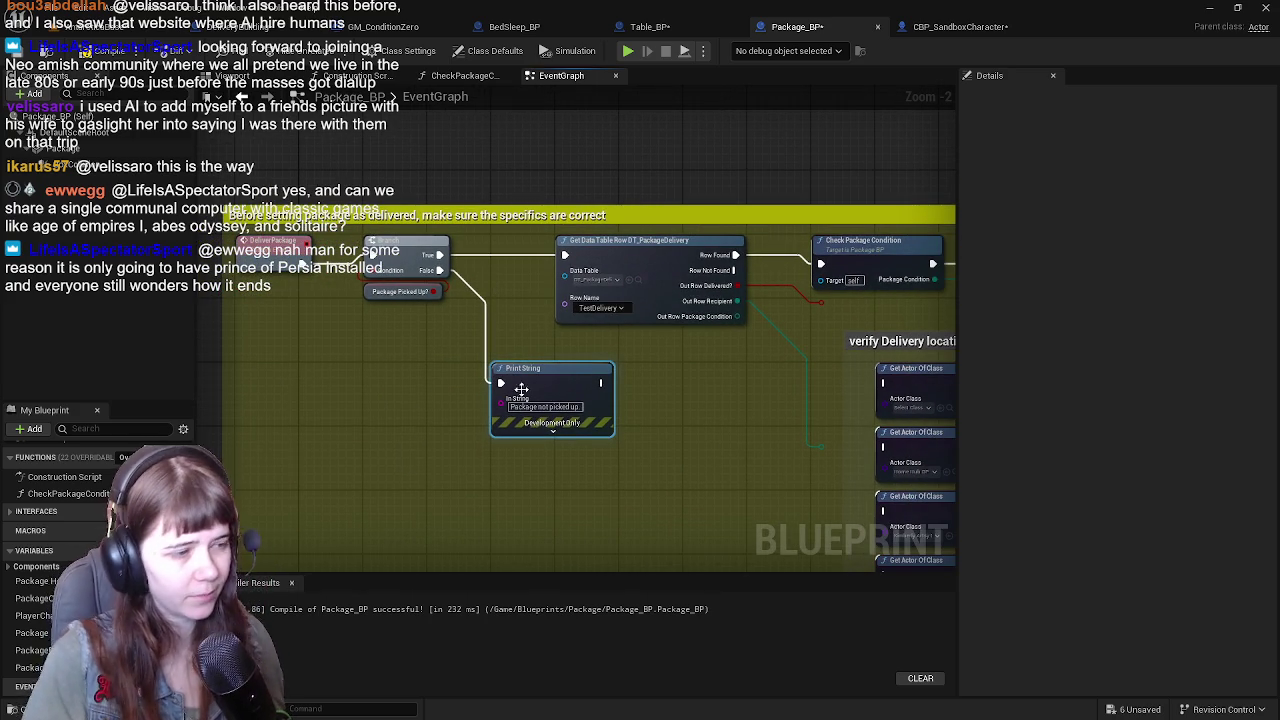
mouse_move(547, 377)
mouse_down()
mouse_move(622, 432)
mouse_move(547, 441)
mouse_up()
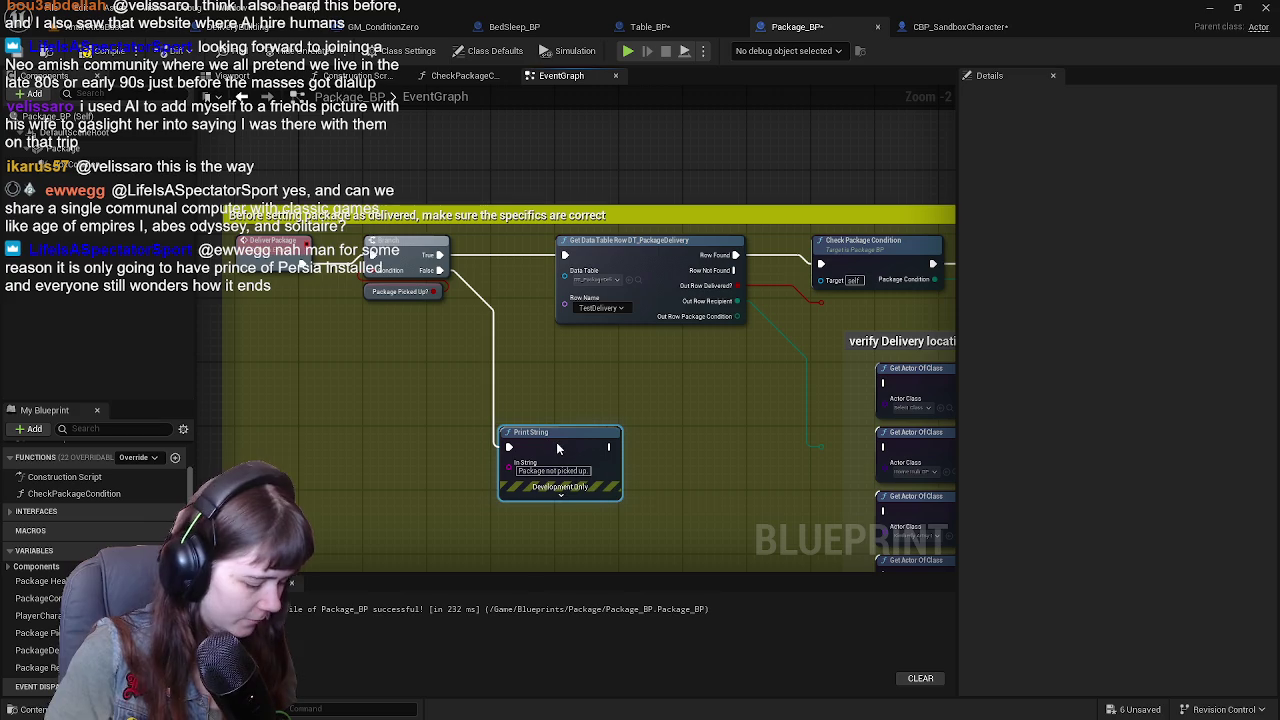
key(c)
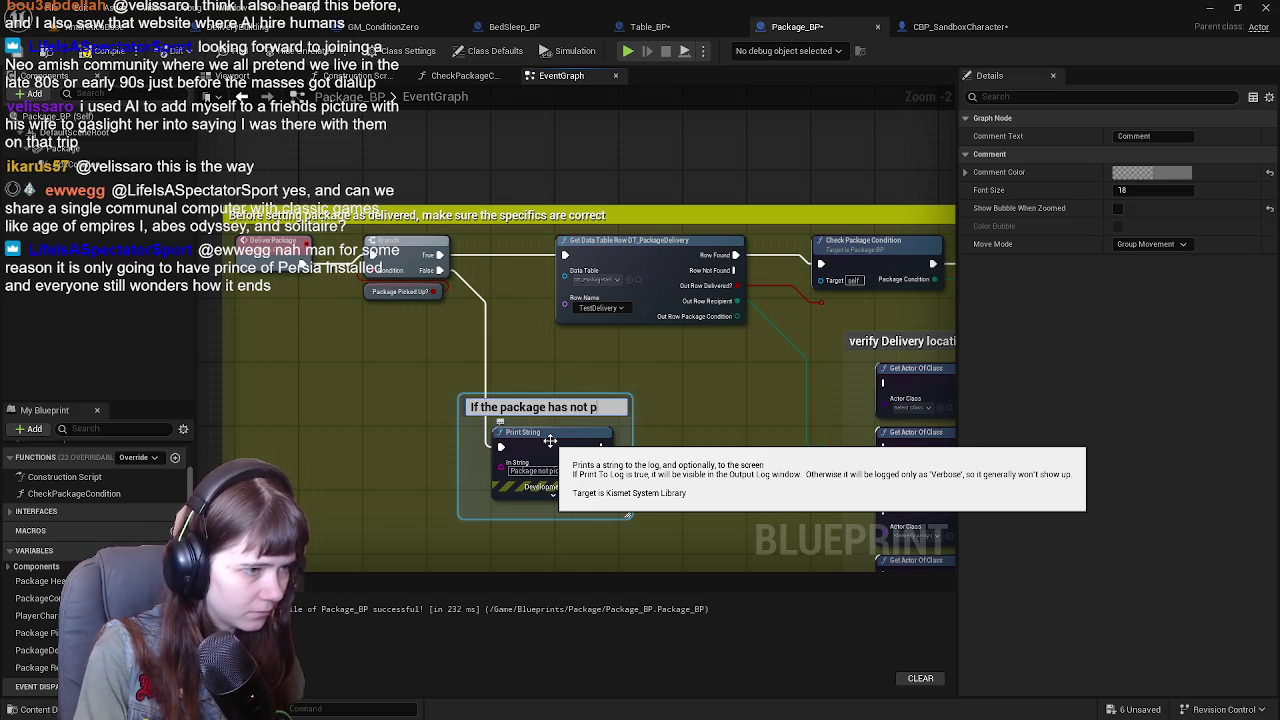
text(been picked up, the ch)
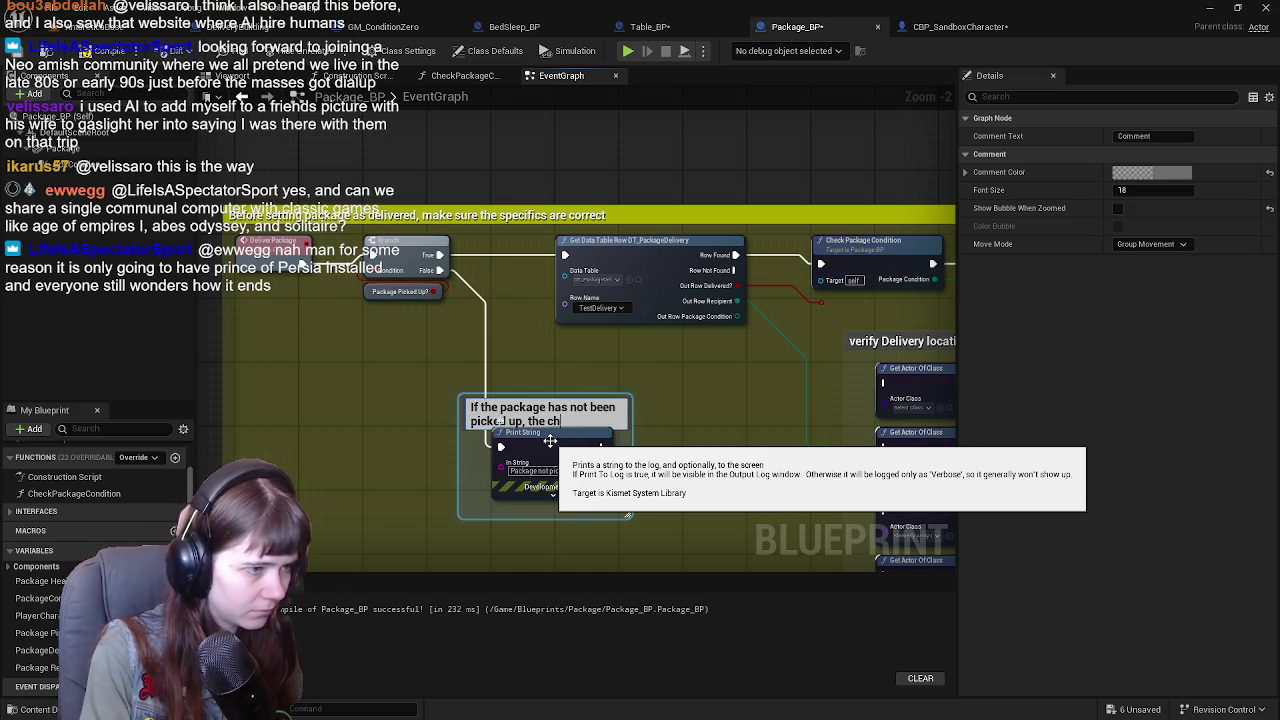
text(ll say)
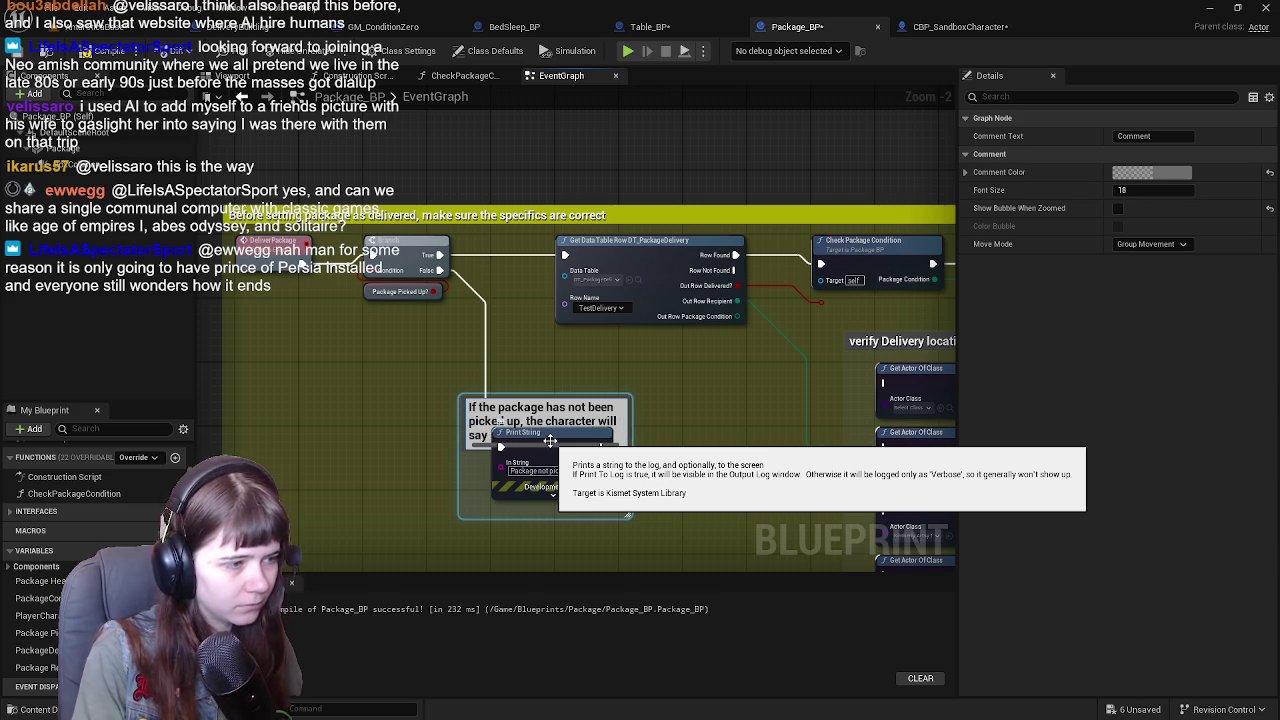
click(595, 393)
mouse_move(631, 414)
mouse_down()
mouse_move(704, 418)
mouse_move(596, 355)
mouse_up()
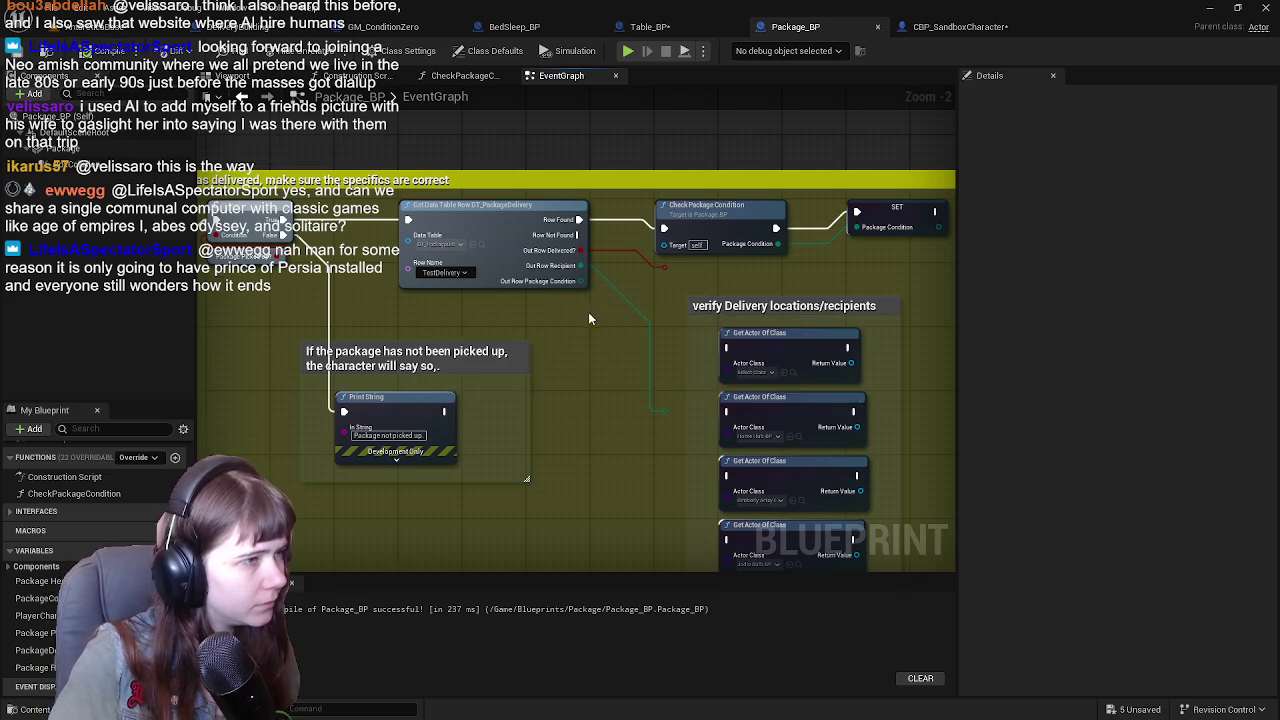
drag(588, 311, 633, 365)
drag(507, 356, 466, 360)
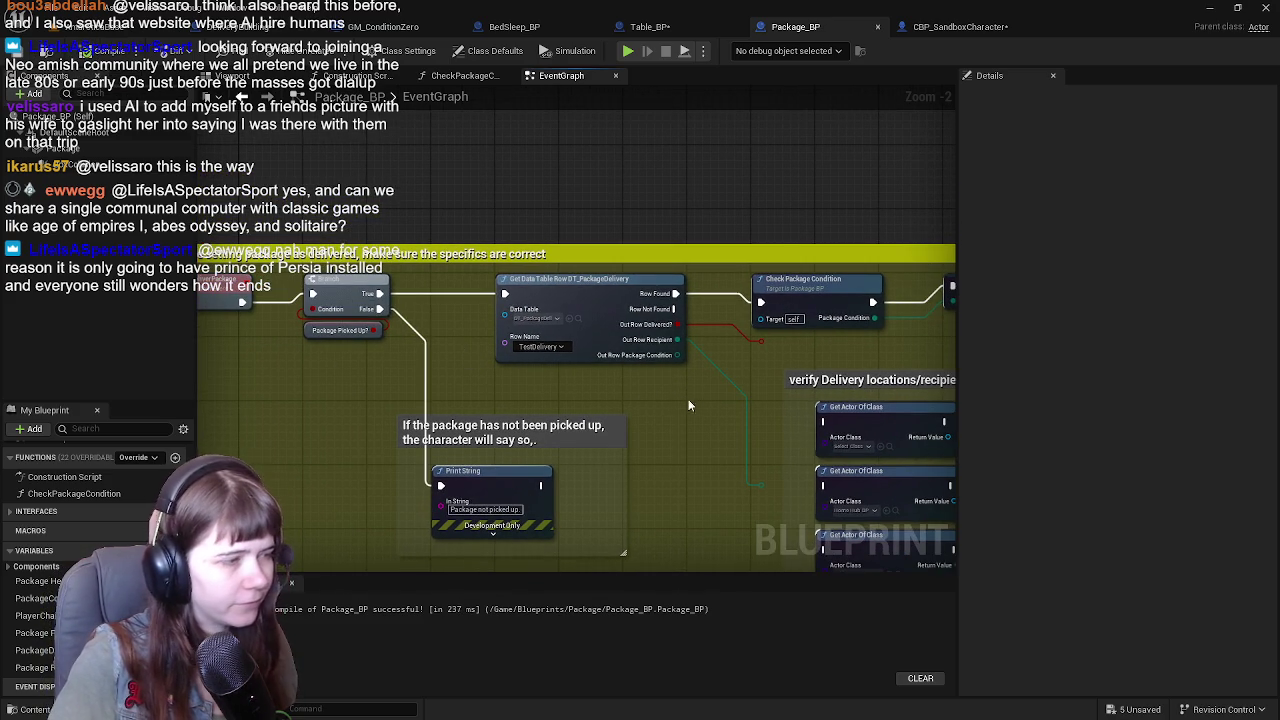
Move the verify Delivery locations/recipients group and its row lookup and condition nodes further right.
mouse_move(679, 409)
mouse_down()
mouse_move(500, 390)
mouse_move(551, 377)
mouse_move(454, 369)
mouse_up()
mouse_move(228, 254)
mouse_down()
mouse_move(770, 326)
mouse_move(740, 311)
mouse_up()
scroll(629, 366, down, 1)
mouse_move(523, 257)
mouse_down()
mouse_move(752, 522)
mouse_move(818, 522)
mouse_up()
drag(378, 190, 549, 186)
drag(771, 259, 743, 266)
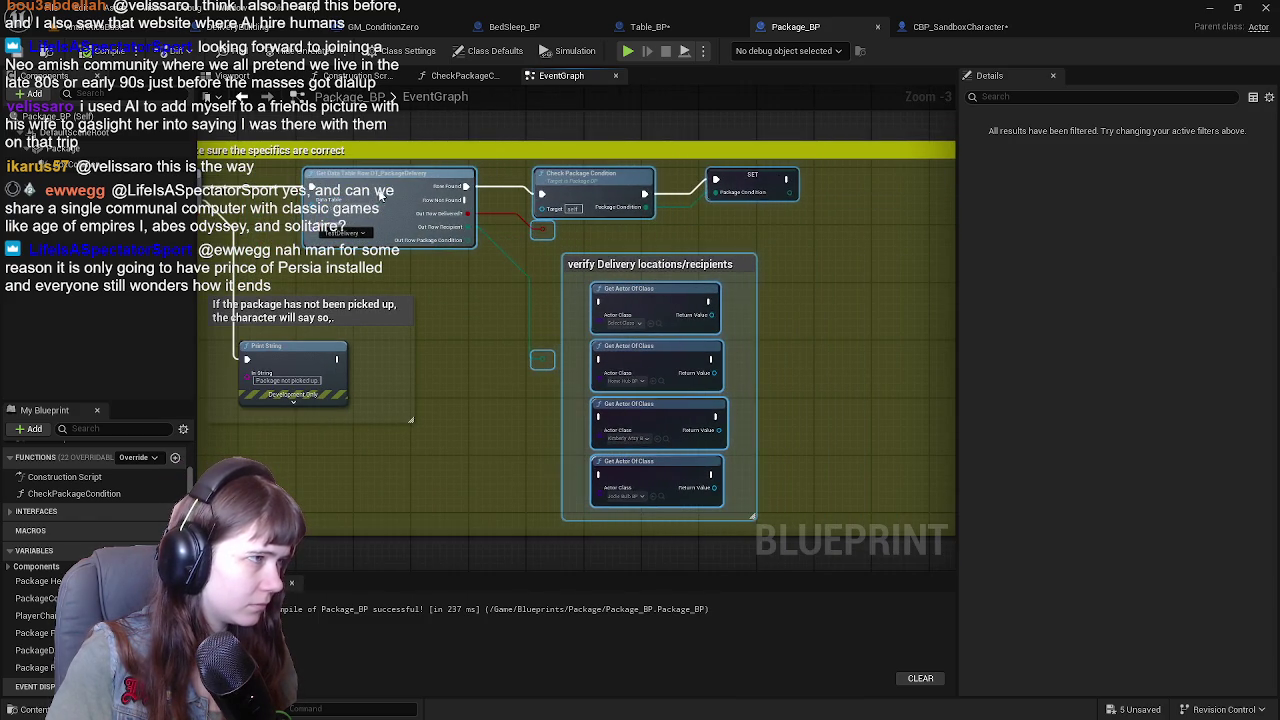
Add a SET Package Delivered? node after SET Package Condition from the My Blueprint variable.
mouse_move(824, 281)
mouse_down()
mouse_move(782, 320)
mouse_move(704, 190)
mouse_up()
mouse_move(669, 247)
mouse_down()
mouse_move(786, 269)
mouse_move(611, 266)
mouse_move(826, 280)
mouse_move(709, 281)
mouse_up()
scroll(726, 284, up, 1)
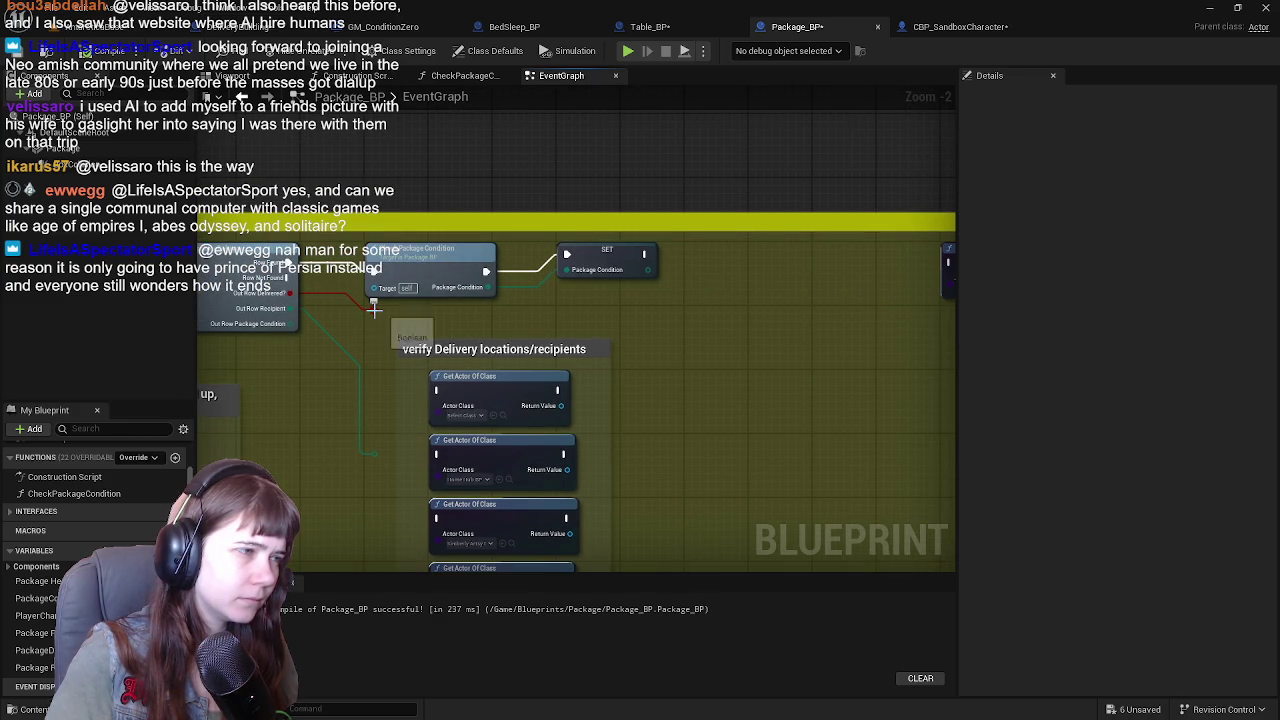
drag(373, 309, 735, 303)
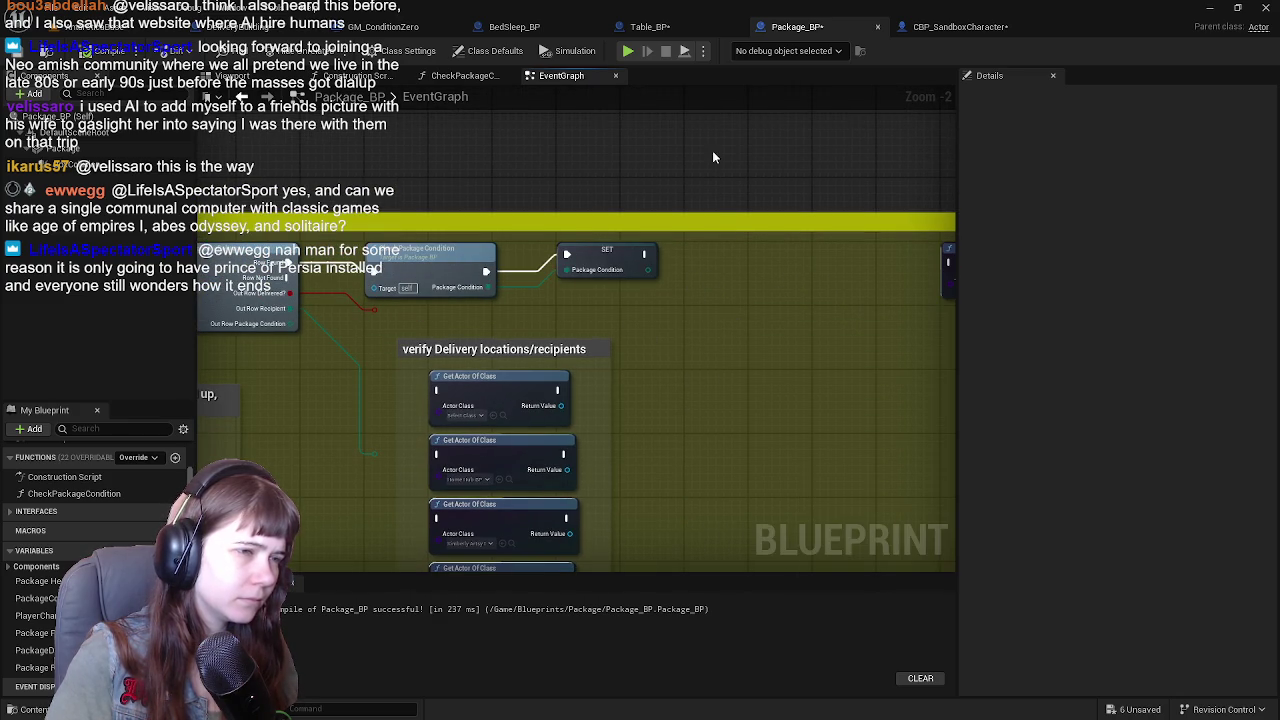
mouse_move(40, 650)
mouse_down()
mouse_move(685, 422)
mouse_move(728, 278)
mouse_move(752, 248)
mouse_up()
mouse_move(741, 312)
mouse_down()
mouse_move(725, 324)
mouse_move(755, 298)
mouse_up()
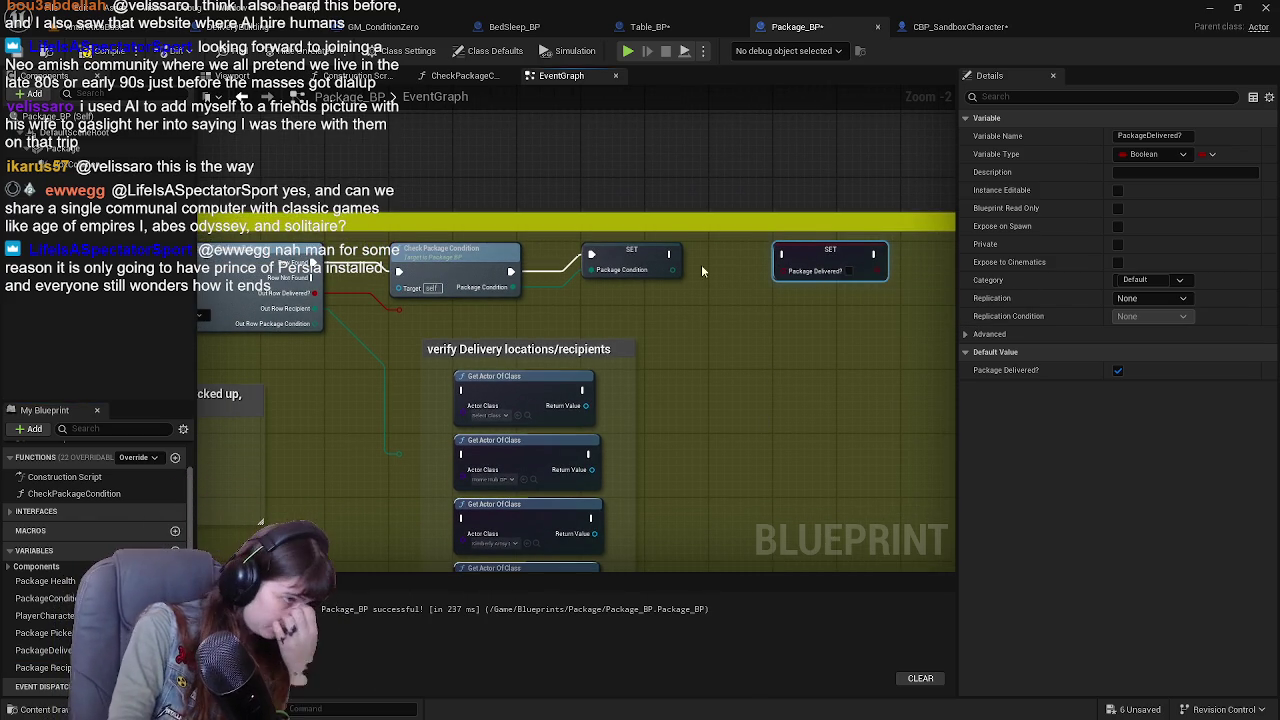
Show the PackageDelivered? Boolean's Details, with its default value unticked, and bring Get Actor Of Class into view.
click(730, 184)
click(45, 650)
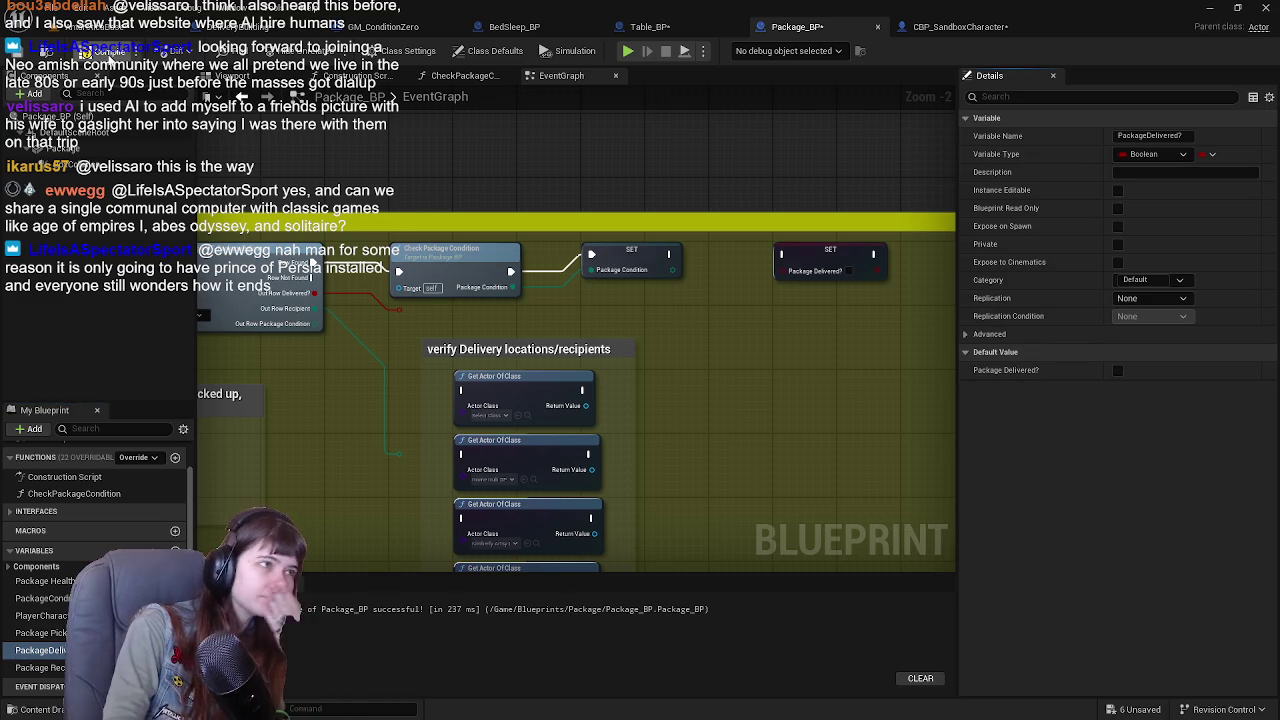
drag(756, 193, 574, 211)
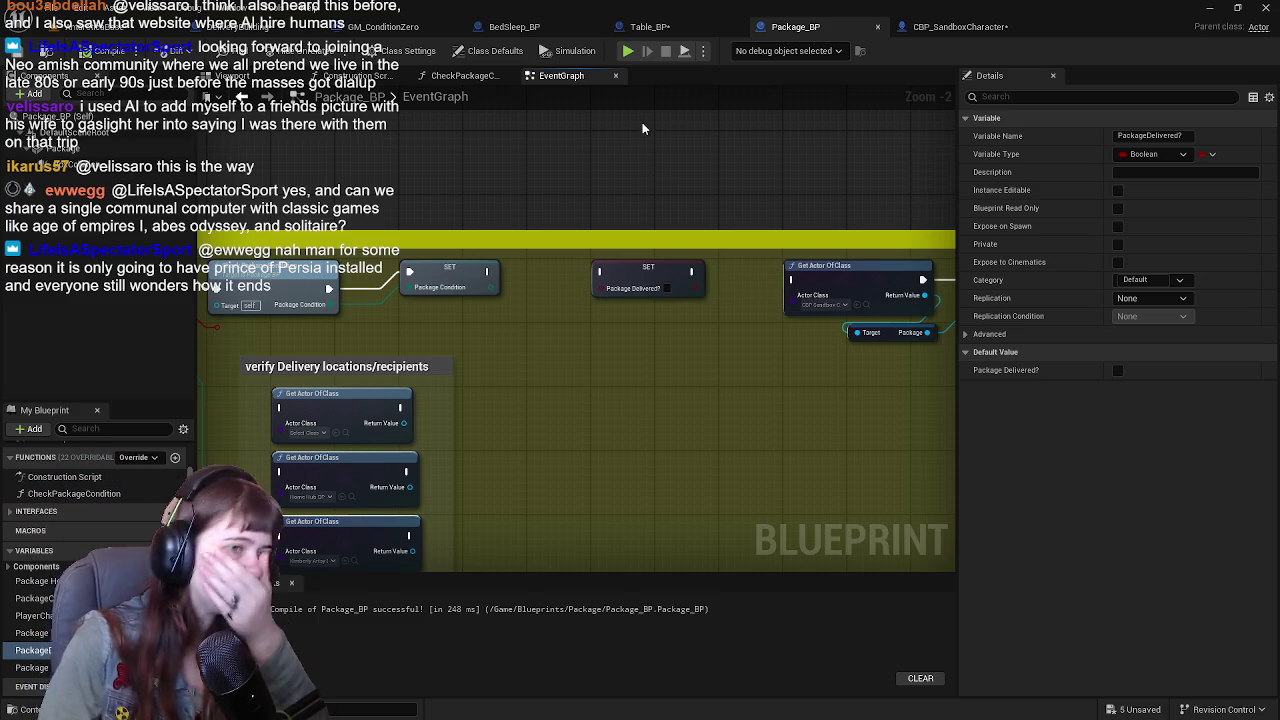
click(84, 30)
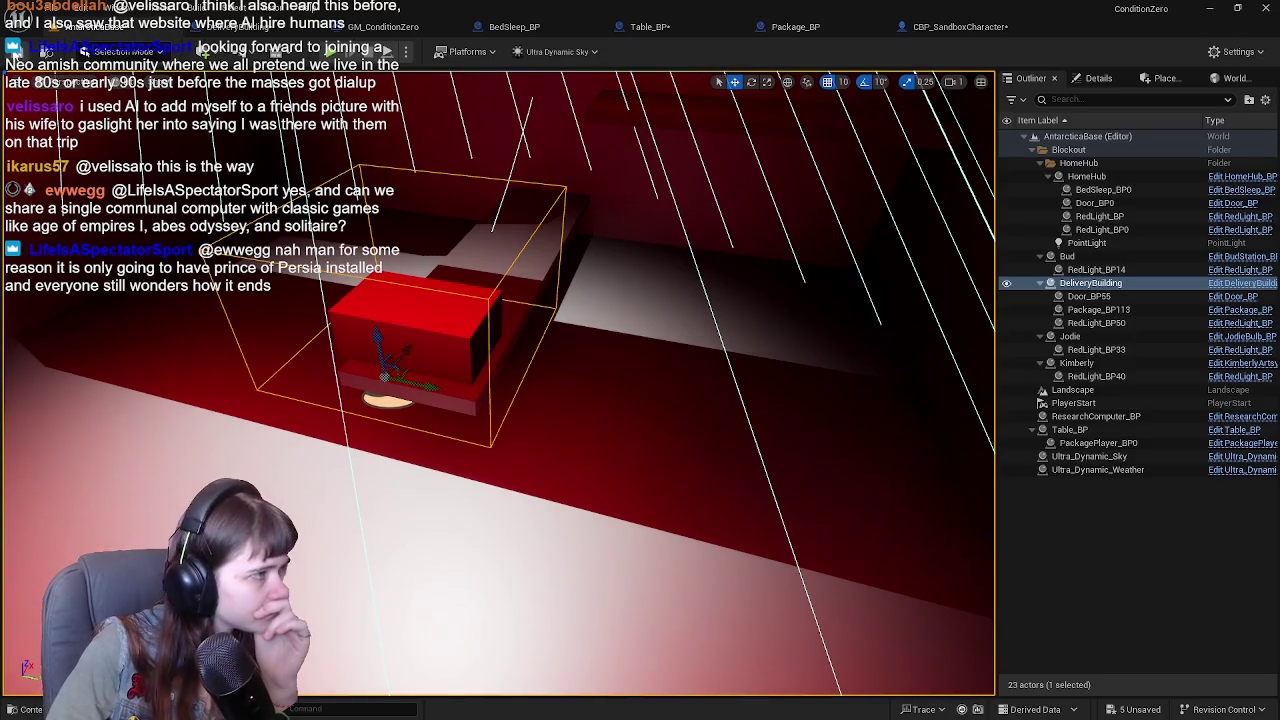
click(940, 28)
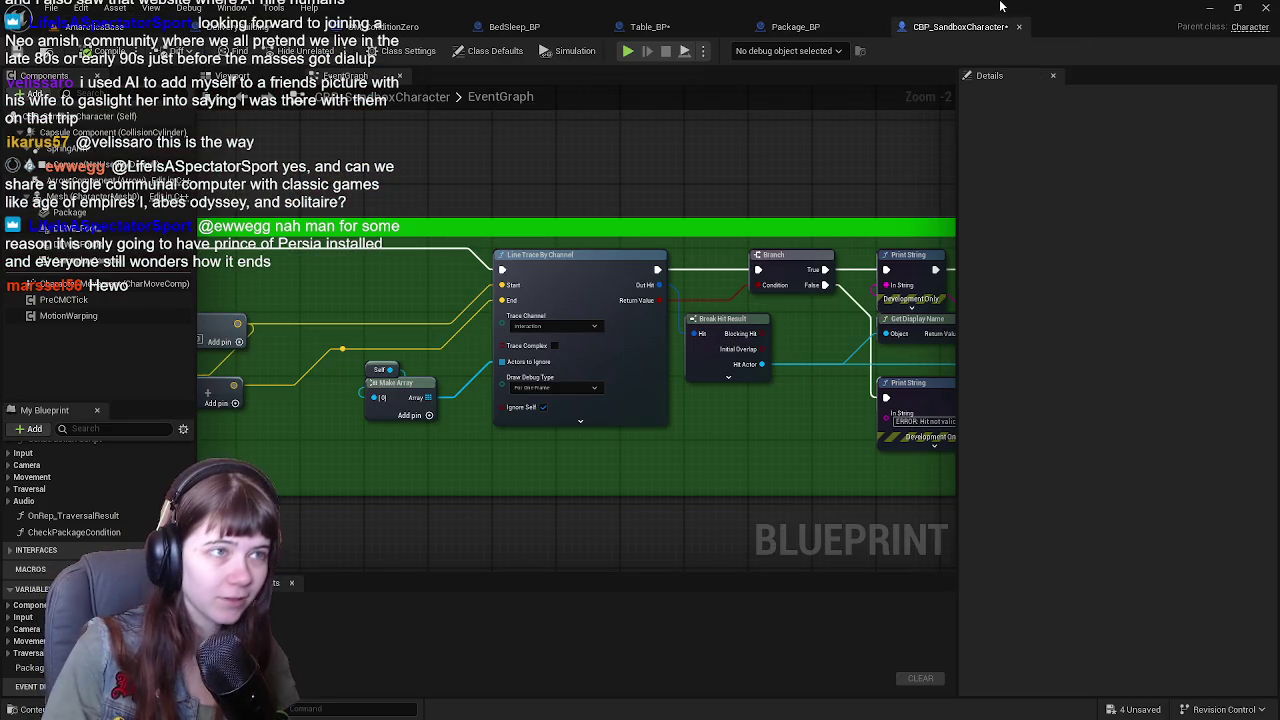
click(843, 30)
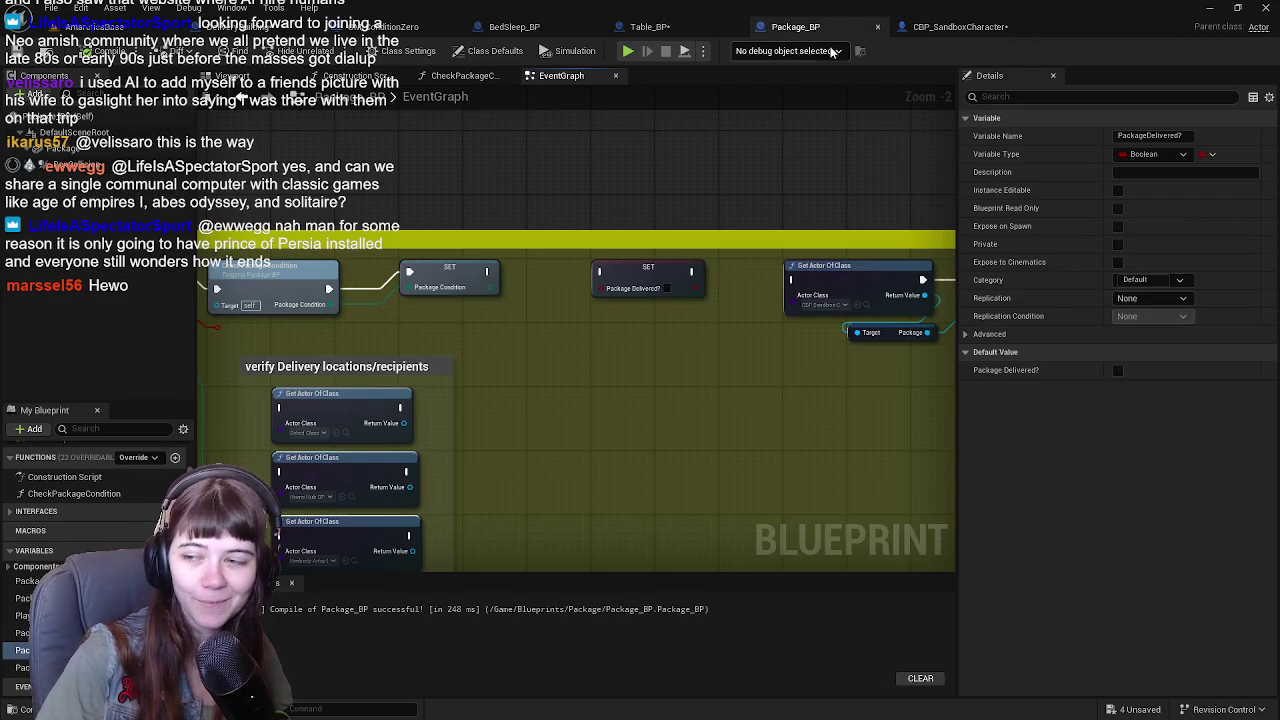
click(650, 27)
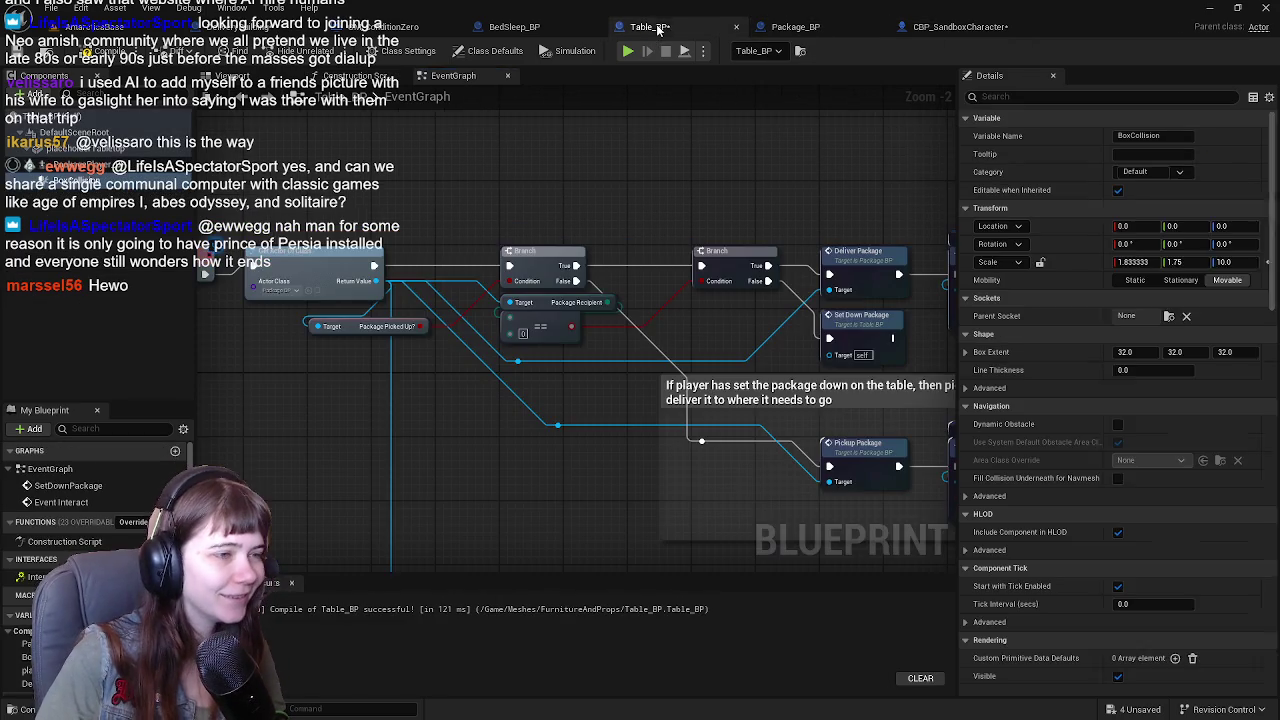
click(795, 27)
mouse_move(614, 214)
mouse_down()
mouse_move(562, 187)
mouse_move(640, 206)
mouse_move(432, 209)
mouse_move(618, 287)
mouse_up()
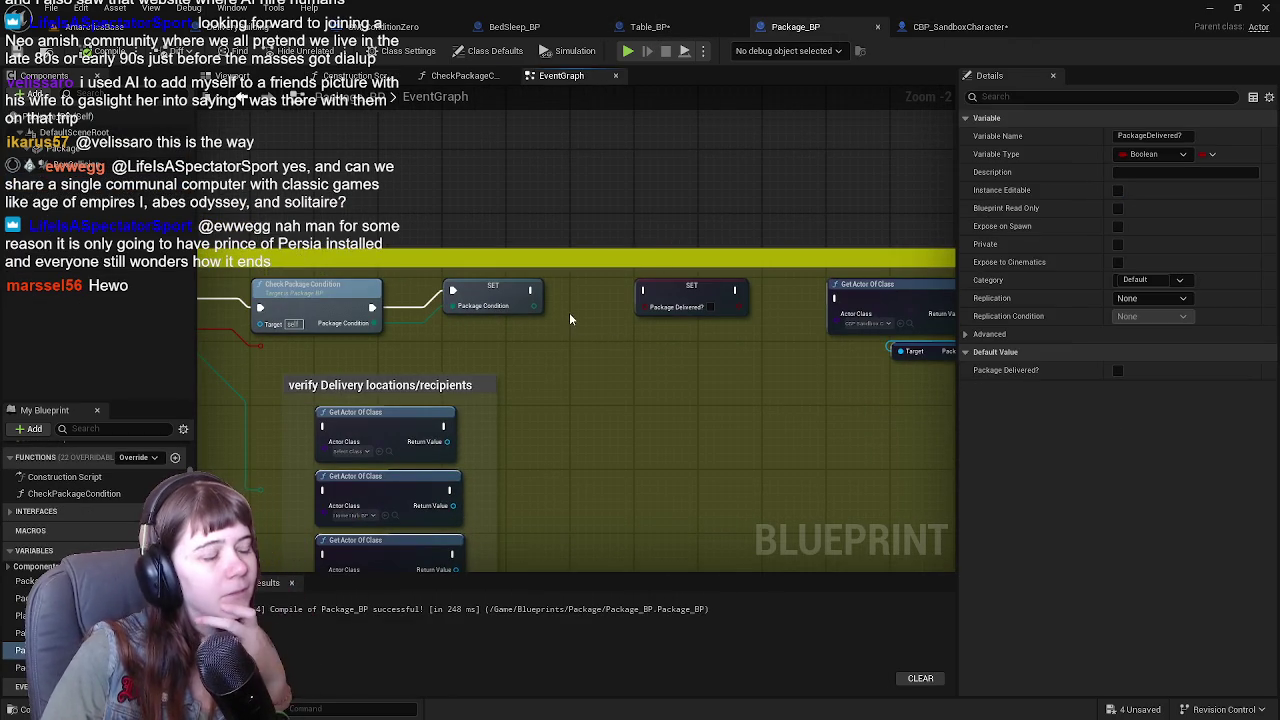
Undo an unwanted NewVar promotion and connect Out Row Delivered? to SET Package Delivered?
mouse_move(561, 322)
mouse_down()
mouse_move(601, 336)
mouse_move(536, 334)
mouse_move(564, 330)
mouse_up()
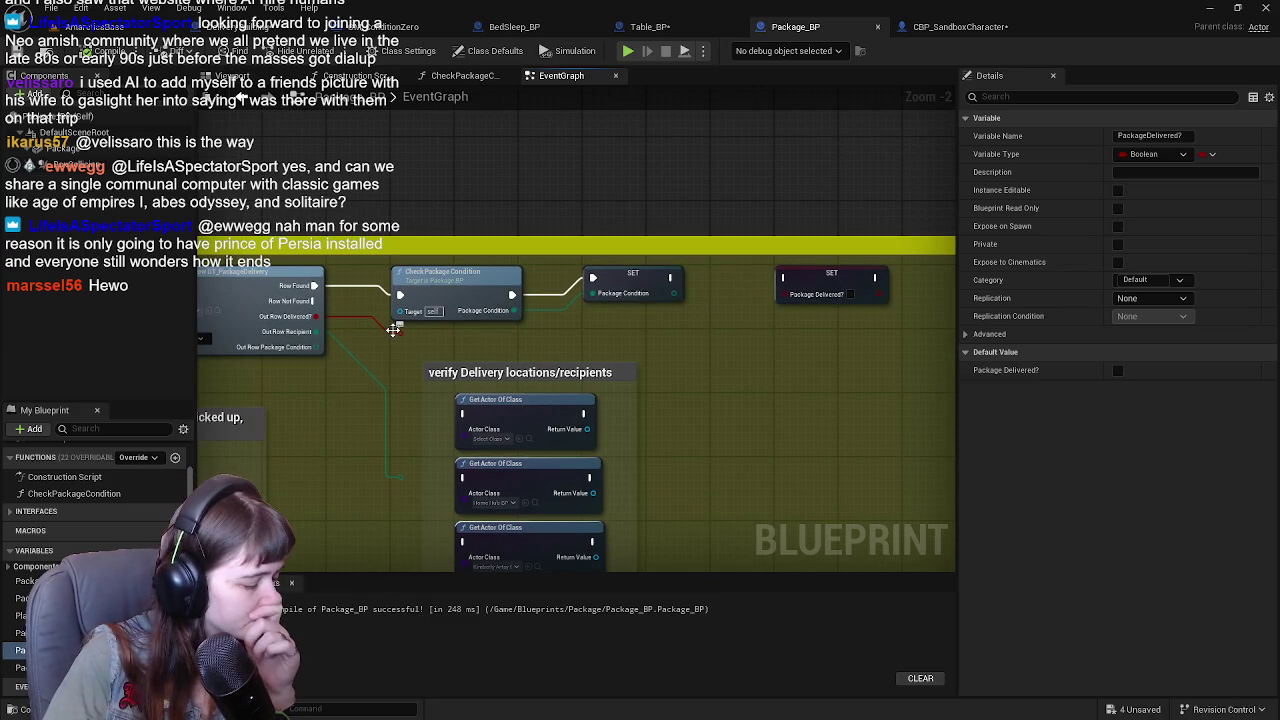
drag(405, 337, 285, 345)
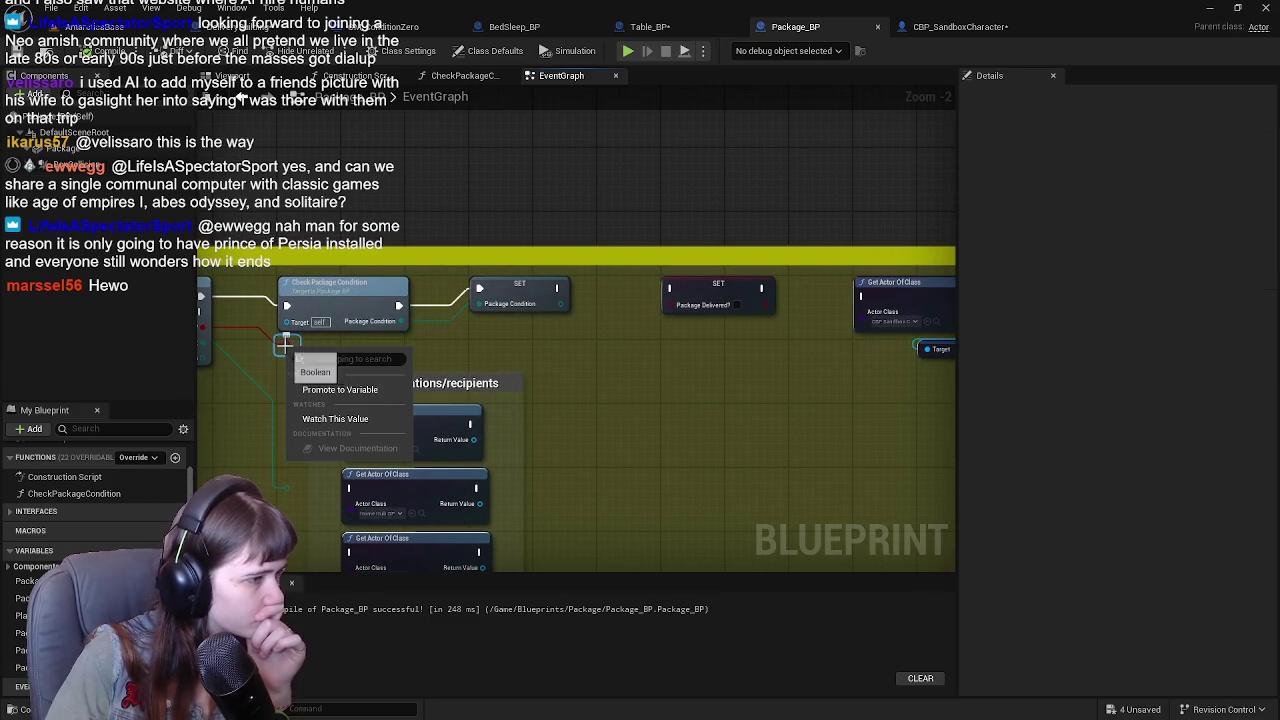
click(345, 388)
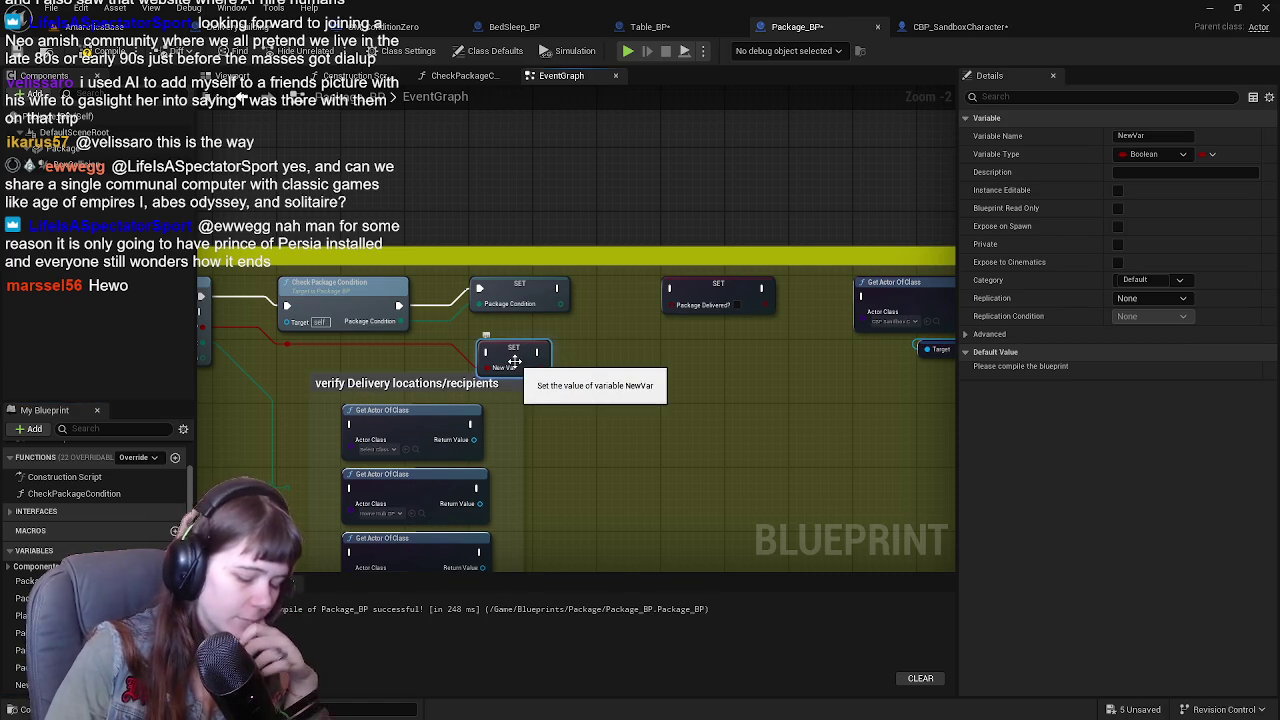
key(ctrl+z)
drag(516, 368, 619, 369)
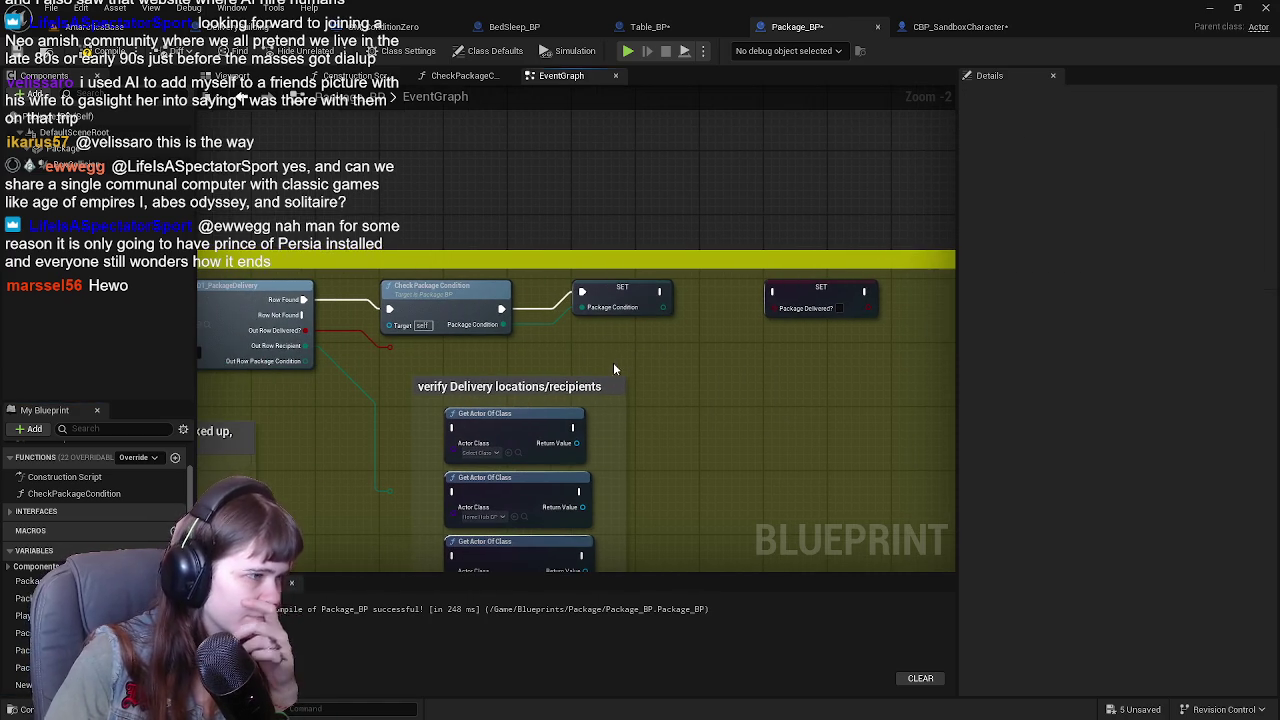
drag(389, 347, 743, 355)
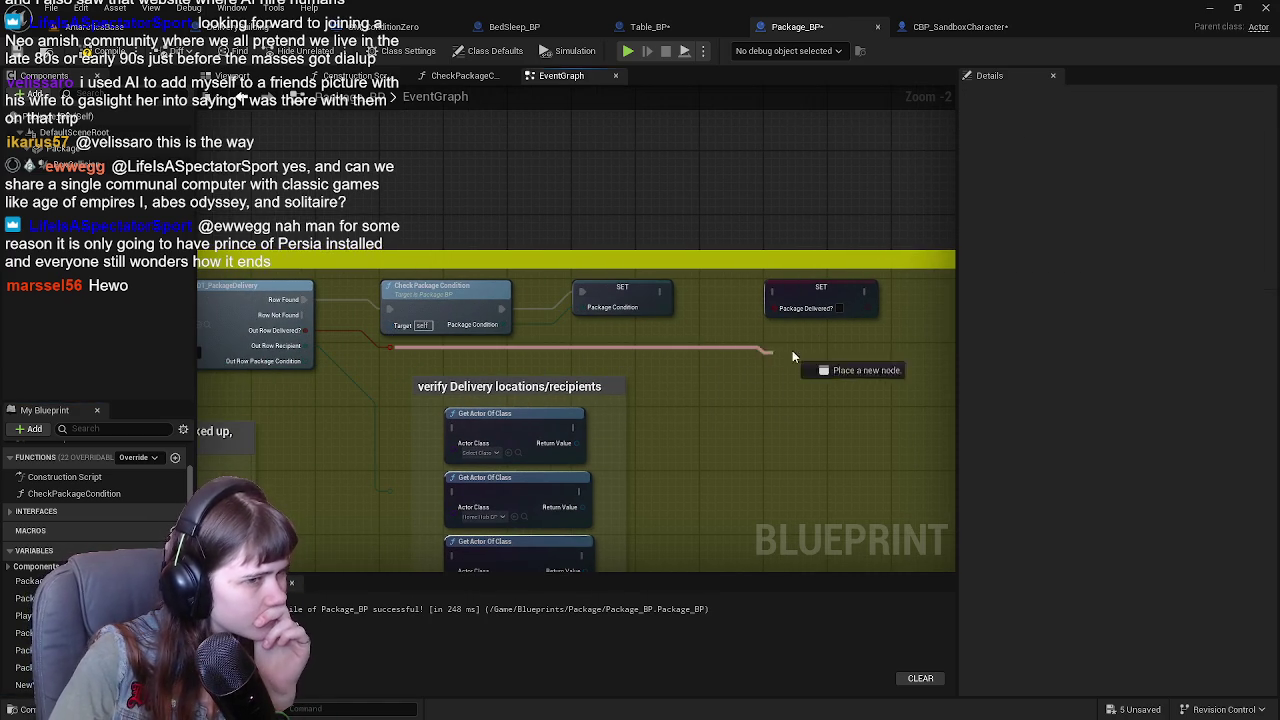
drag(789, 317, 783, 310)
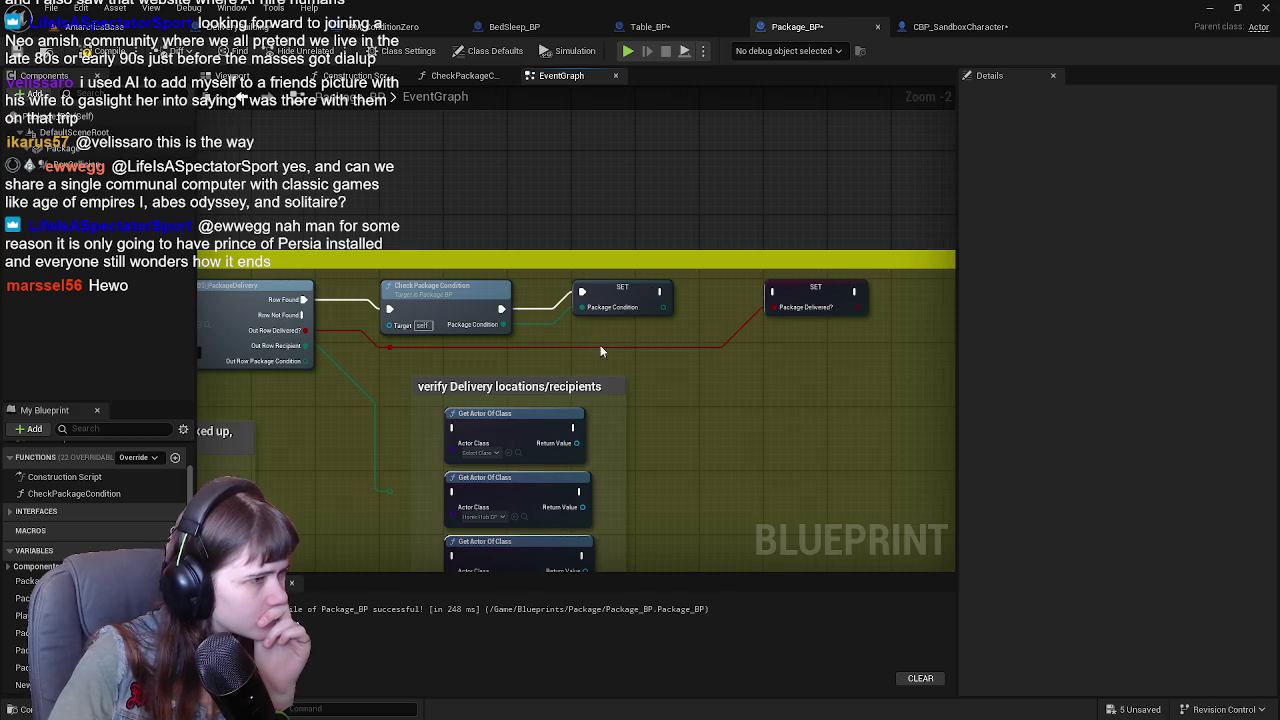
Delete the SET Package Delivered? node so SET Package Condition ends the chain.
drag(677, 355, 593, 364)
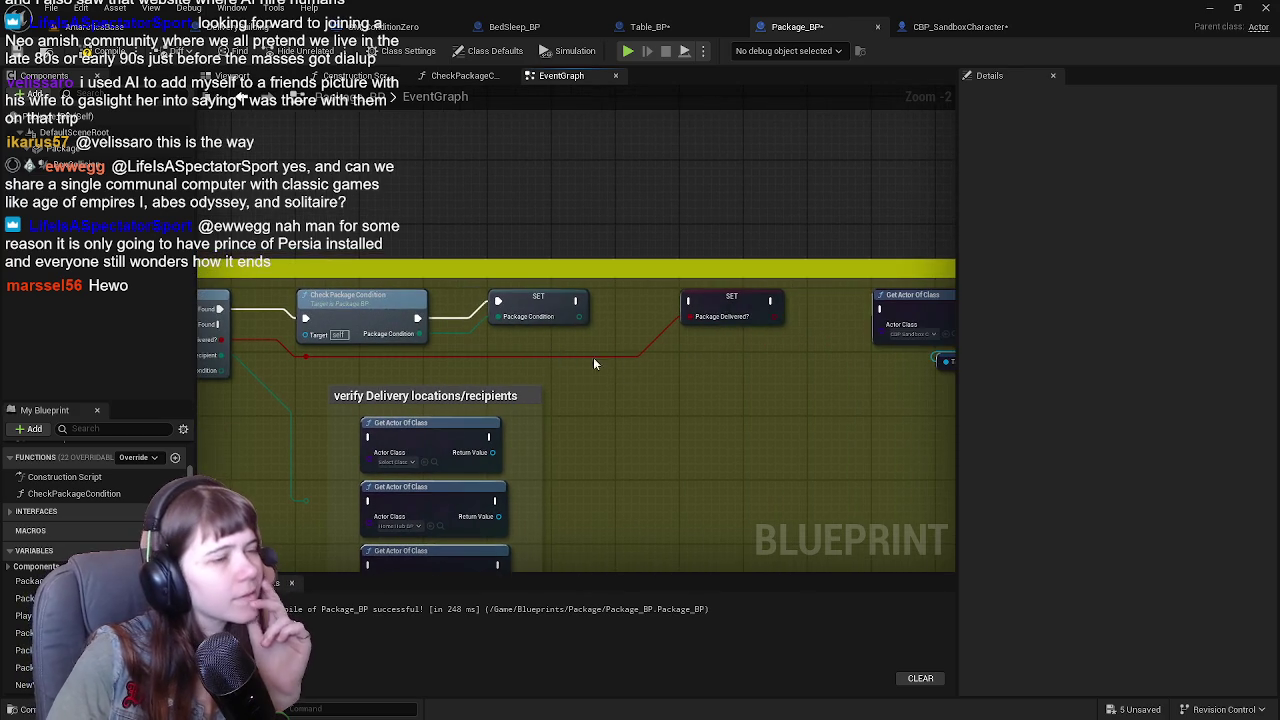
click(745, 303)
key(Delete)
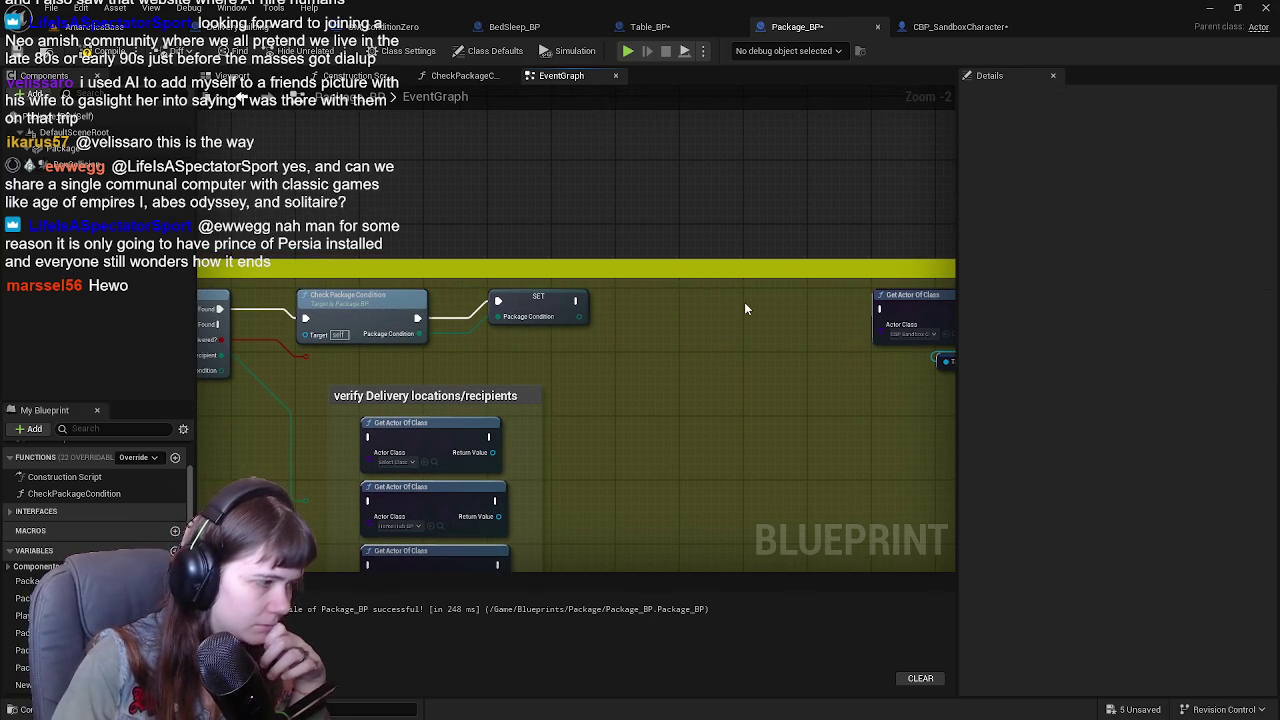
scroll(95, 520, down, 1)
Add and remove a NewVar Boolean, then decline the prompt to delete the in-use PackageDelivered? variable.
click(175, 533)
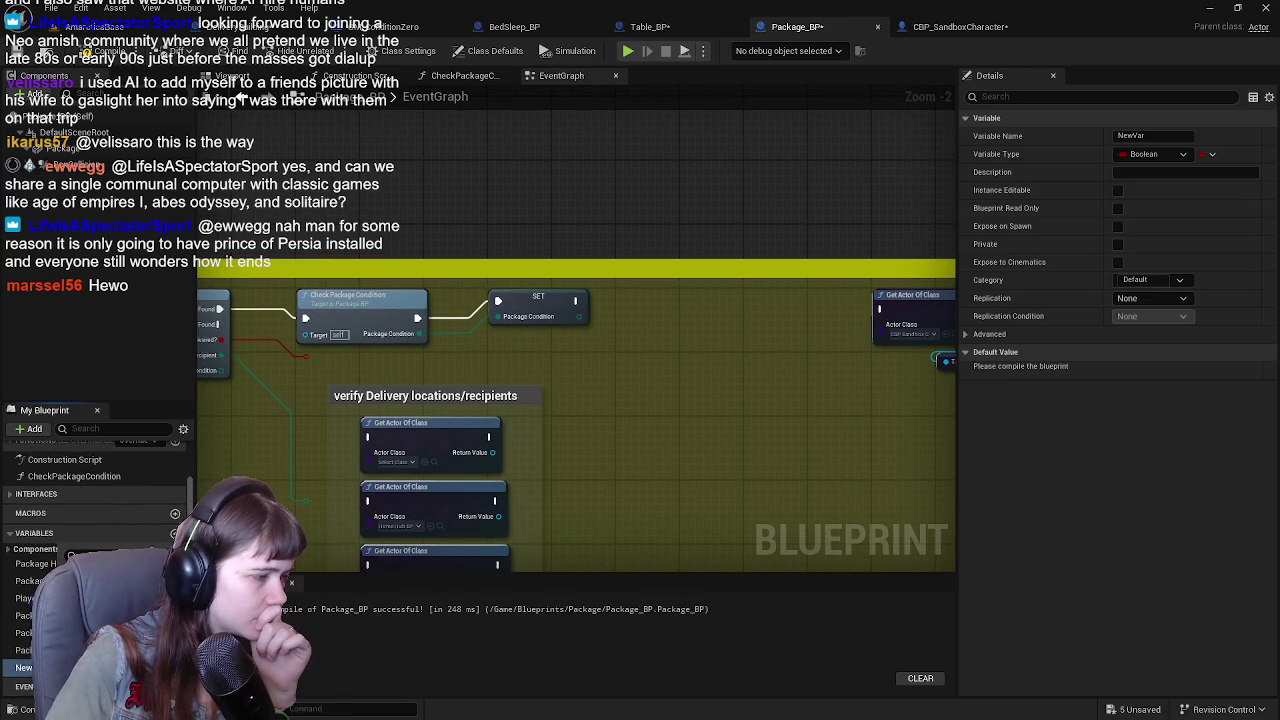
key(Delete)
click(30, 650)
key(Delete)
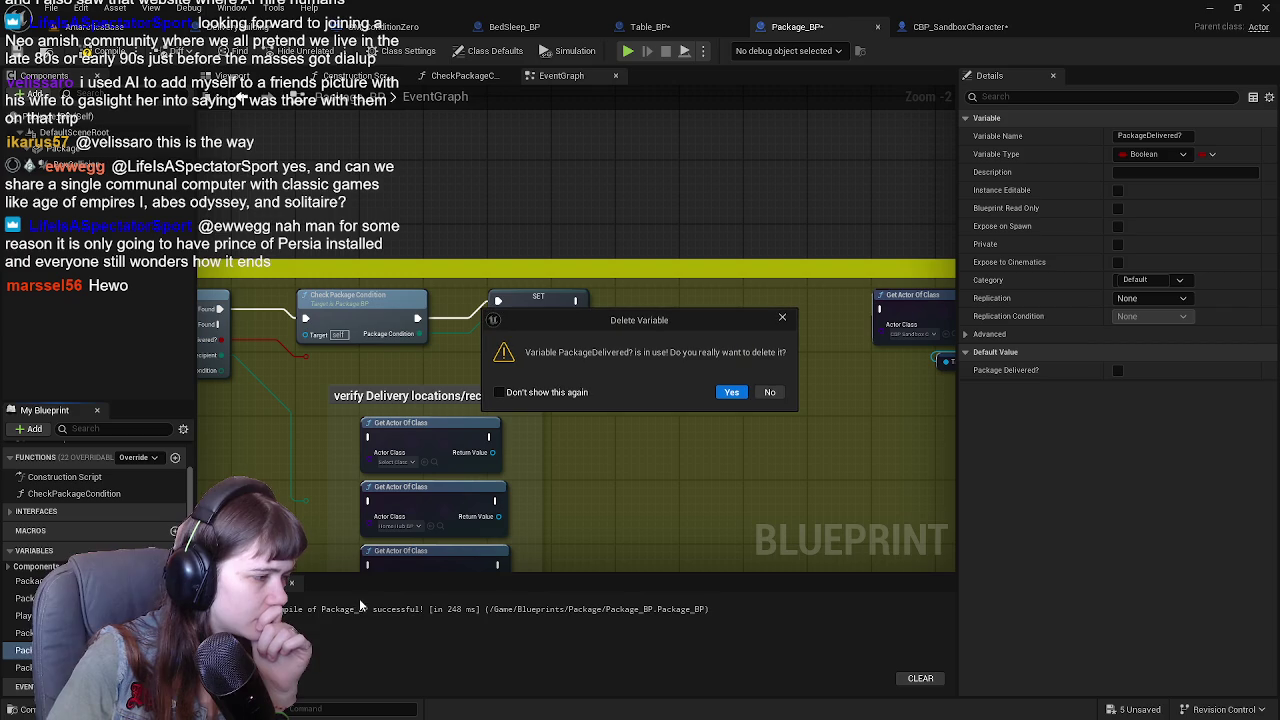
click(772, 392)
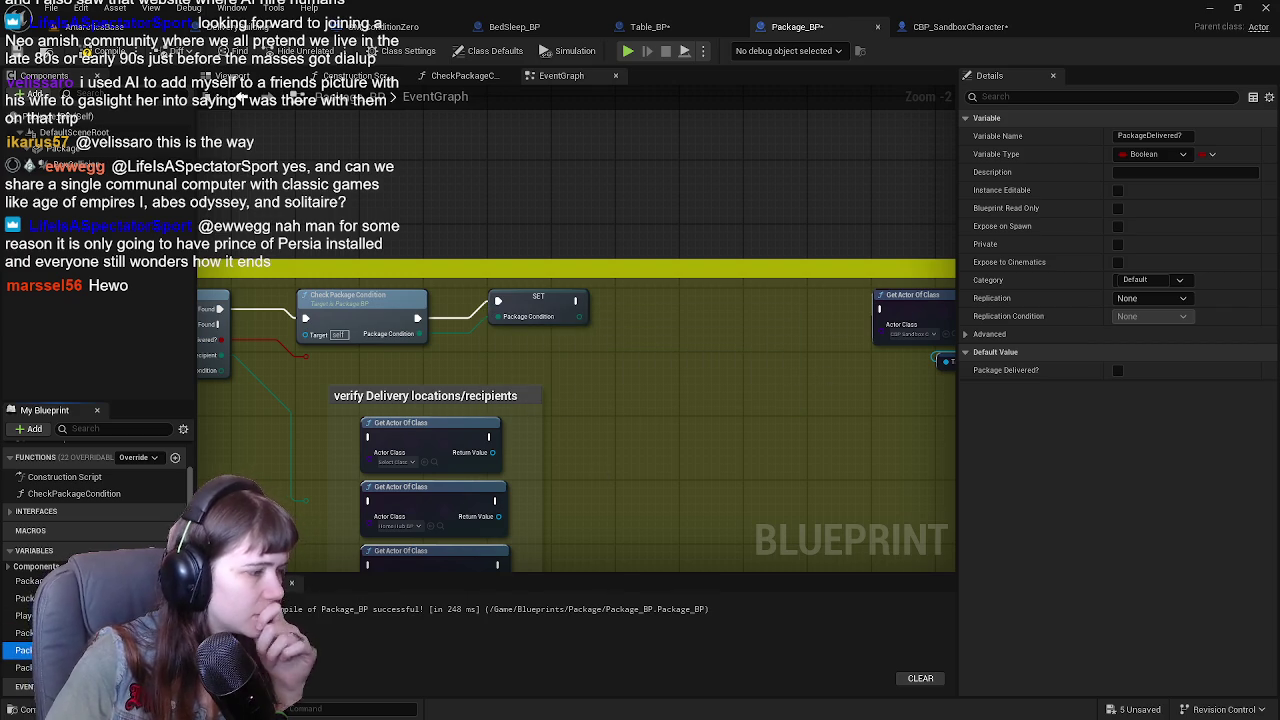
Nudge the Pickup package from the Mail Building comment group up-left.
scroll(514, 200, down, 3)
scroll(505, 300, up, 2)
scroll(505, 300, up, 1)
scroll(675, 258, down, 2)
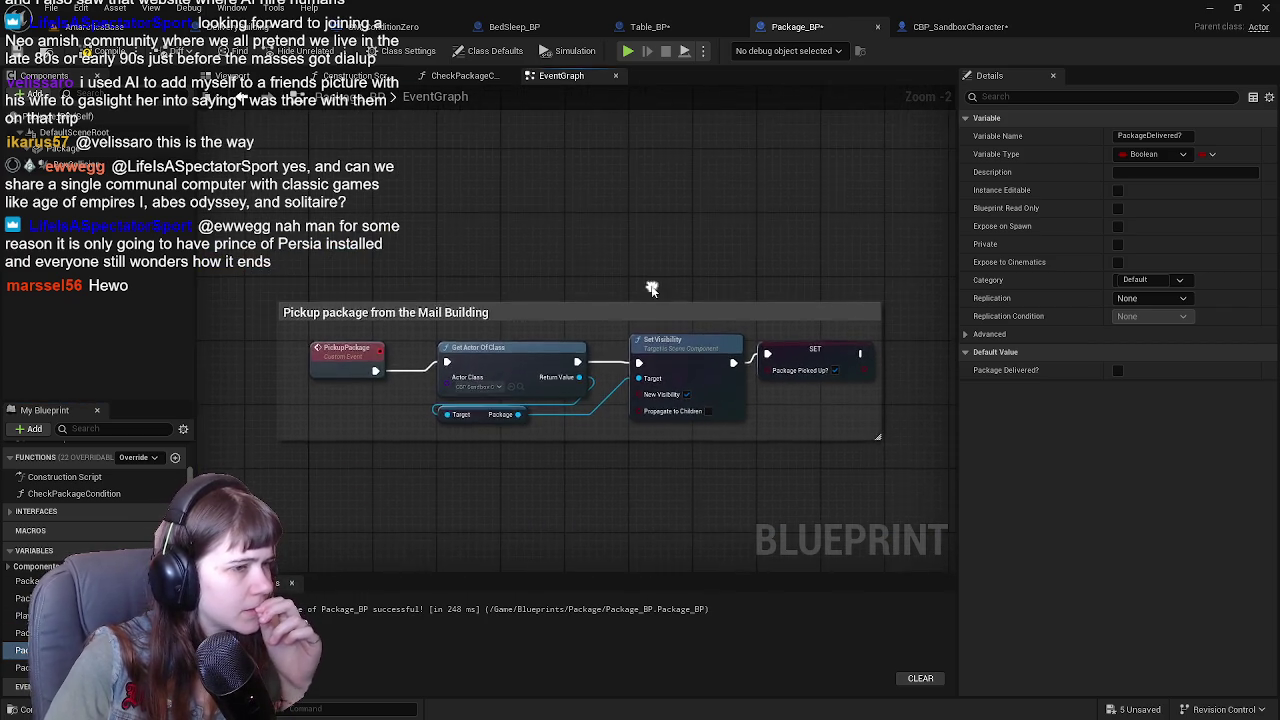
mouse_move(458, 352)
mouse_down()
mouse_move(398, 477)
mouse_move(436, 277)
mouse_up()
scroll(288, 329, up, 2)
drag(288, 329, 245, 302)
Select the upper comment group's nodes and bring the delivery-check comment group into view.
scroll(566, 400, down, 3)
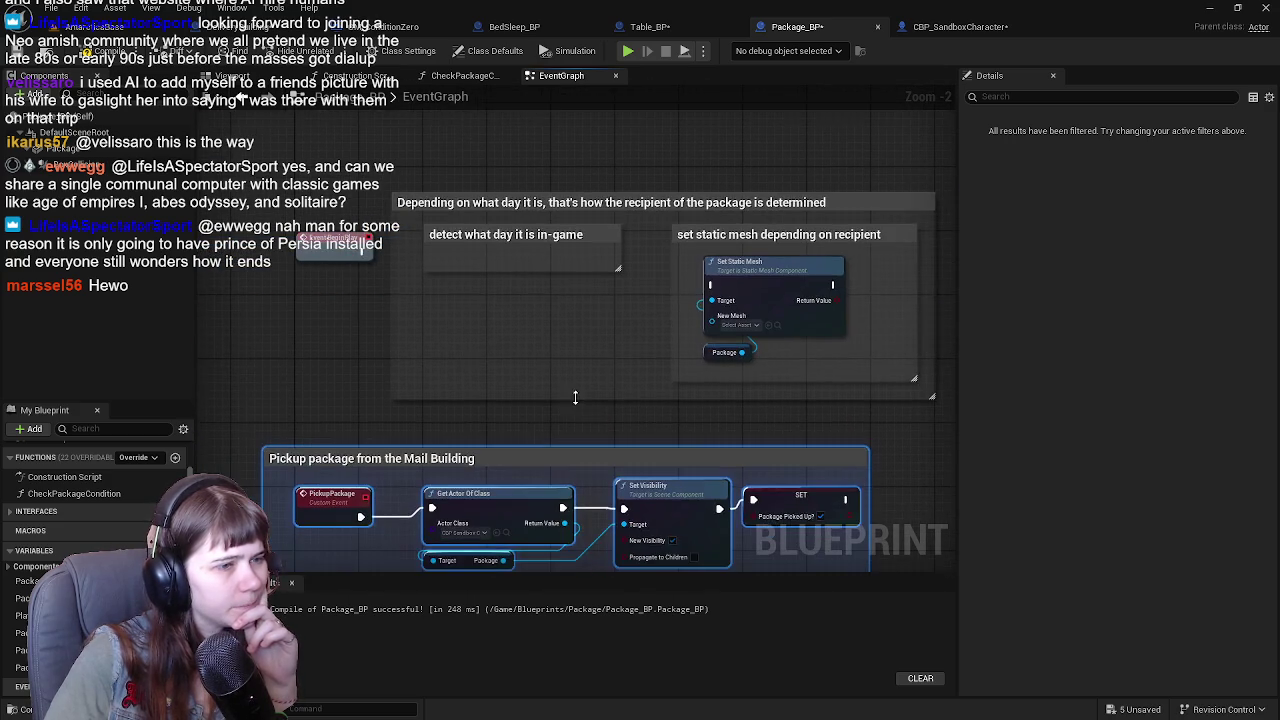
scroll(585, 245, up, 3)
scroll(553, 318, down, 4)
mouse_move(400, 206)
mouse_down()
mouse_move(571, 309)
mouse_move(466, 263)
mouse_move(411, 391)
mouse_move(414, 363)
mouse_move(374, 391)
mouse_move(369, 436)
mouse_up()
scroll(369, 436, up, 3)
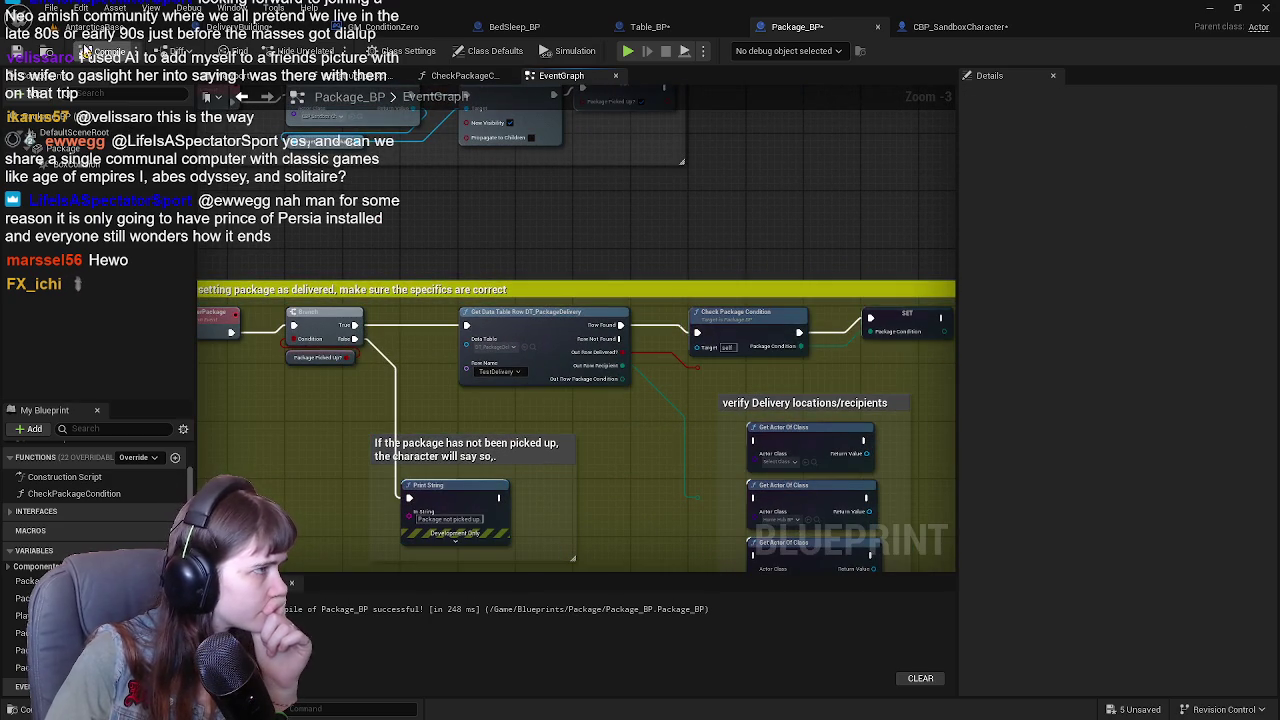
drag(457, 233, 382, 260)
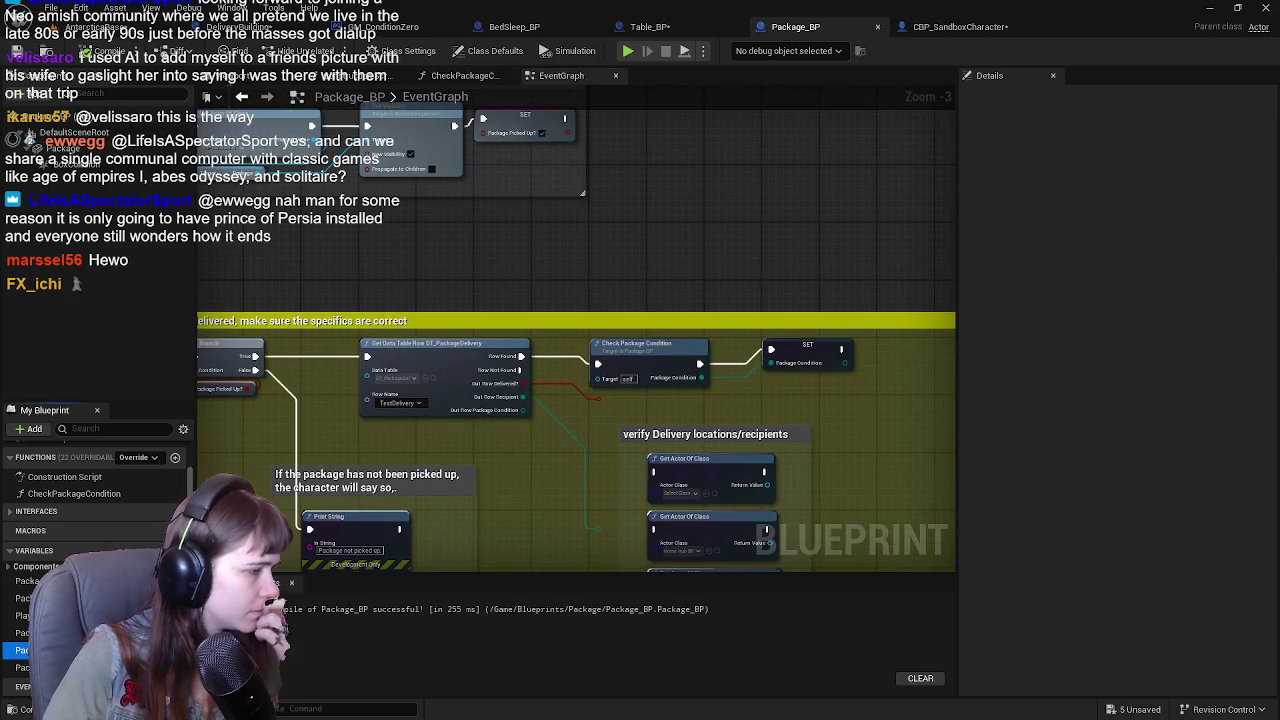
Try deleting PackageDelivered?, cancel, then use Find References to jump to where it is used.
click(40, 650)
key(Delete)
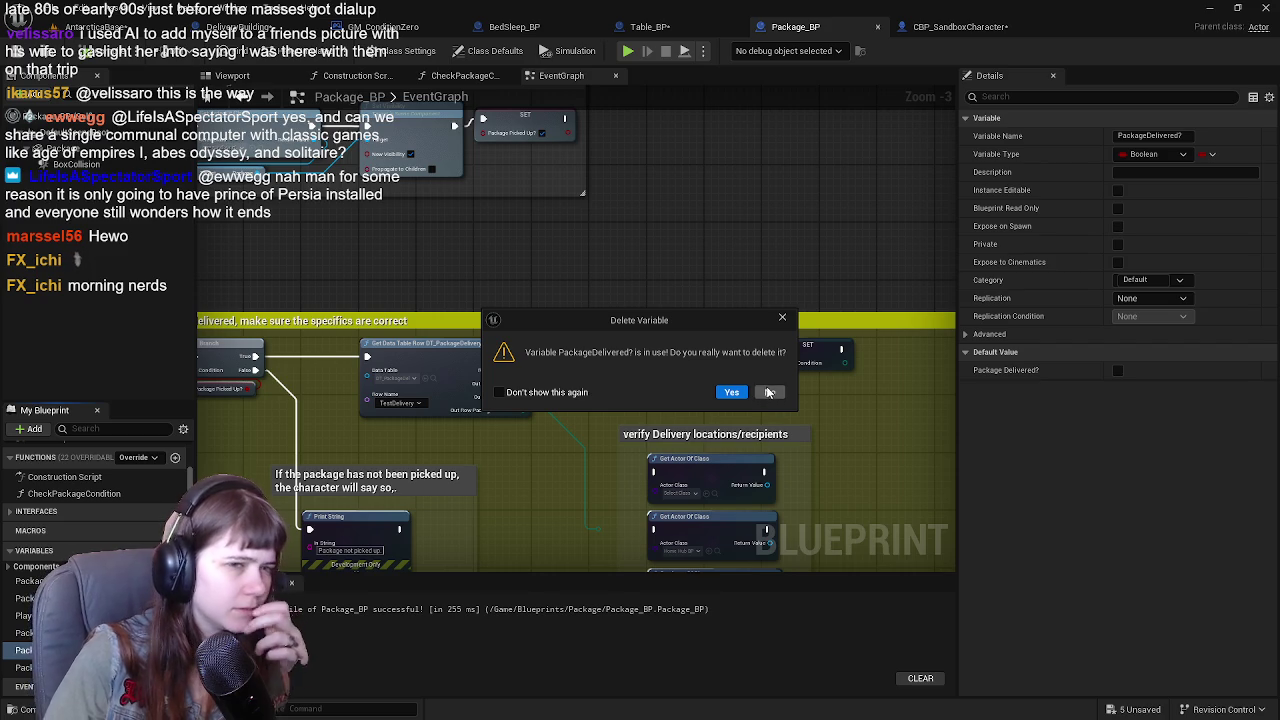
click(756, 393)
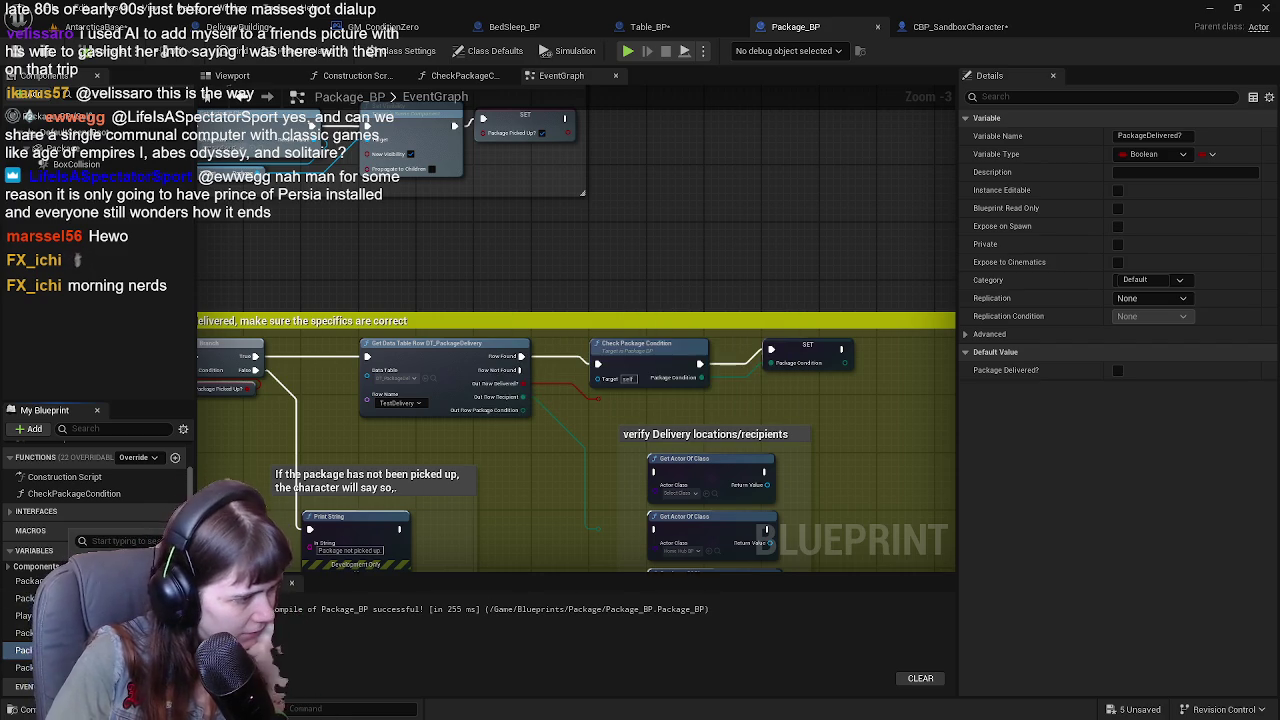
key(alt+shift+f)
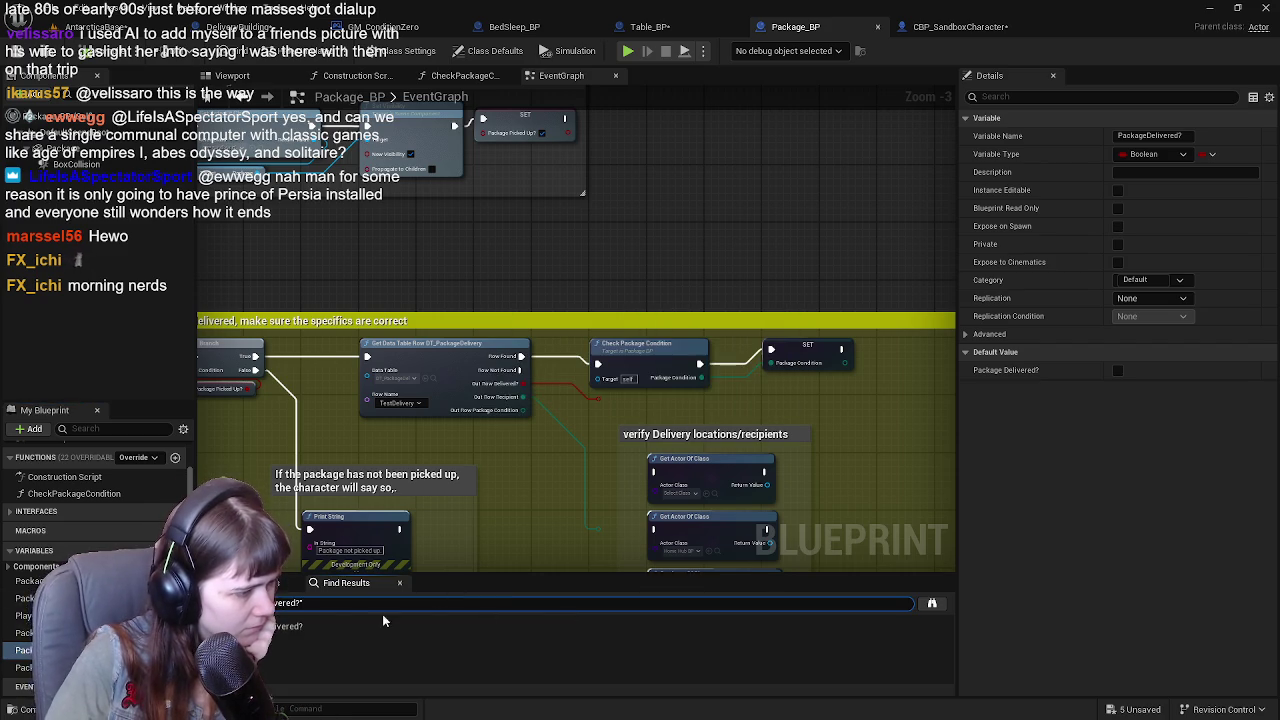
click(428, 624)
double_click(297, 630)
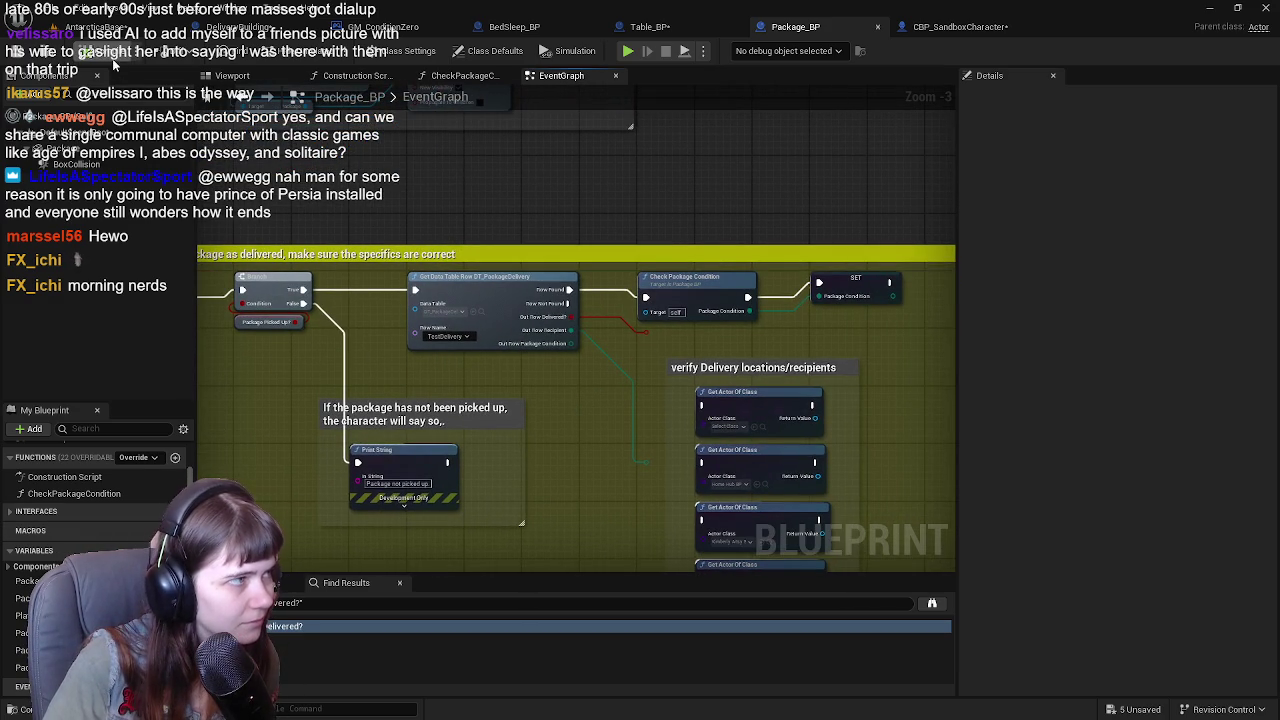
Save Package_BP, then delete the in-use PackageDelivered? variable, confirming with Yes.
key(ctrl+s)
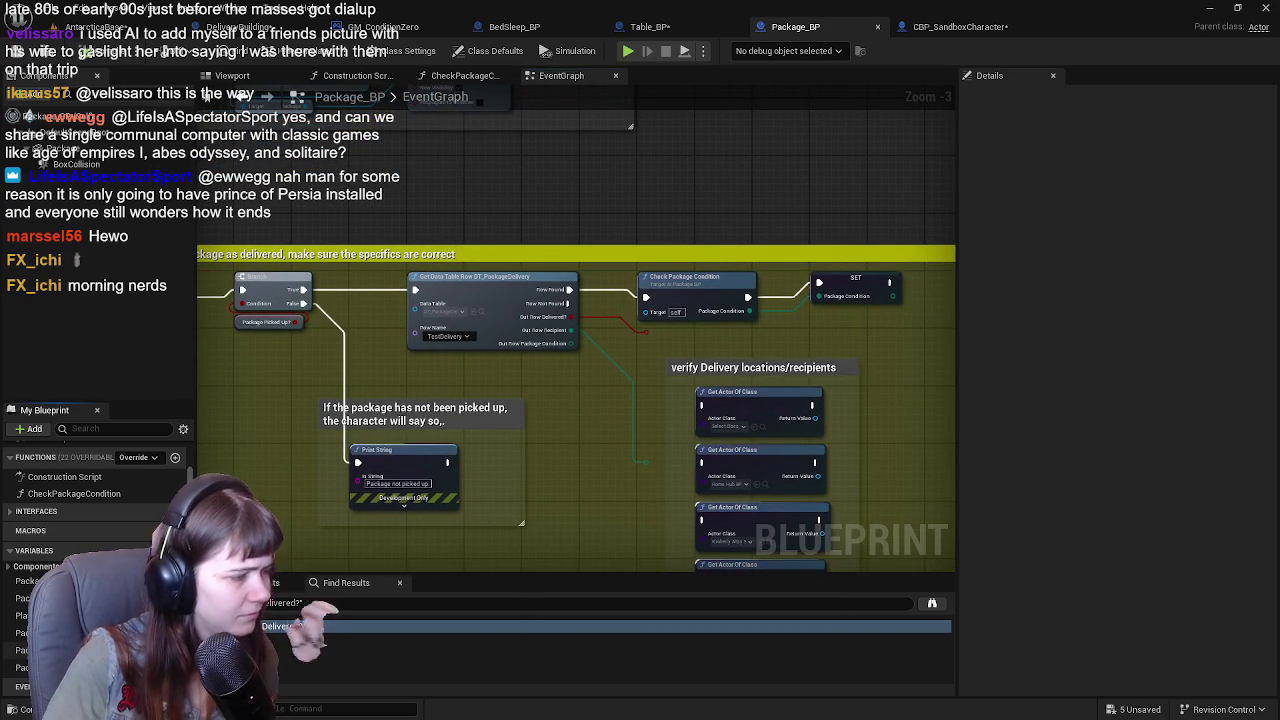
click(22, 650)
key(Delete)
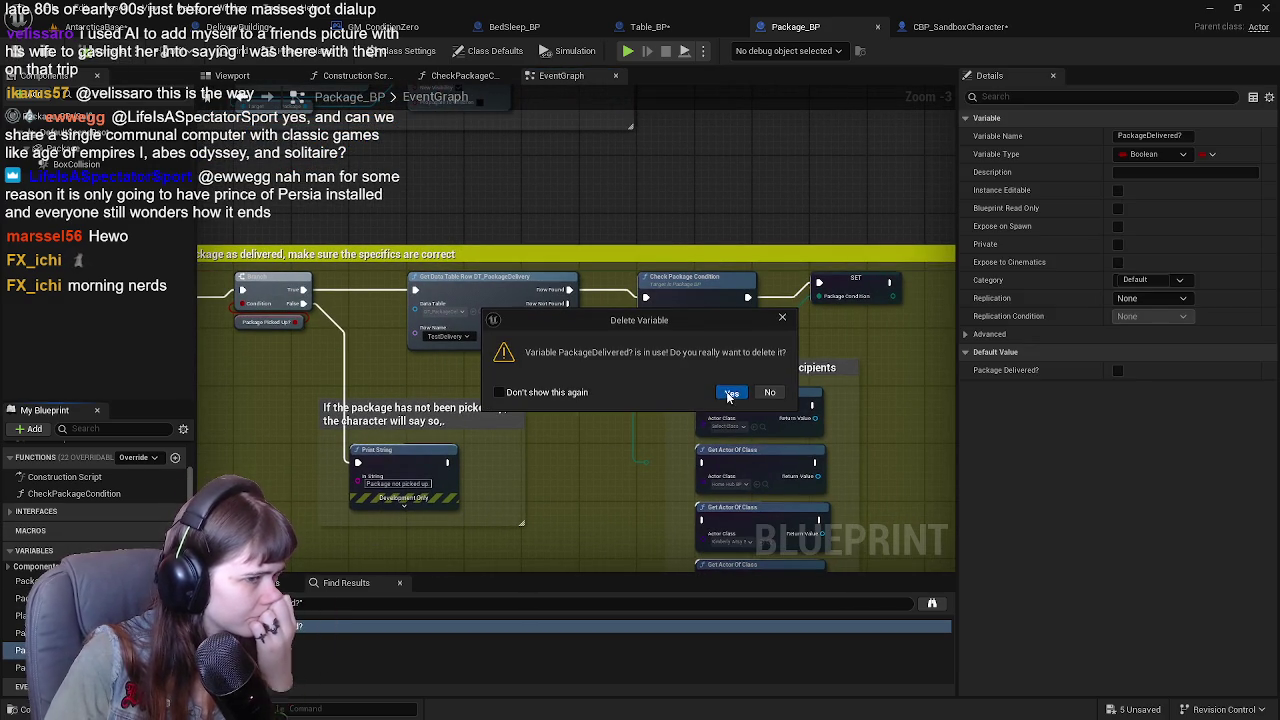
click(730, 393)
scroll(482, 400, up, 2)
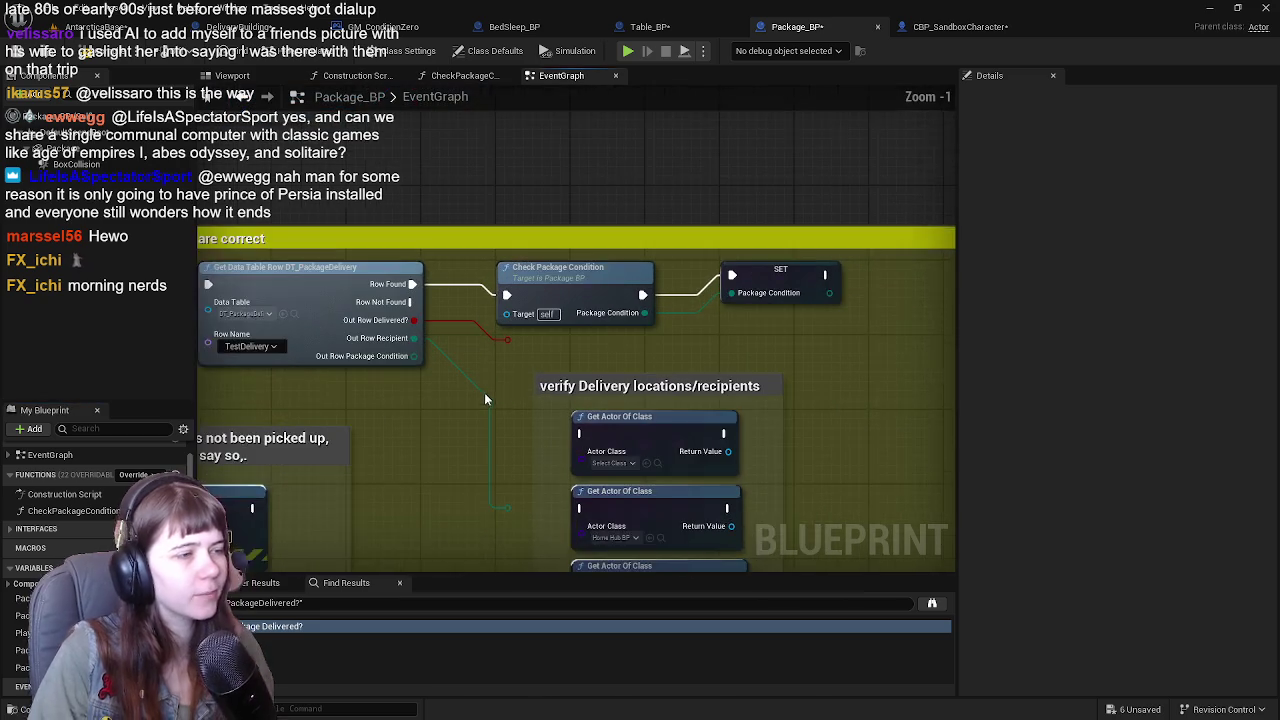
Promote the red Delivered? wire to a new Boolean variable named Package Delivered? and place its SET node.
right_click(430, 365)
key(Escape)
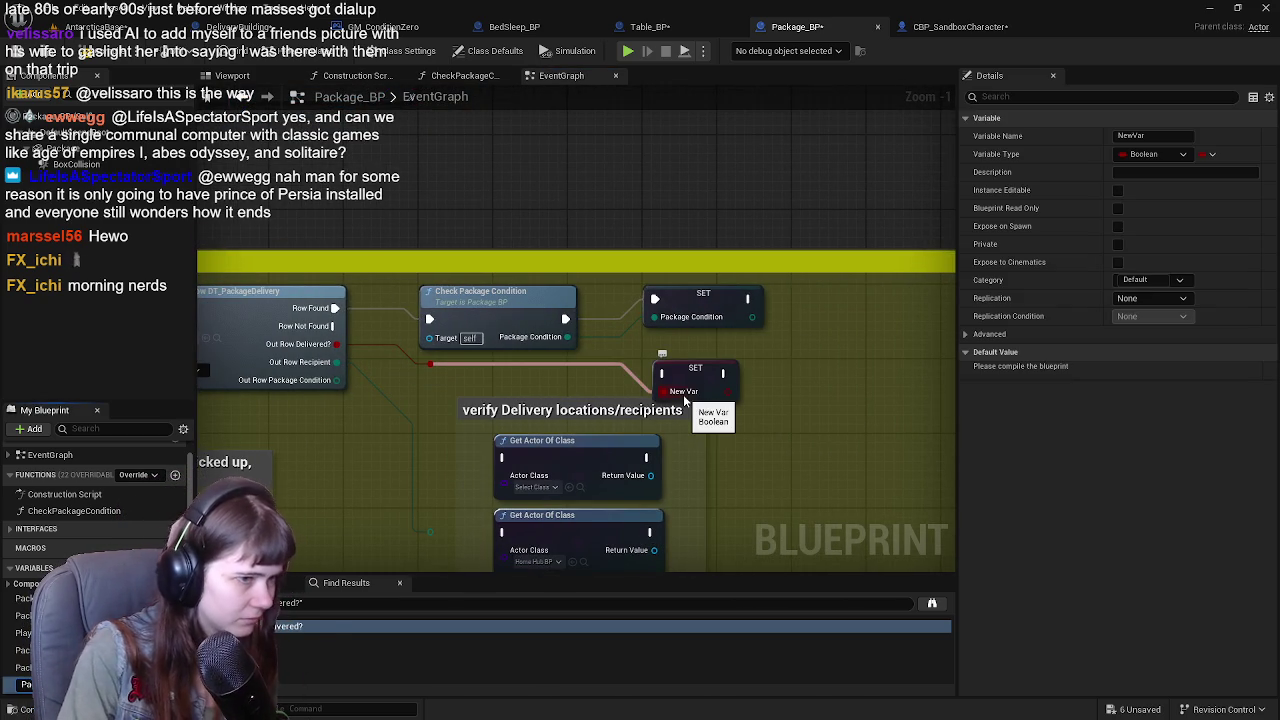
key(Return)
mouse_move(527, 427)
mouse_down()
mouse_move(619, 359)
mouse_move(662, 350)
mouse_move(577, 428)
mouse_move(724, 455)
mouse_move(930, 441)
mouse_move(500, 443)
mouse_move(739, 434)
mouse_move(613, 424)
mouse_up()
drag(576, 314, 748, 312)
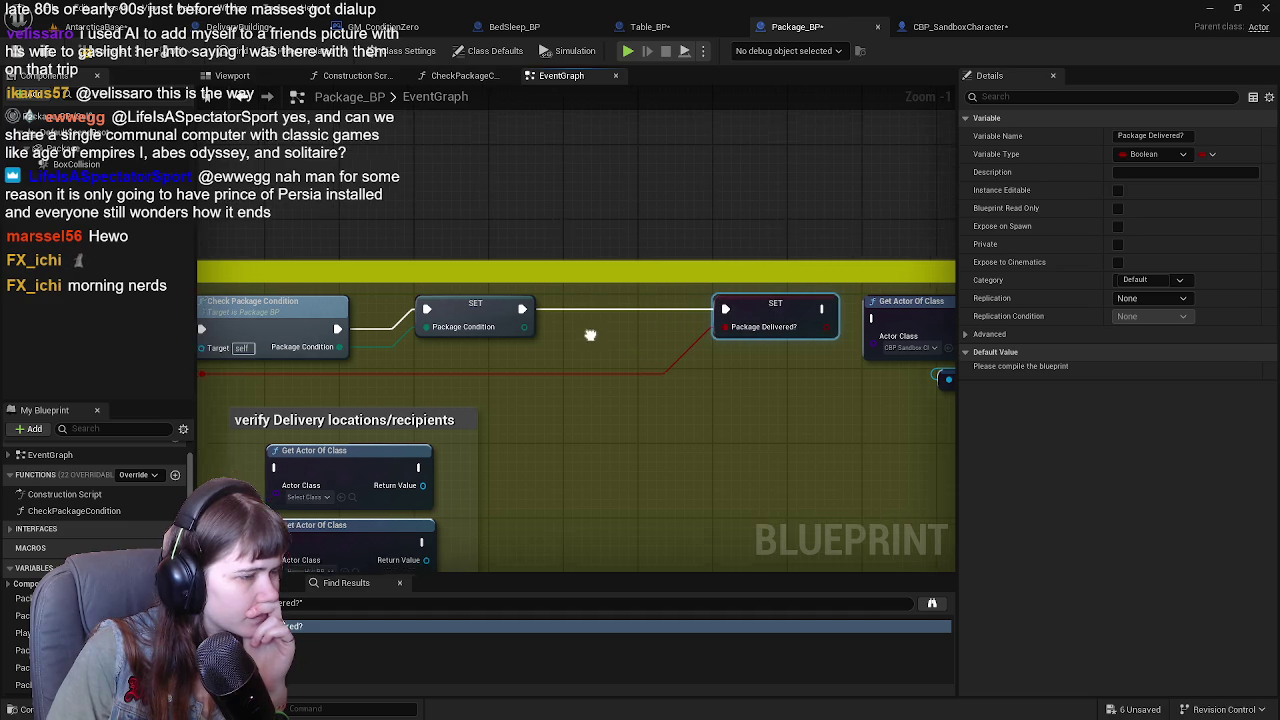
Review the delivery-check nodes and delete the SET Package Delivered? node.
mouse_move(549, 457)
mouse_down()
mouse_move(675, 313)
mouse_move(571, 331)
mouse_up()
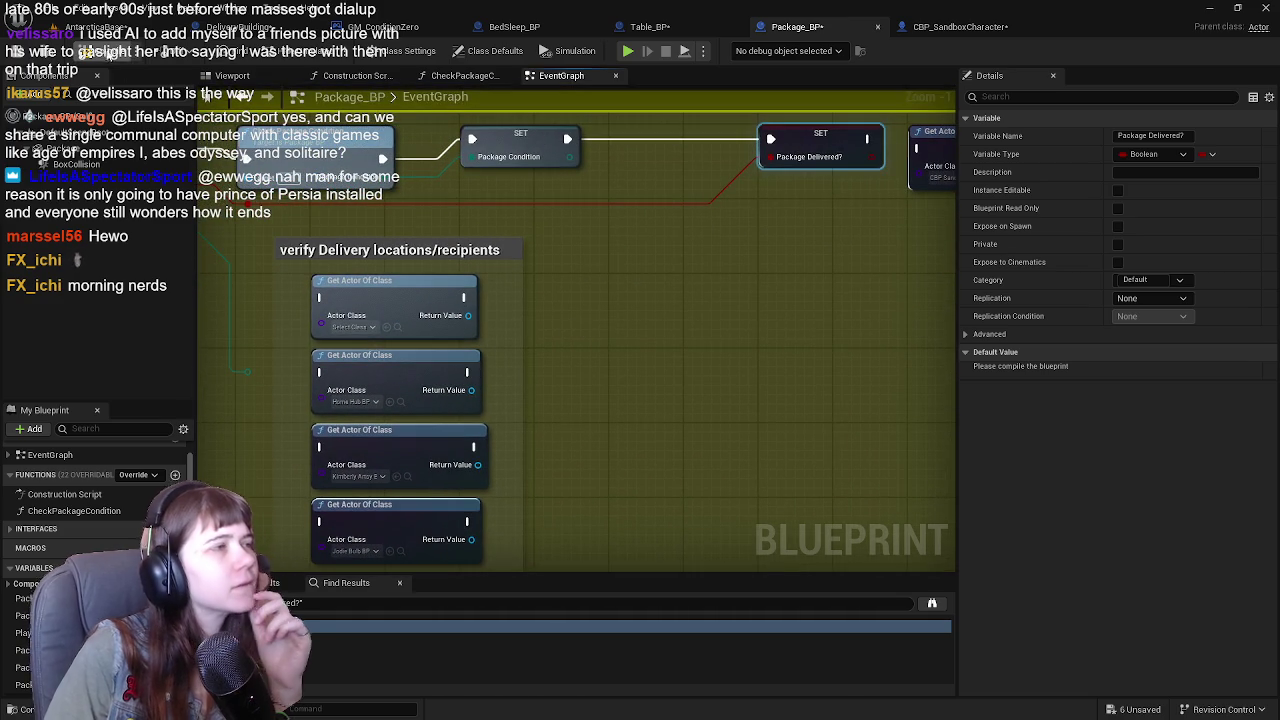
mouse_move(145, 227)
mouse_down()
mouse_move(356, 240)
mouse_move(293, 186)
mouse_move(295, 280)
mouse_up()
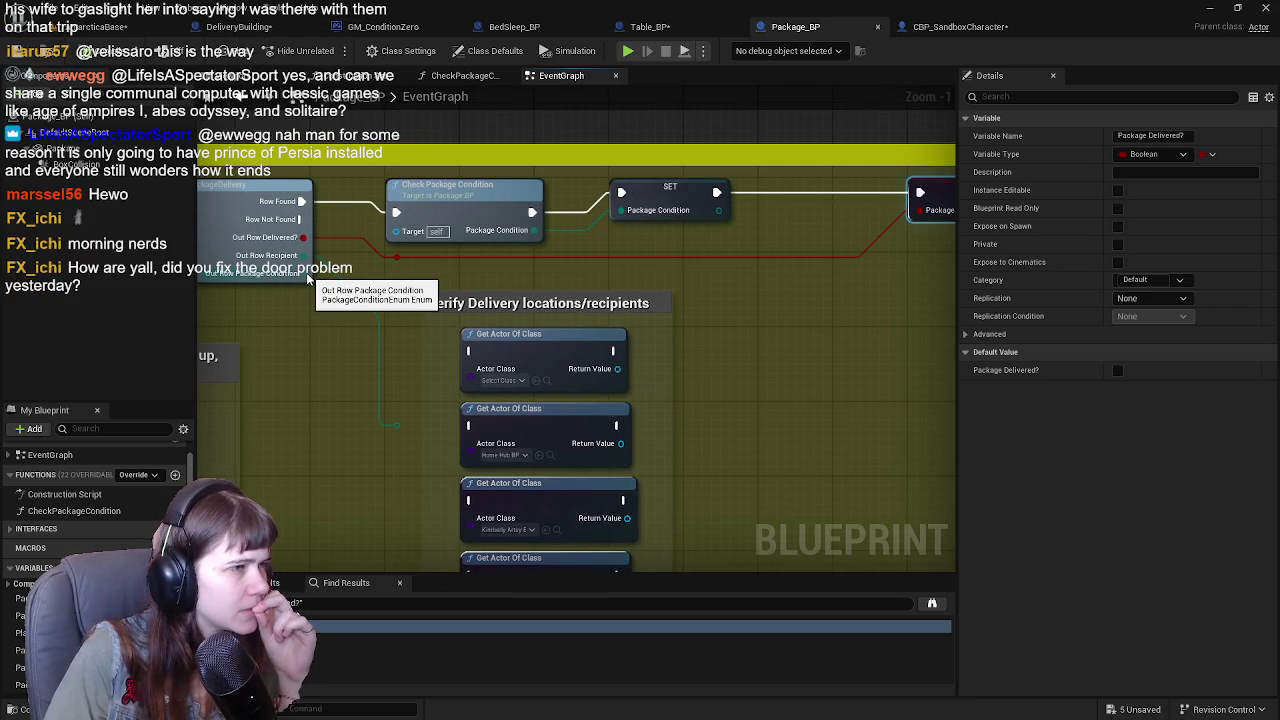
drag(445, 285, 547, 338)
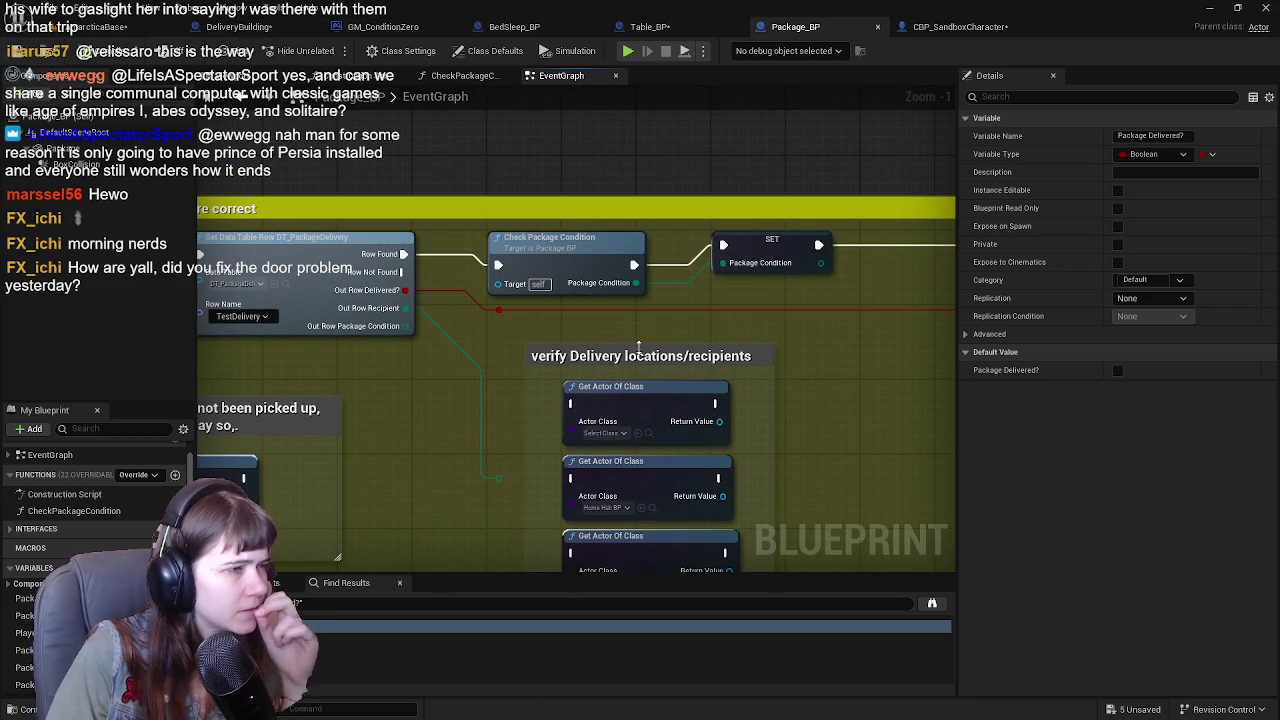
mouse_move(585, 314)
mouse_down()
mouse_move(500, 397)
mouse_move(622, 409)
mouse_move(550, 358)
mouse_up()
click(560, 300)
key(Delete)
mouse_move(561, 300)
mouse_down()
mouse_move(637, 417)
mouse_move(360, 375)
mouse_move(547, 360)
mouse_up()
scroll(360, 375, down, 1)
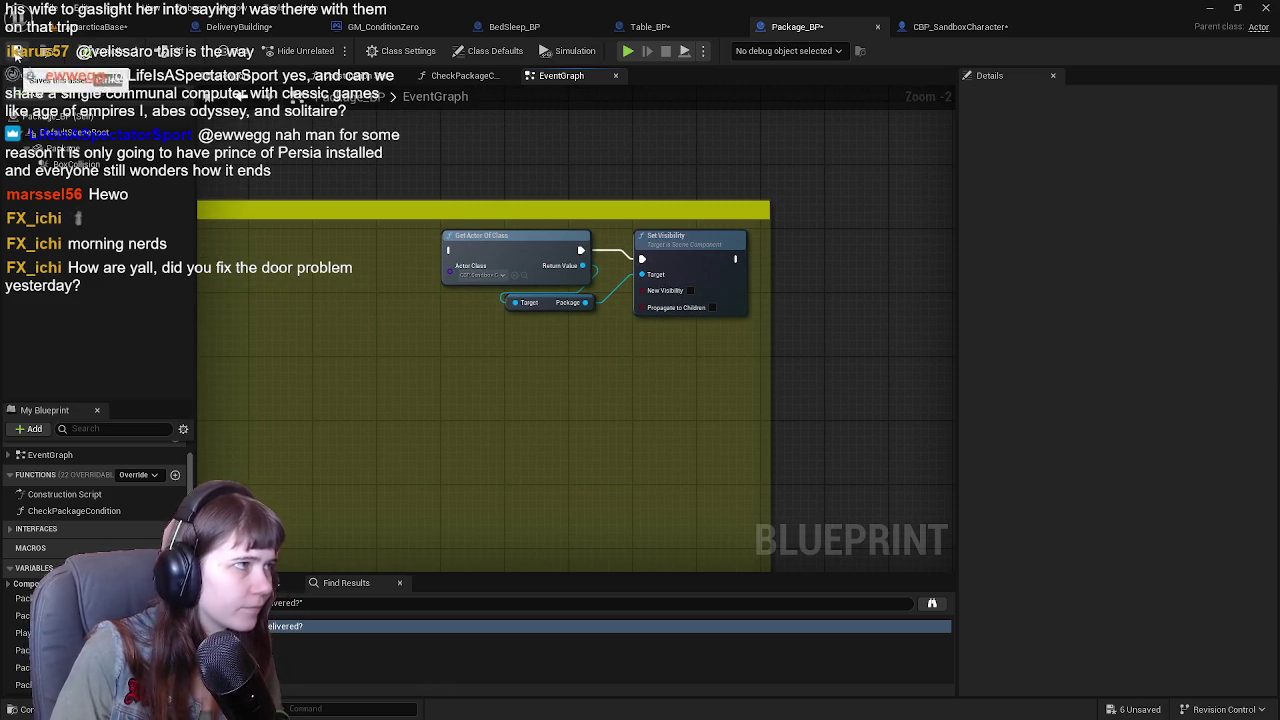
click(14, 57)
click(90, 26)
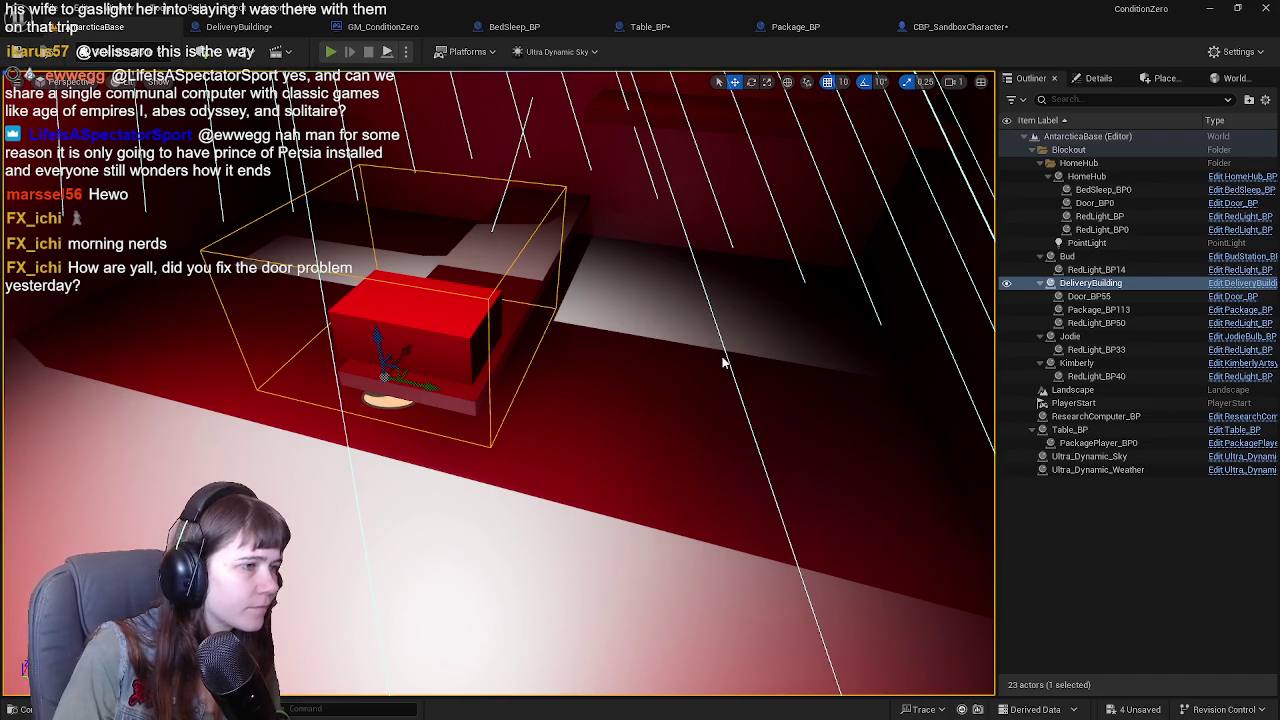
Play-test the level running the character forward, then stop and return to Package_BP.
key(alt+p)
key(w)
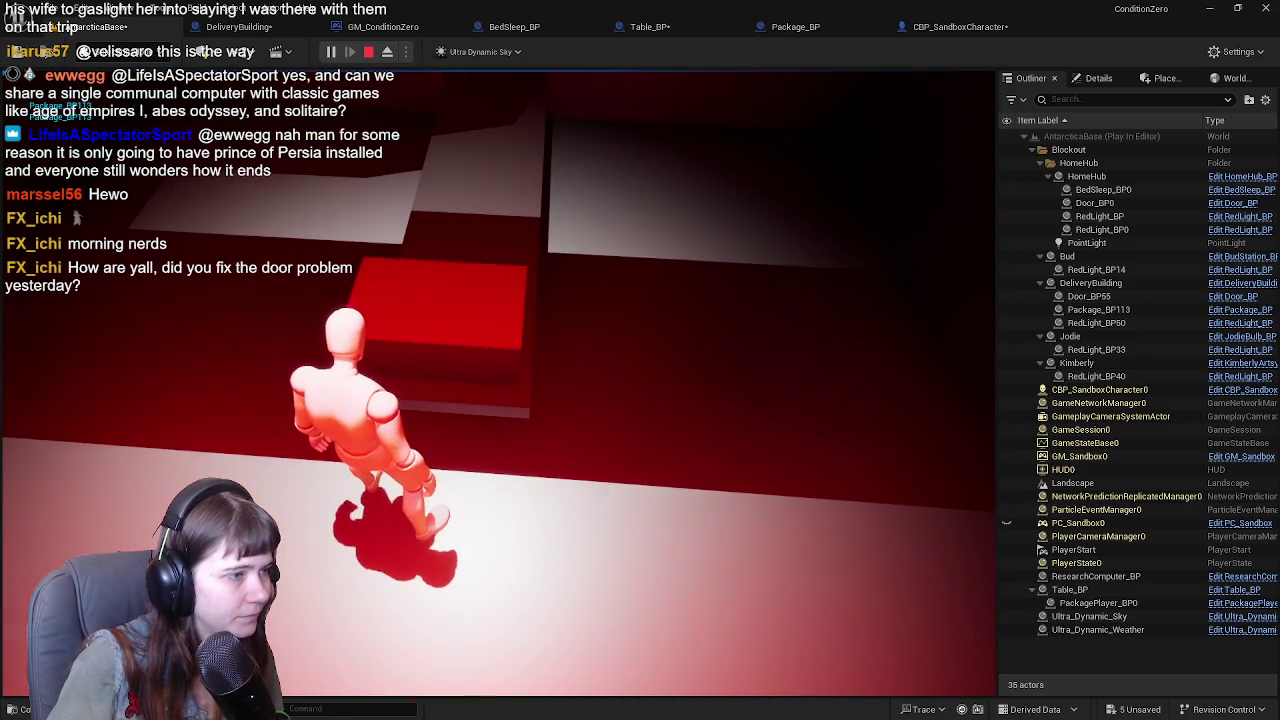
key(Escape)
click(833, 32)
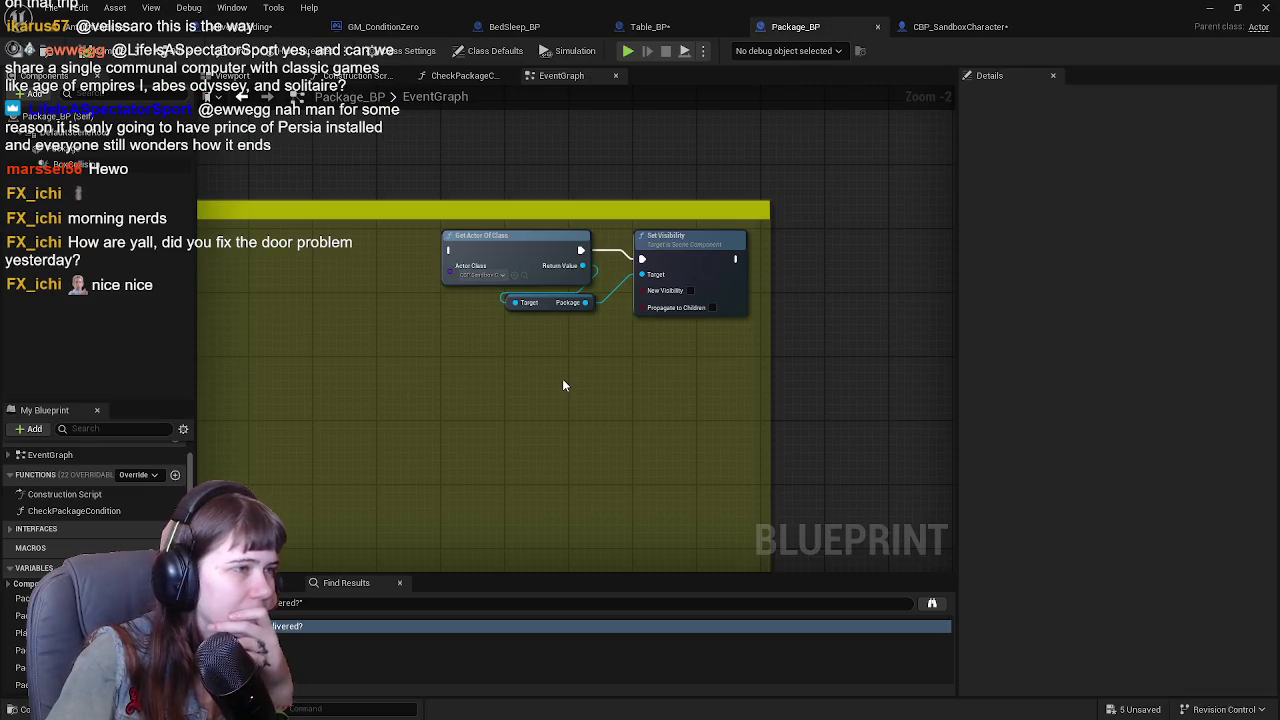
click(238, 27)
scroll(445, 265, up, 2)
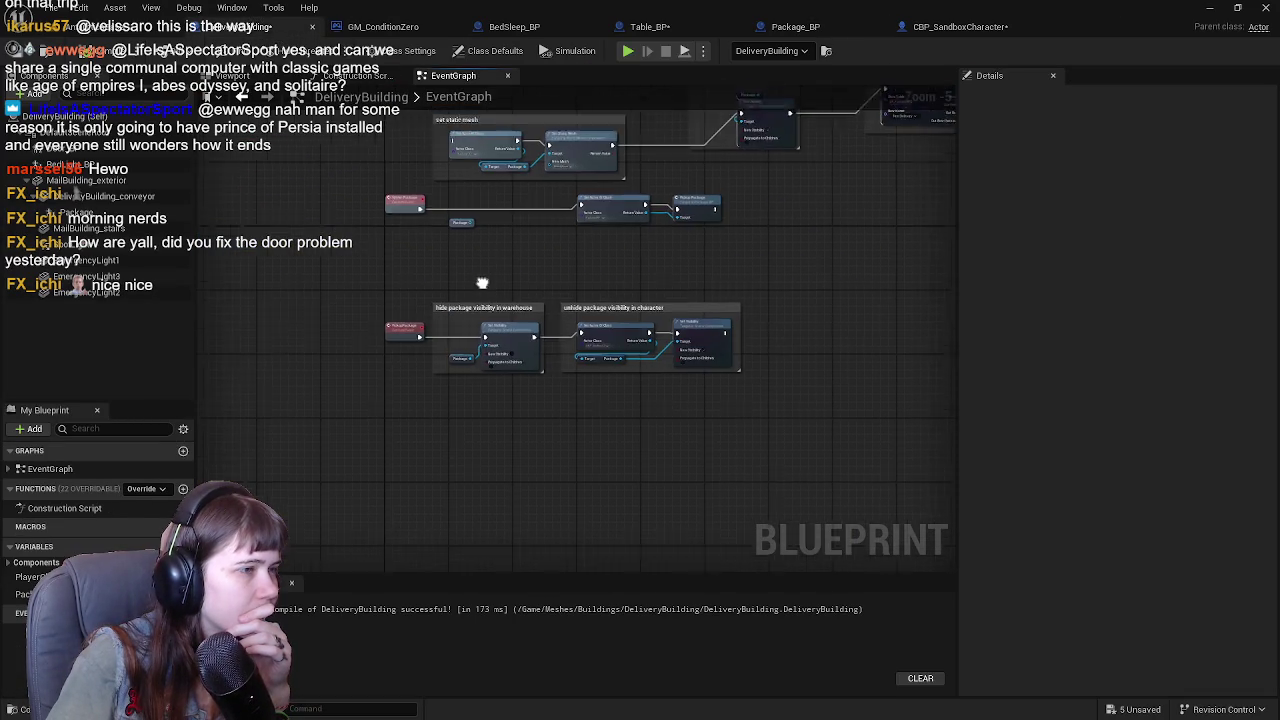
mouse_move(473, 311)
mouse_down()
mouse_move(586, 223)
mouse_move(506, 309)
mouse_move(532, 443)
mouse_up()
mouse_move(563, 323)
mouse_down()
mouse_move(454, 502)
mouse_move(548, 414)
mouse_move(570, 328)
mouse_move(448, 462)
mouse_up()
scroll(345, 453, down, 2)
scroll(534, 258, up, 2)
drag(534, 258, 446, 334)
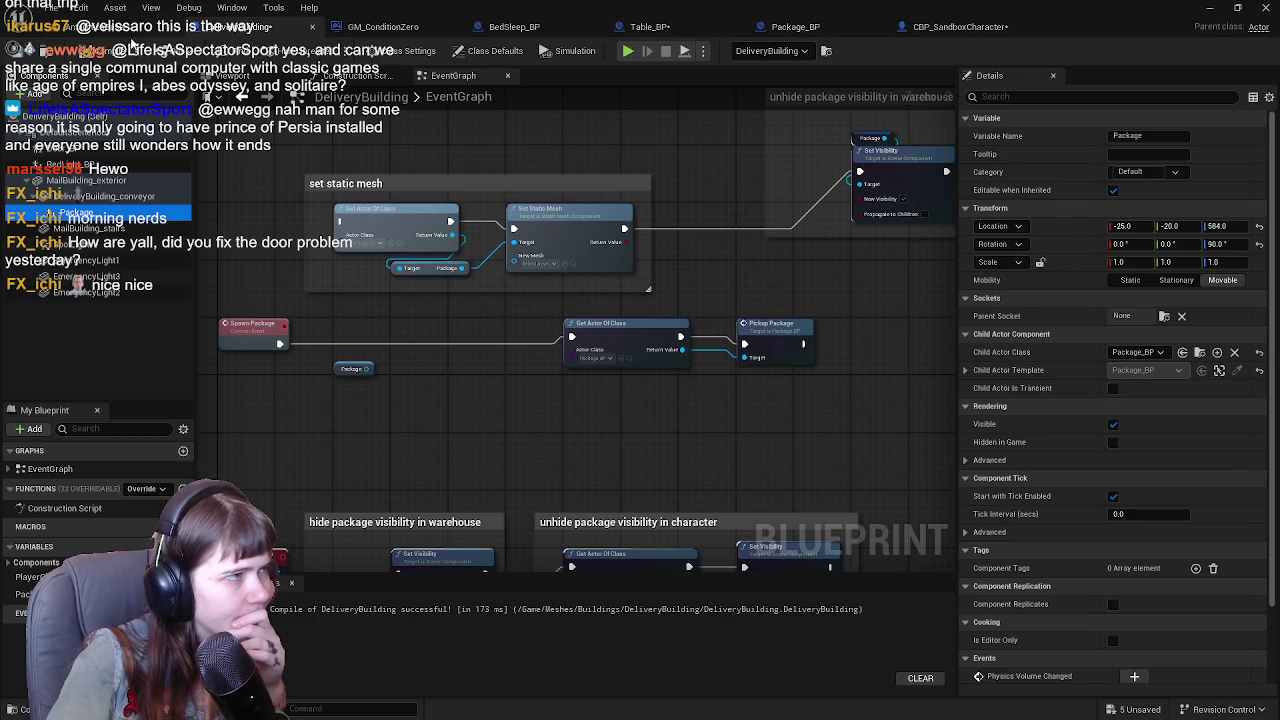
click(130, 26)
click(815, 25)
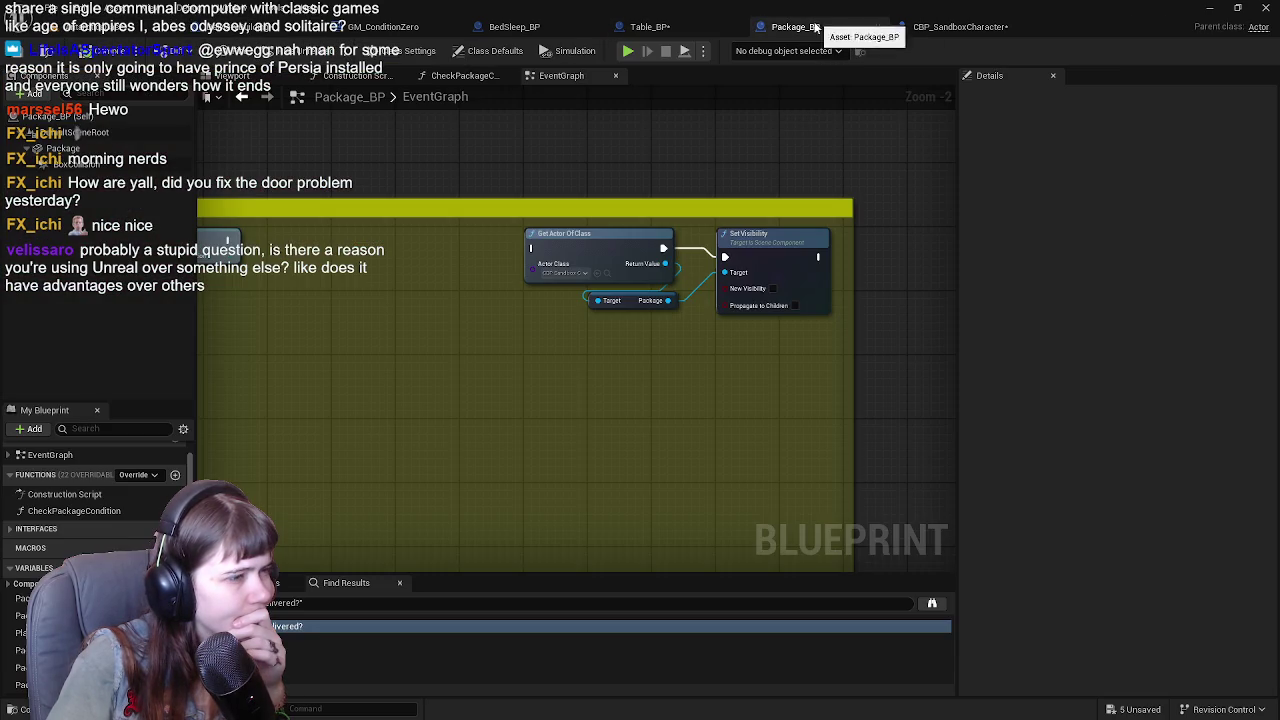
Add an Interact event node from the blueprint's interface functions and place it in open space.
scroll(523, 354, down, 5)
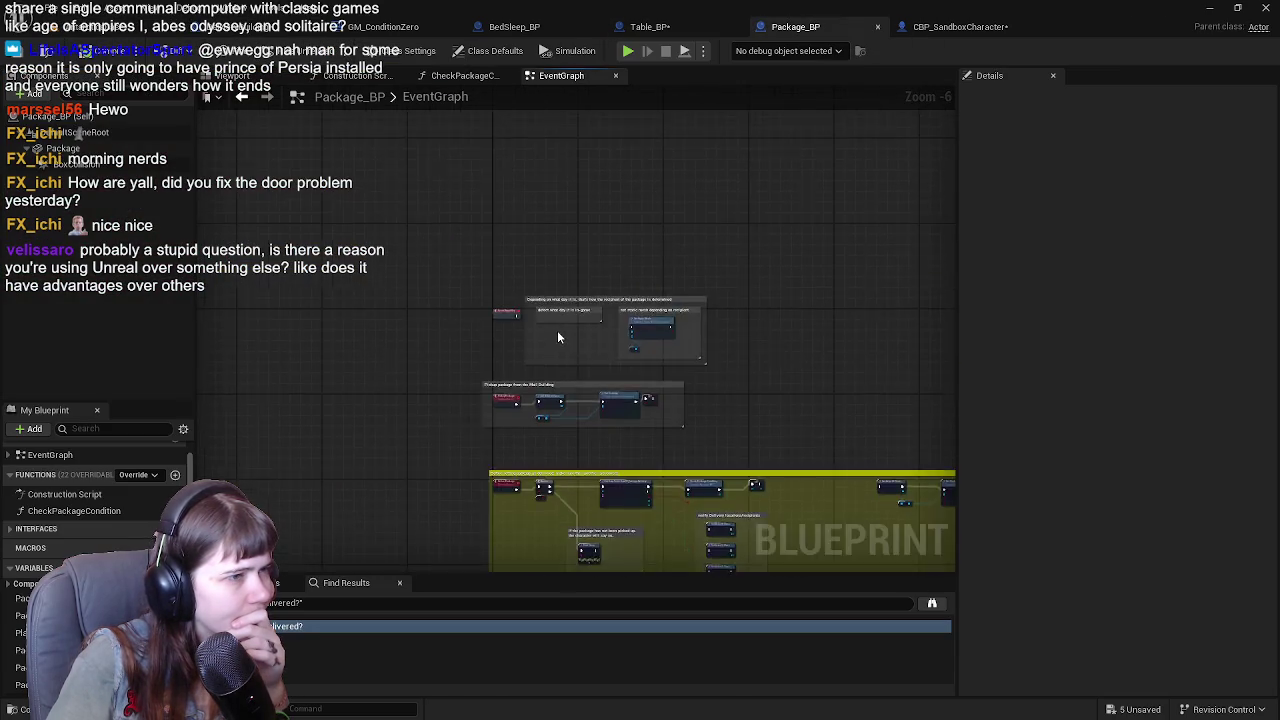
scroll(557, 331, up, 4)
scroll(581, 298, up, 1)
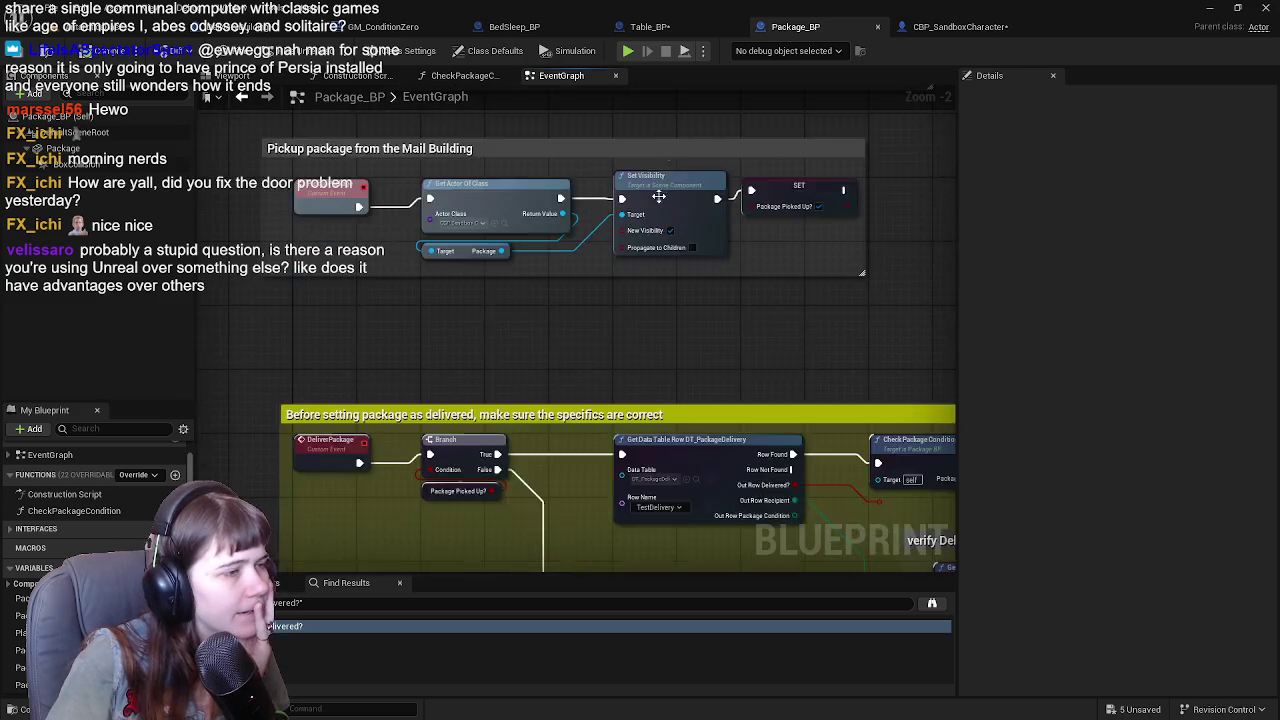
drag(529, 431, 529, 171)
scroll(523, 363, down, 4)
drag(544, 270, 571, 417)
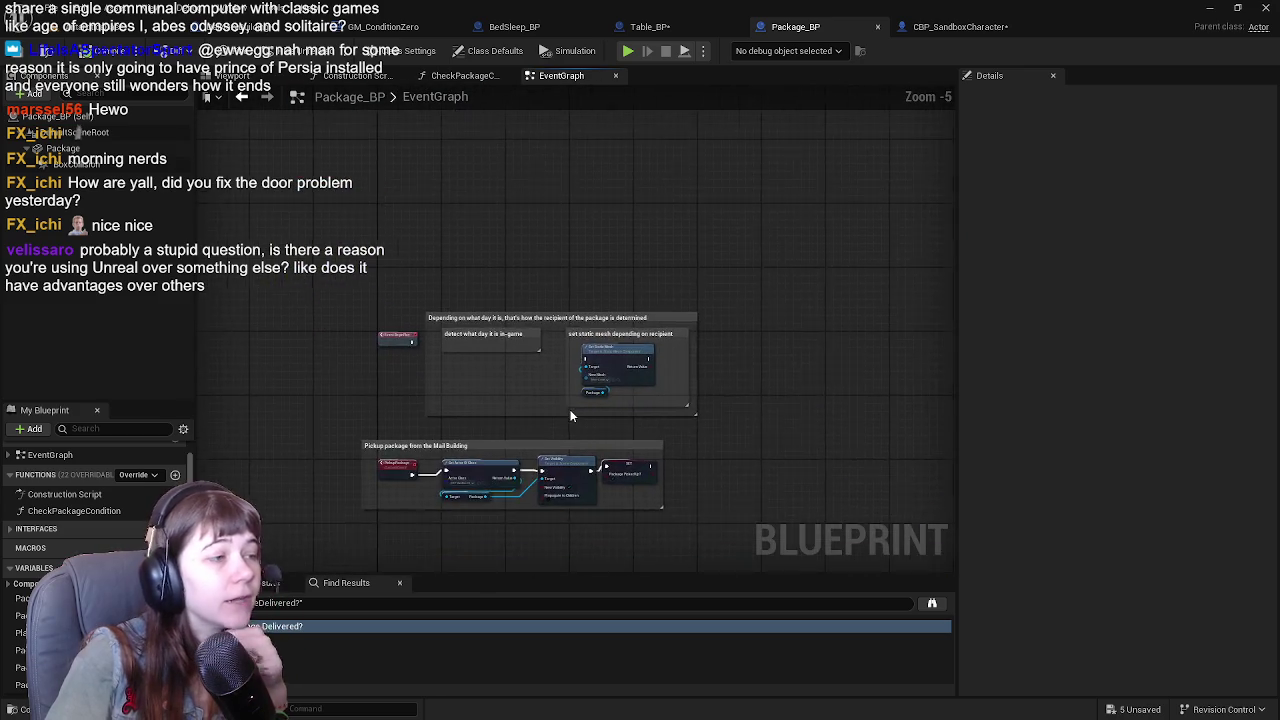
scroll(557, 408, up, 3)
scroll(554, 318, down, 4)
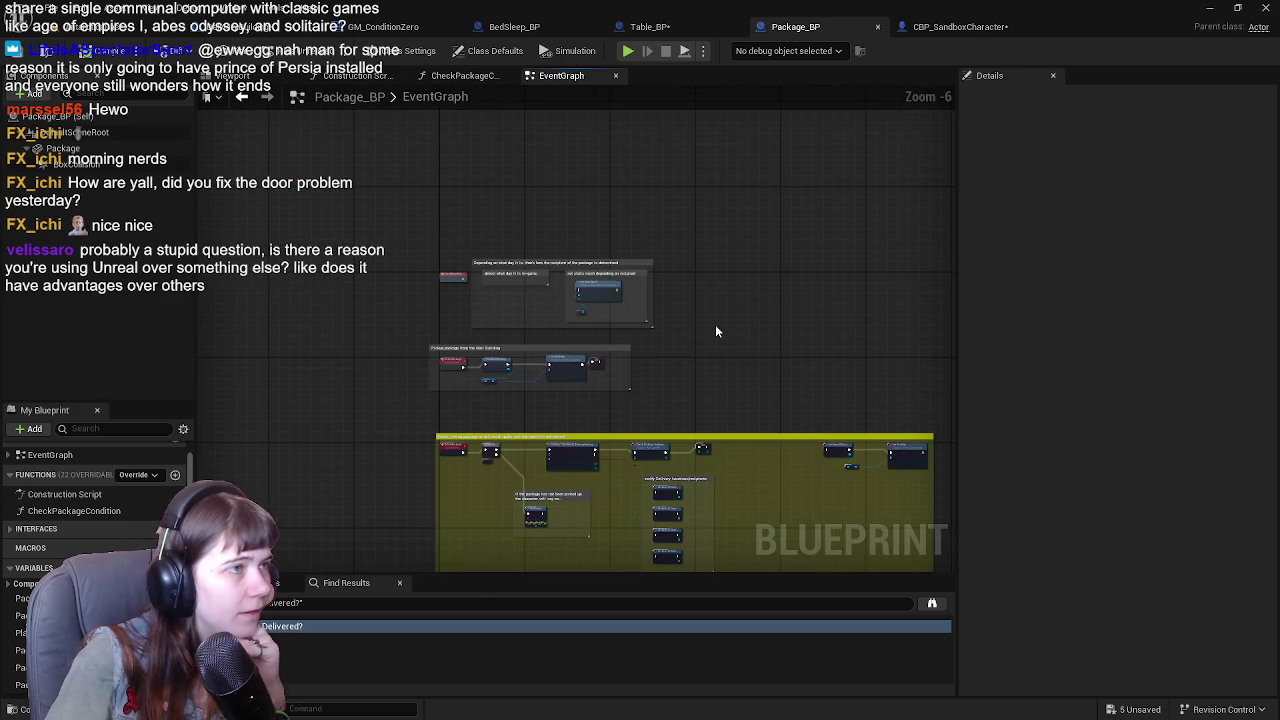
click(400, 50)
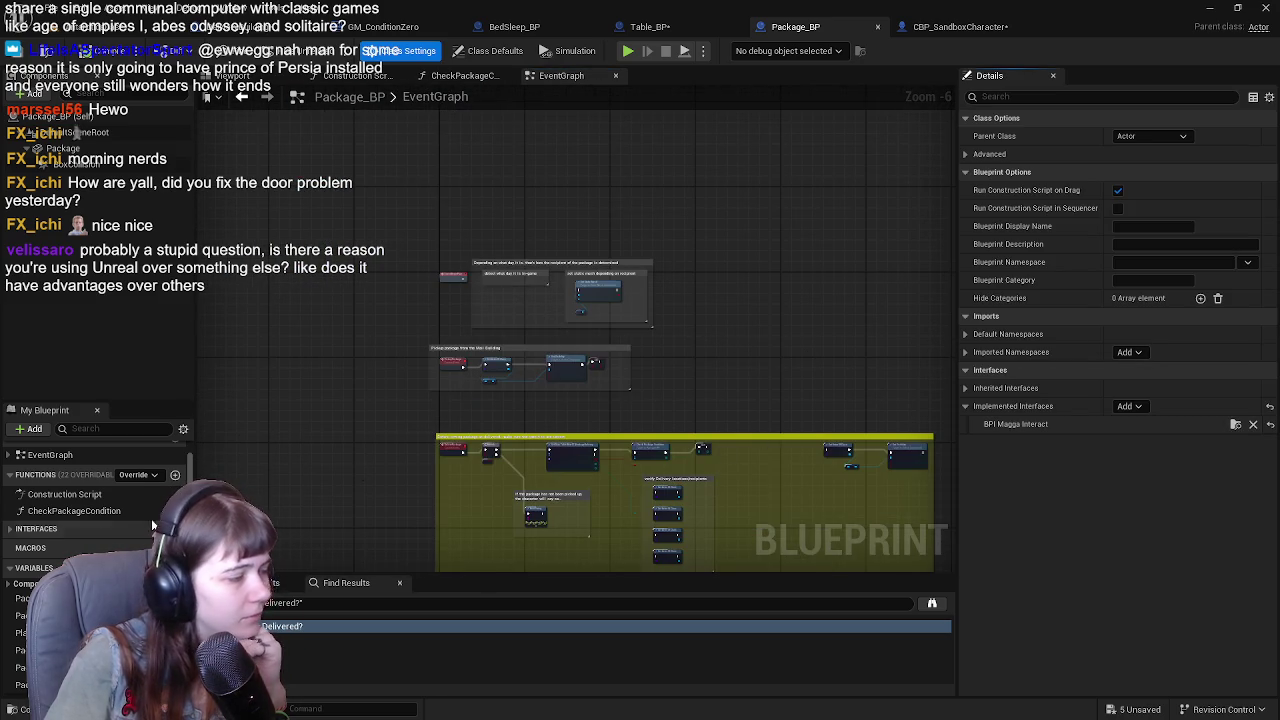
click(10, 529)
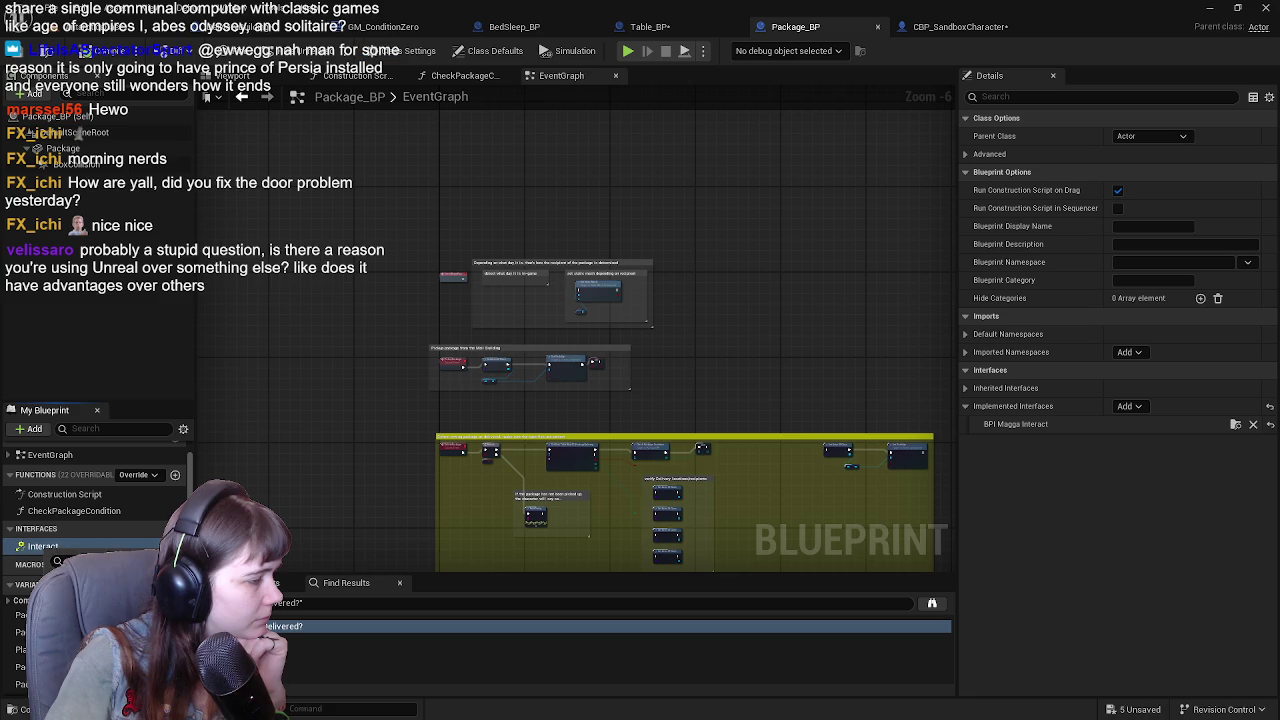
double_click(42, 546)
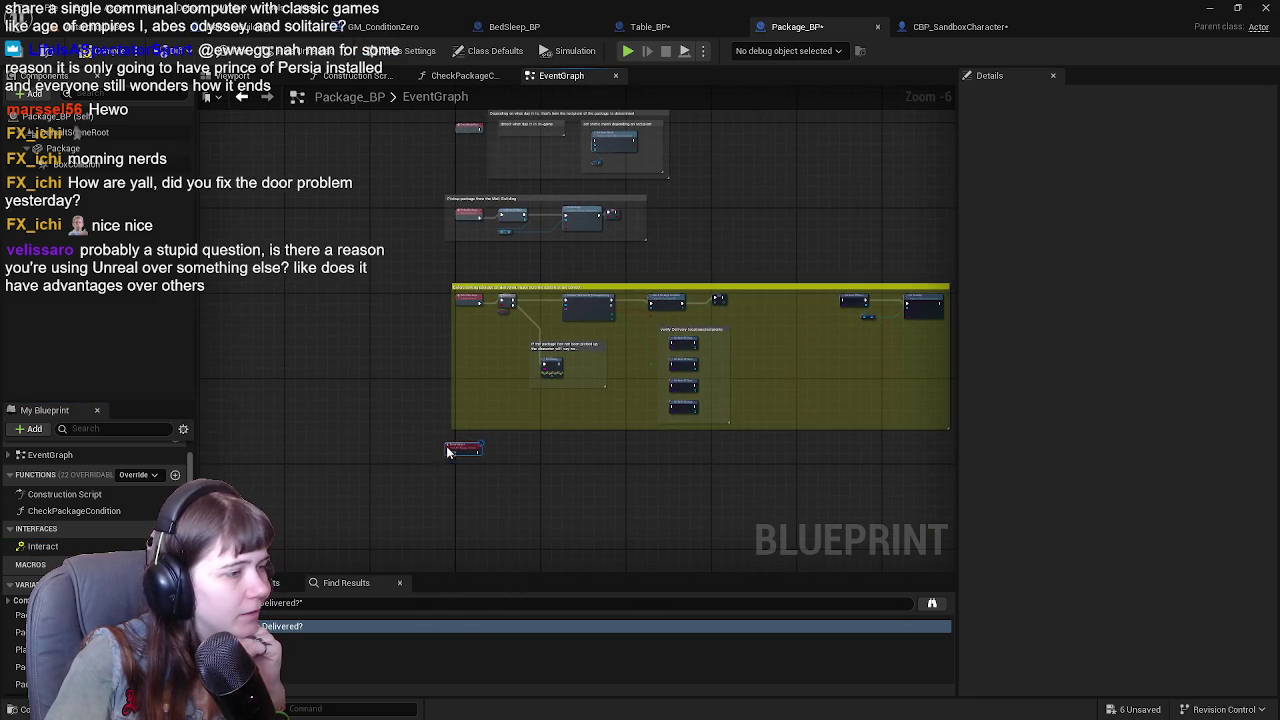
scroll(383, 277, up, 2)
drag(383, 277, 348, 454)
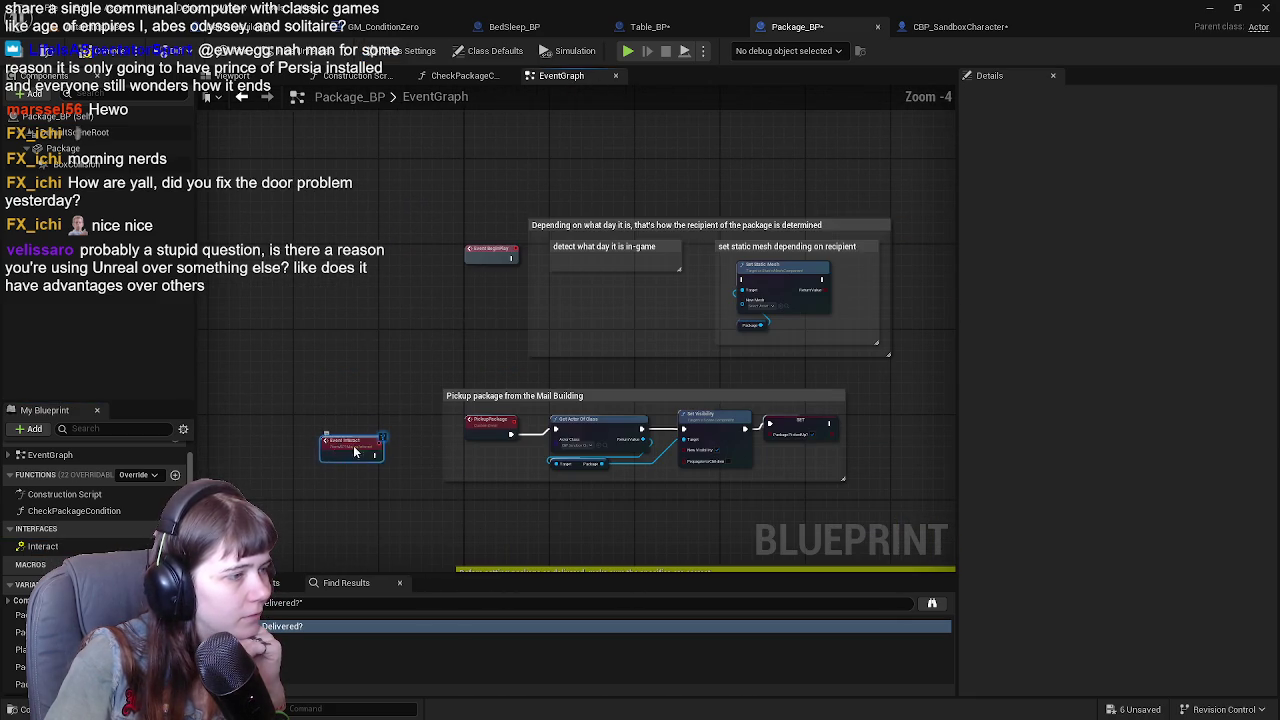
scroll(467, 318, up, 1)
mouse_move(414, 357)
mouse_down()
mouse_move(400, 357)
mouse_move(398, 333)
mouse_up()
scroll(398, 333, down, 1)
Move the Pickup package comment group down against the yellow delivery comment.
mouse_move(518, 344)
mouse_down()
mouse_move(470, 197)
mouse_move(314, 344)
mouse_up()
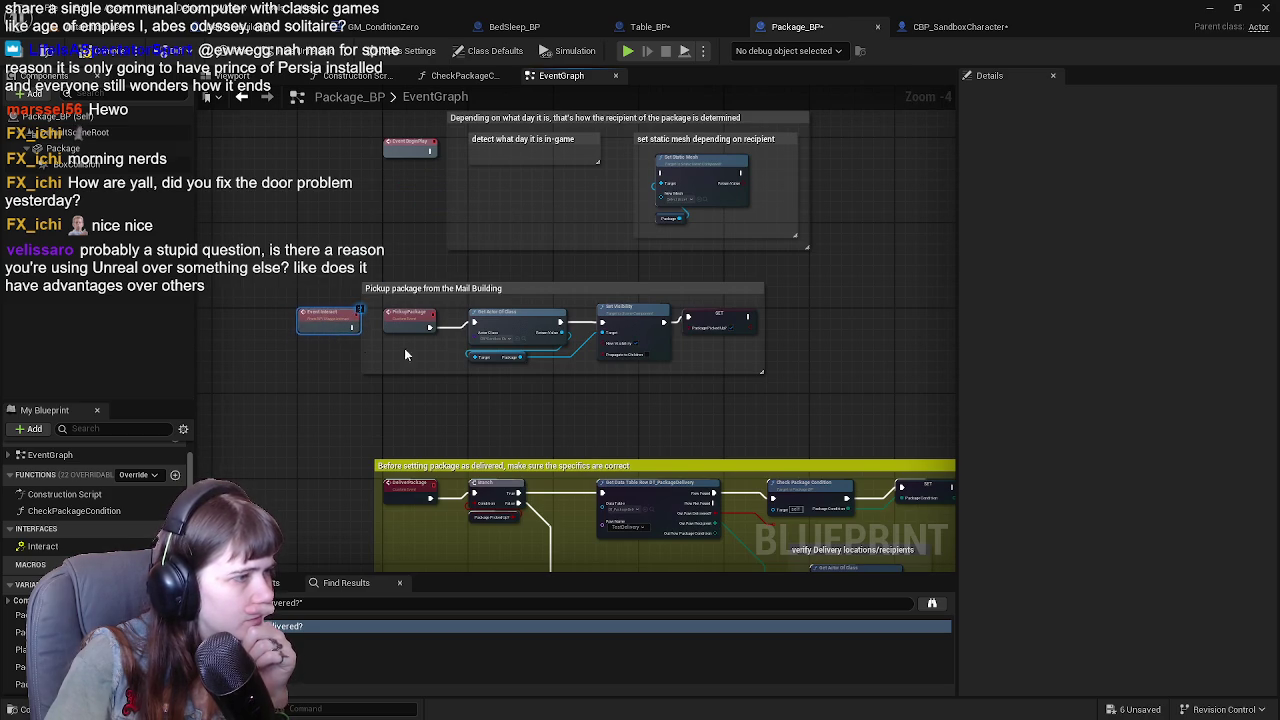
scroll(361, 346, down, 1)
click(650, 320)
mouse_move(397, 285)
mouse_down()
mouse_move(403, 346)
mouse_move(372, 347)
mouse_up()
scroll(403, 346, up, 3)
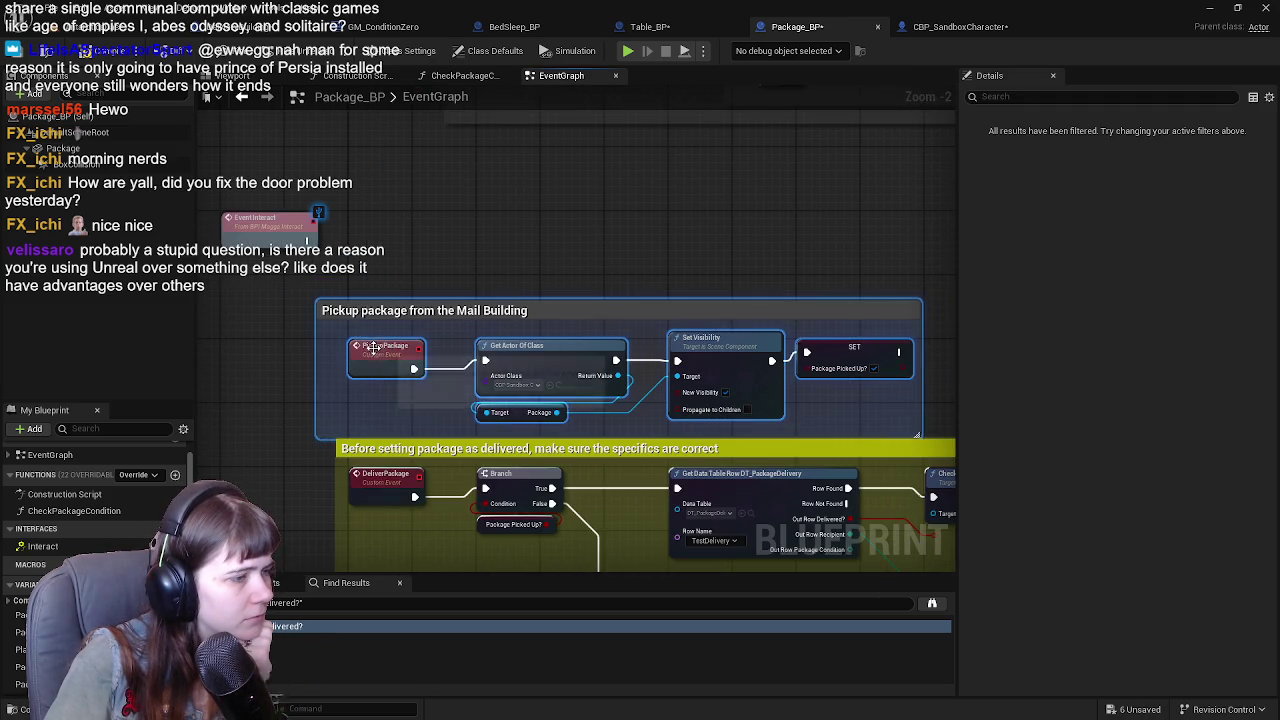
scroll(372, 347, down, 4)
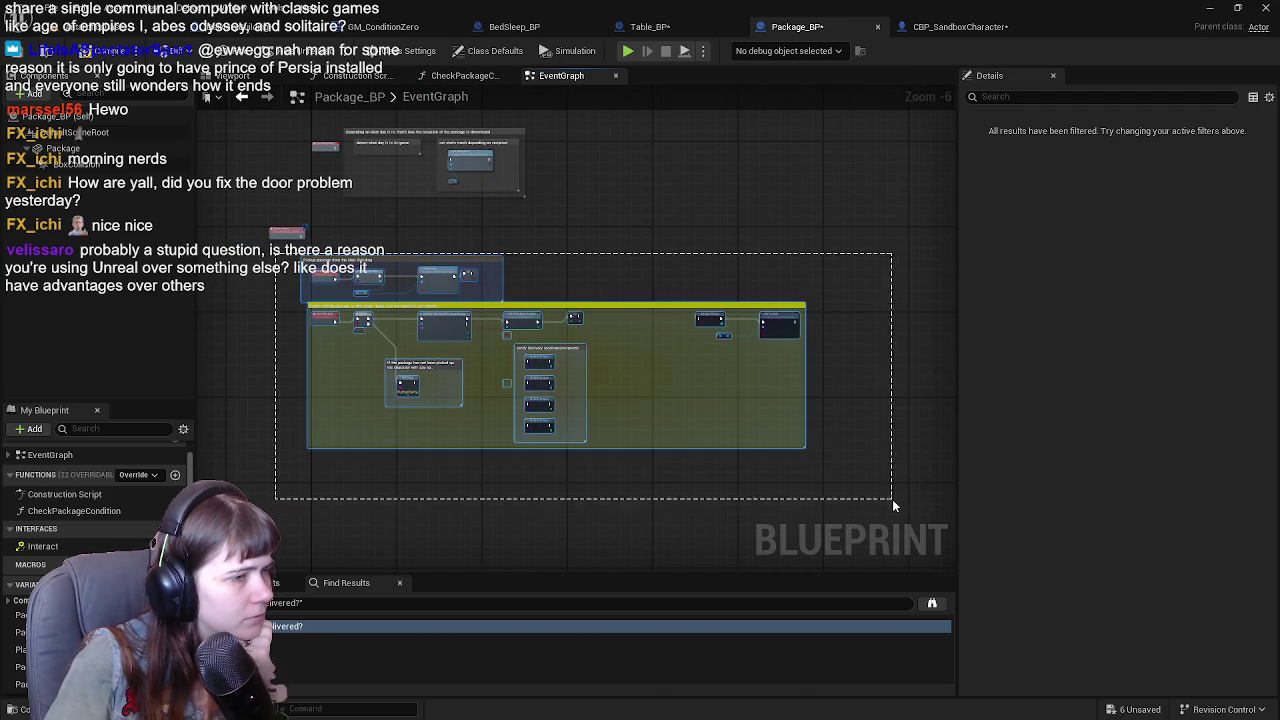
scroll(471, 172, up, 4)
scroll(471, 172, down, 4)
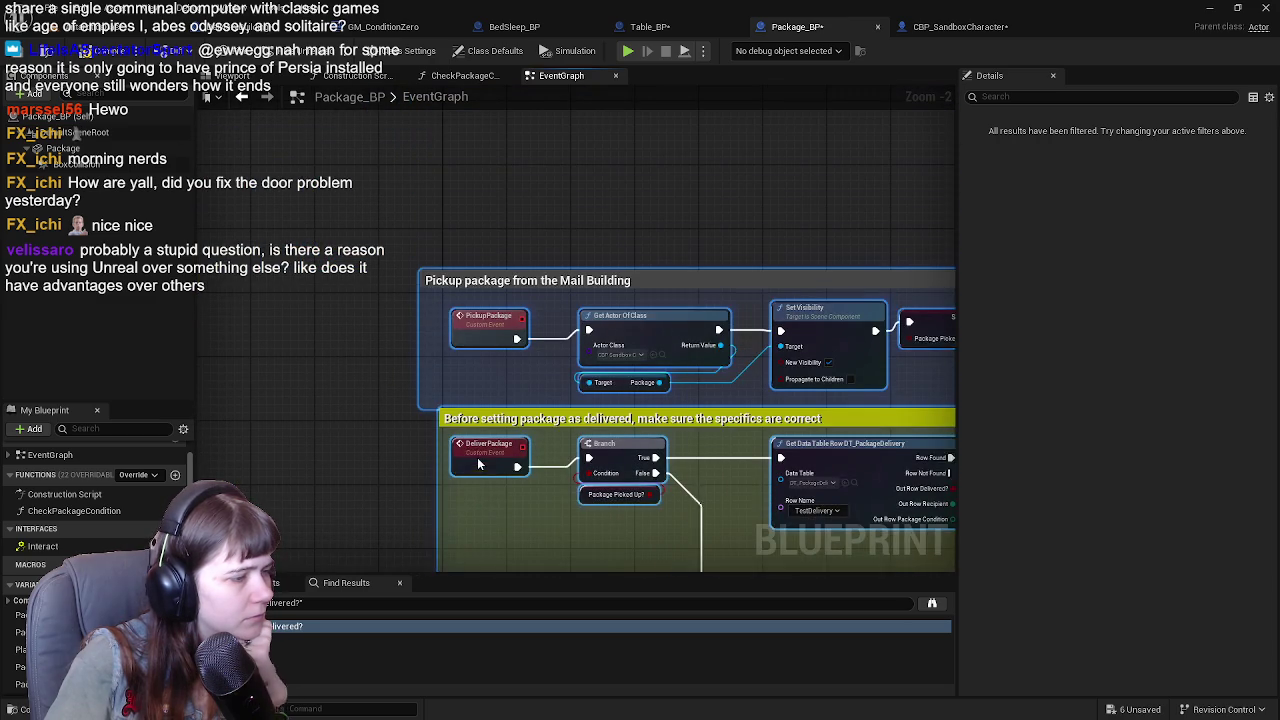
scroll(474, 327, up, 4)
drag(474, 327, 389, 391)
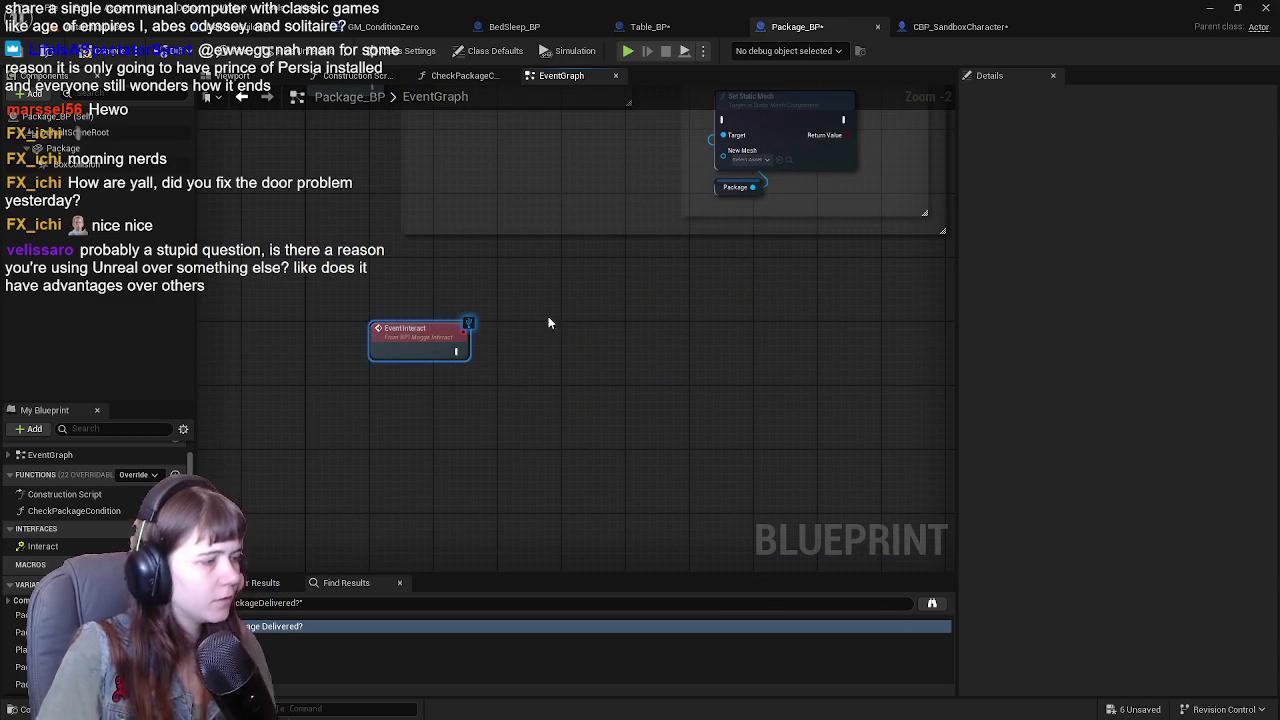
Drive a Branch from Event Interact with a Package Picked Up? getter as its condition.
drag(528, 318, 462, 305)
click(20, 667)
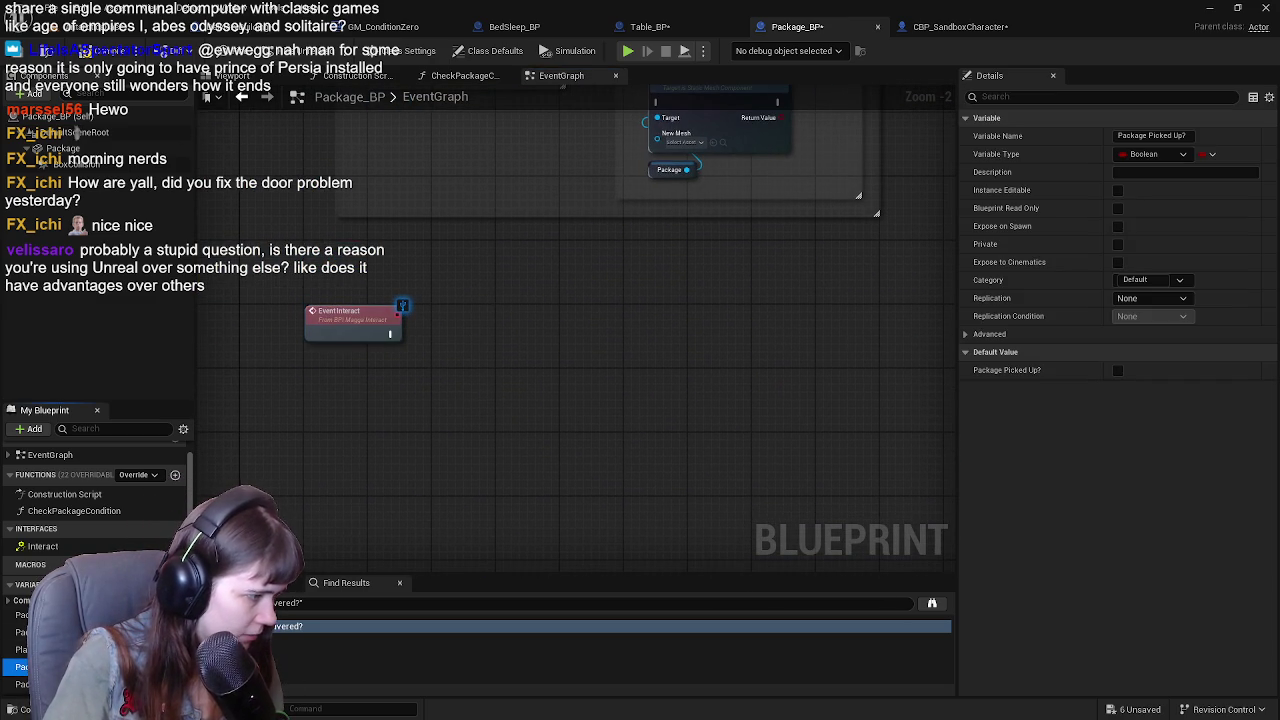
mouse_move(40, 660)
mouse_down()
mouse_move(449, 363)
mouse_move(465, 373)
mouse_up()
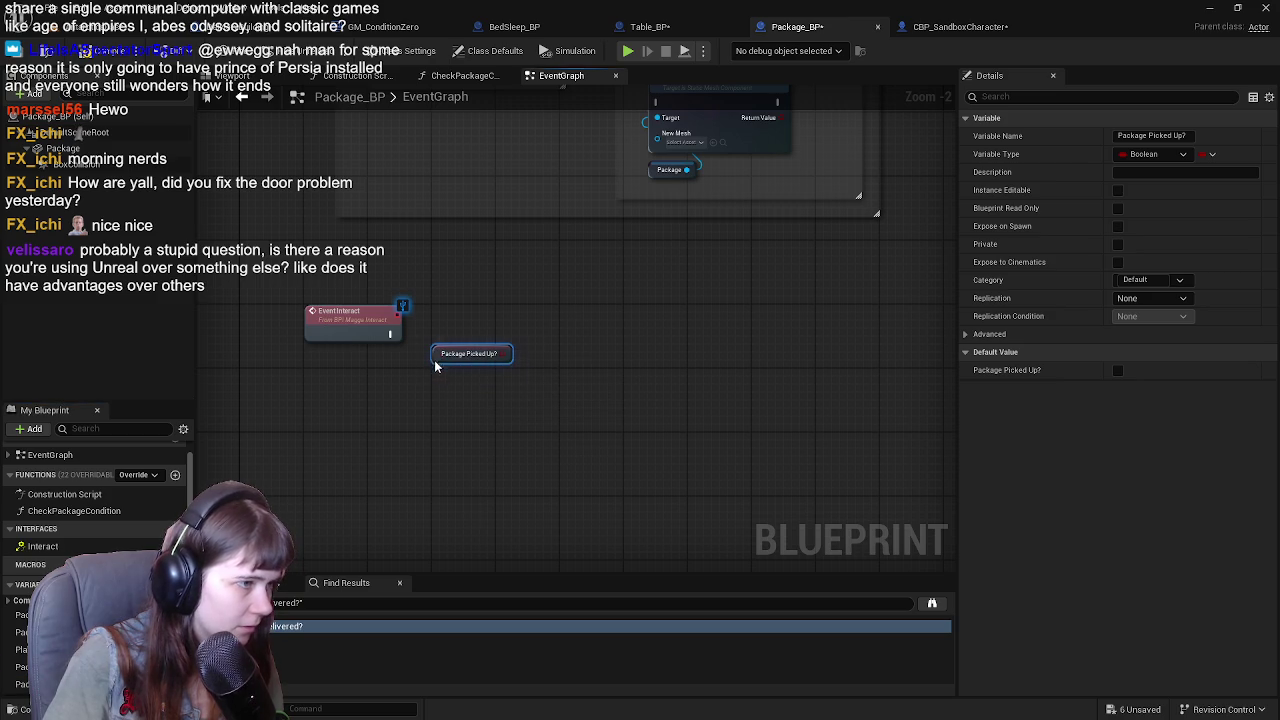
click(543, 423)
drag(572, 322, 581, 313)
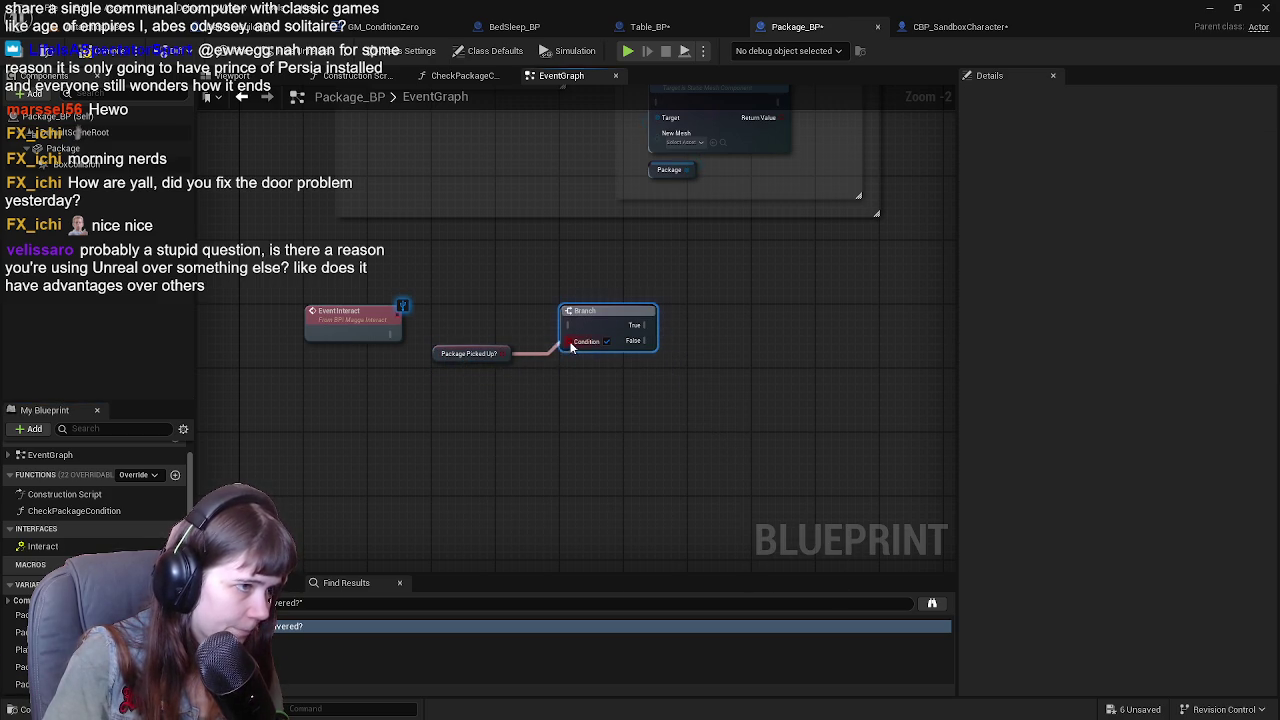
drag(391, 335, 556, 336)
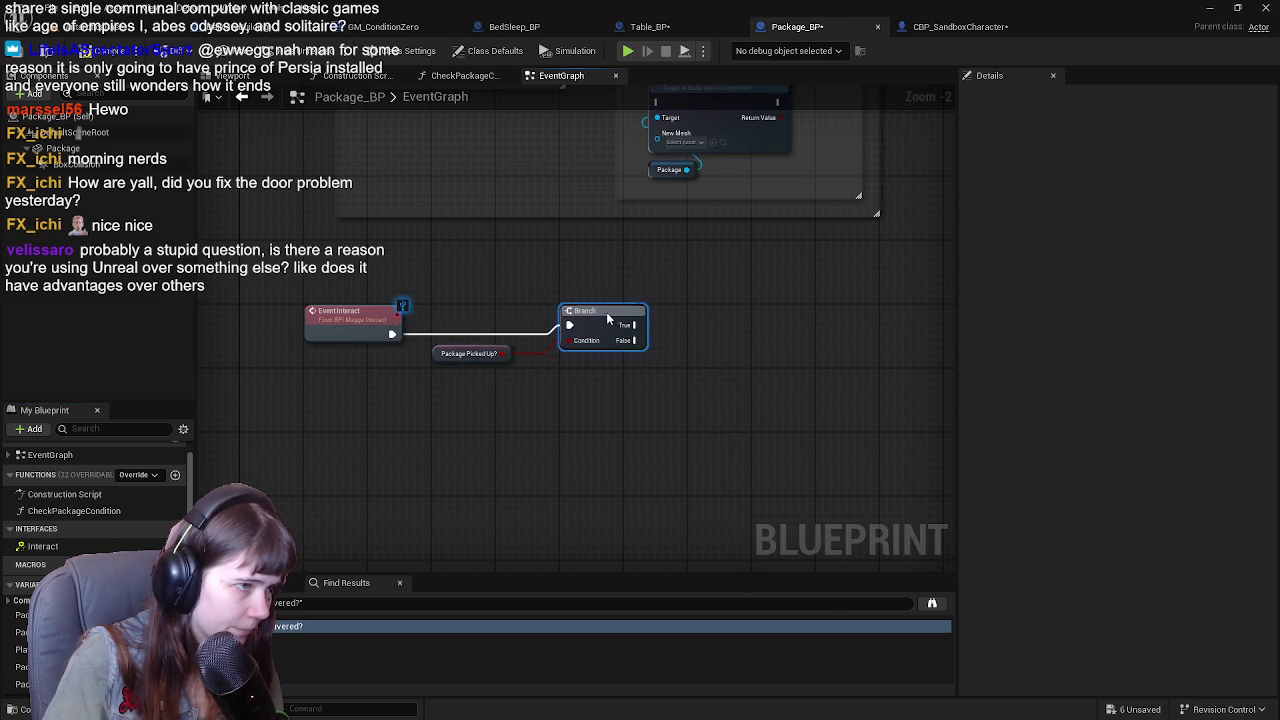
drag(433, 357, 501, 368)
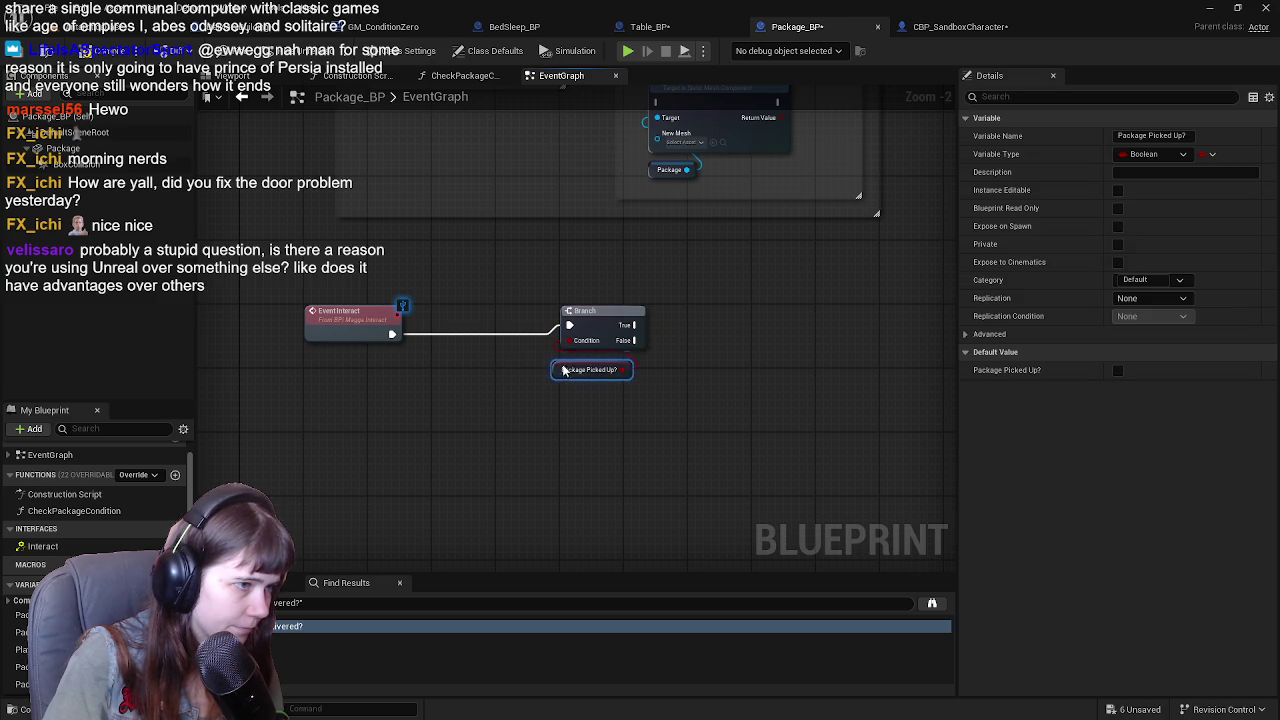
shift+click(600, 327)
drag(600, 327, 473, 327)
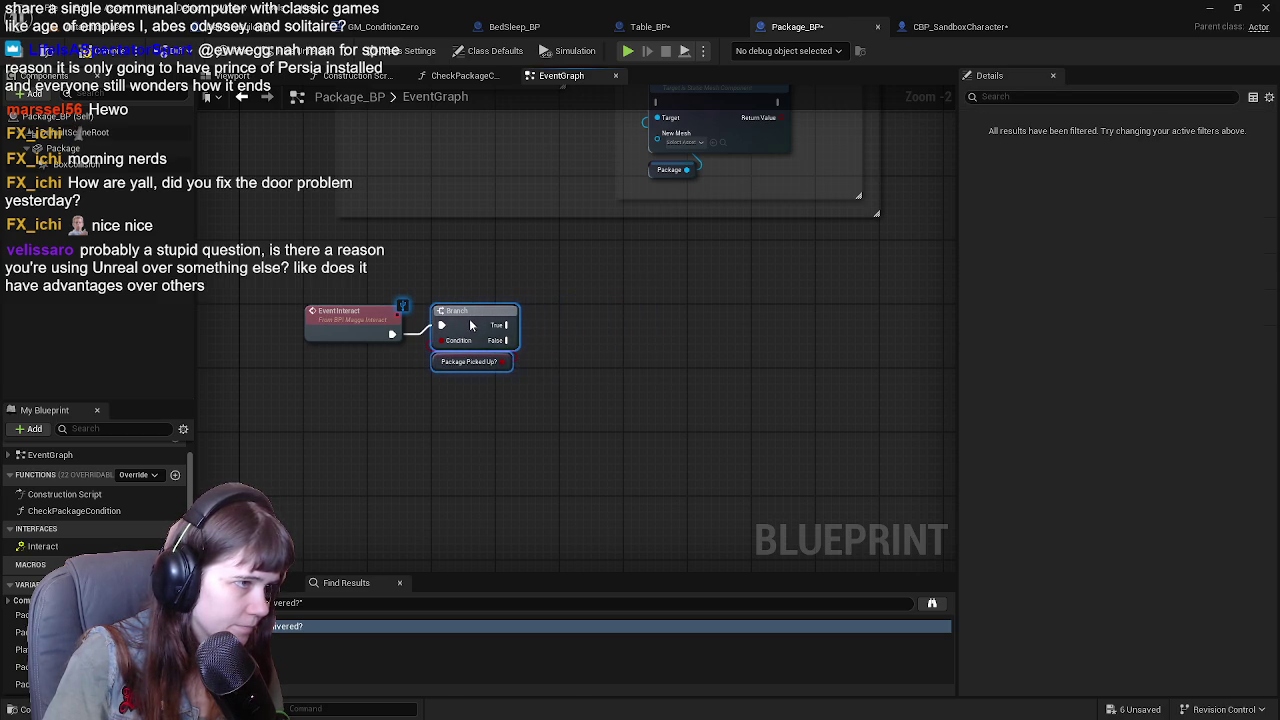
Call Pickup Package from the Branch's False output and wrap the three nodes in a comment.
click(240, 98)
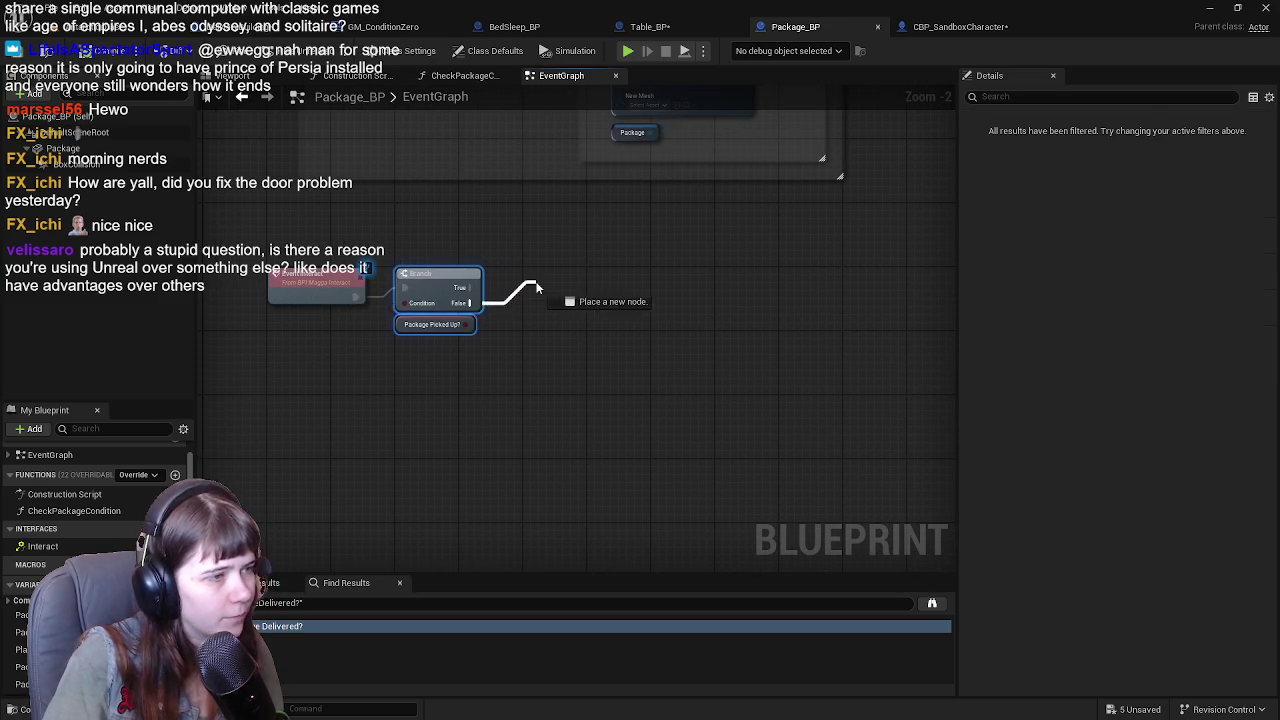
drag(537, 288, 538, 292)
text(pickup)
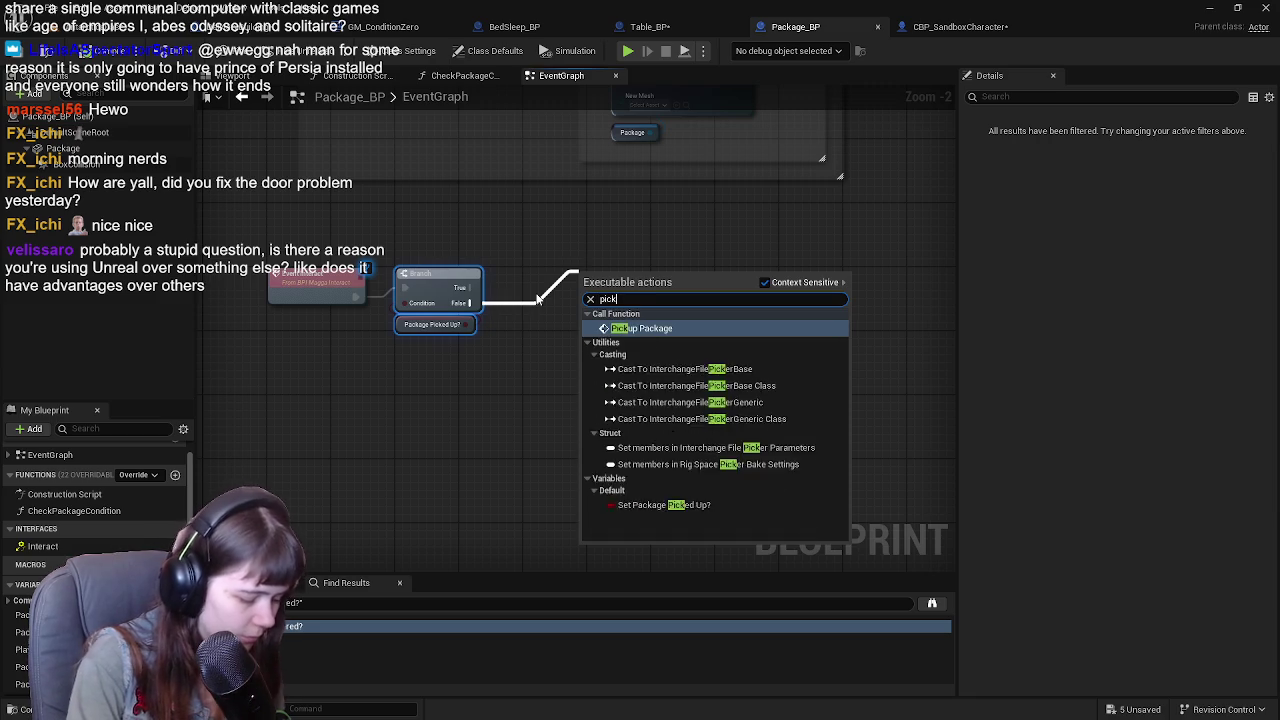
key(Return)
drag(610, 296, 566, 296)
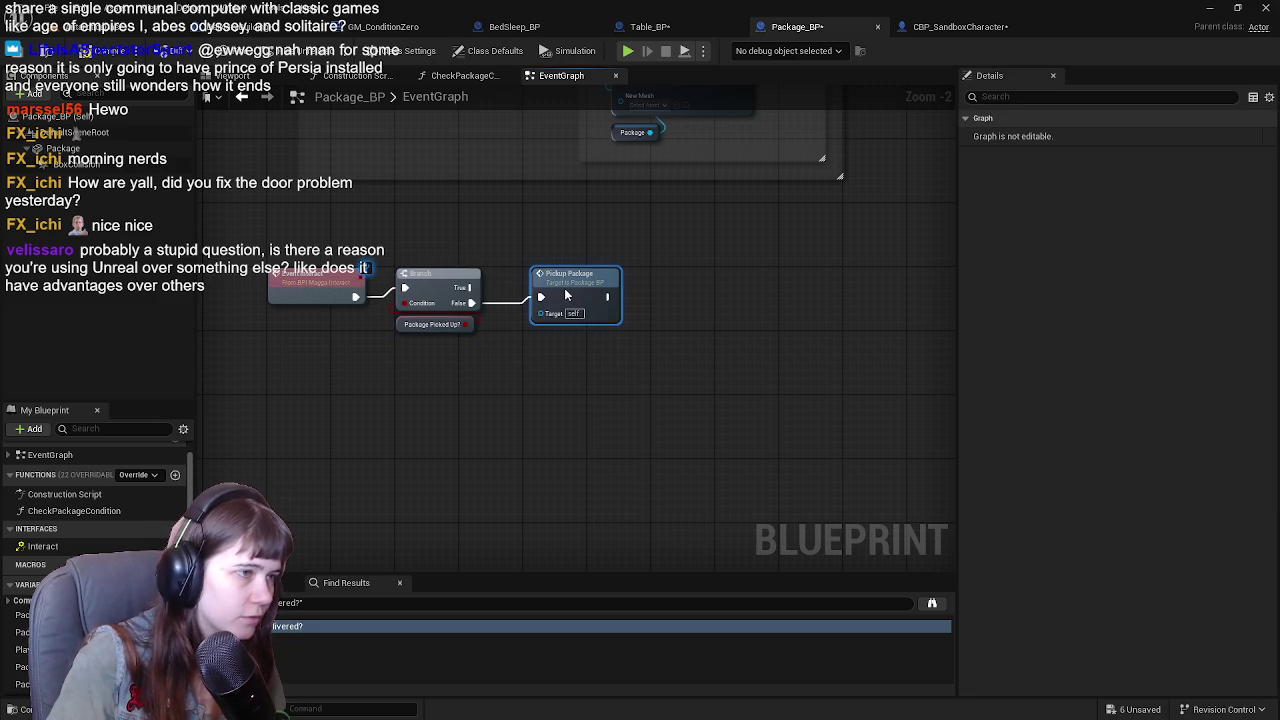
drag(390, 311, 741, 407)
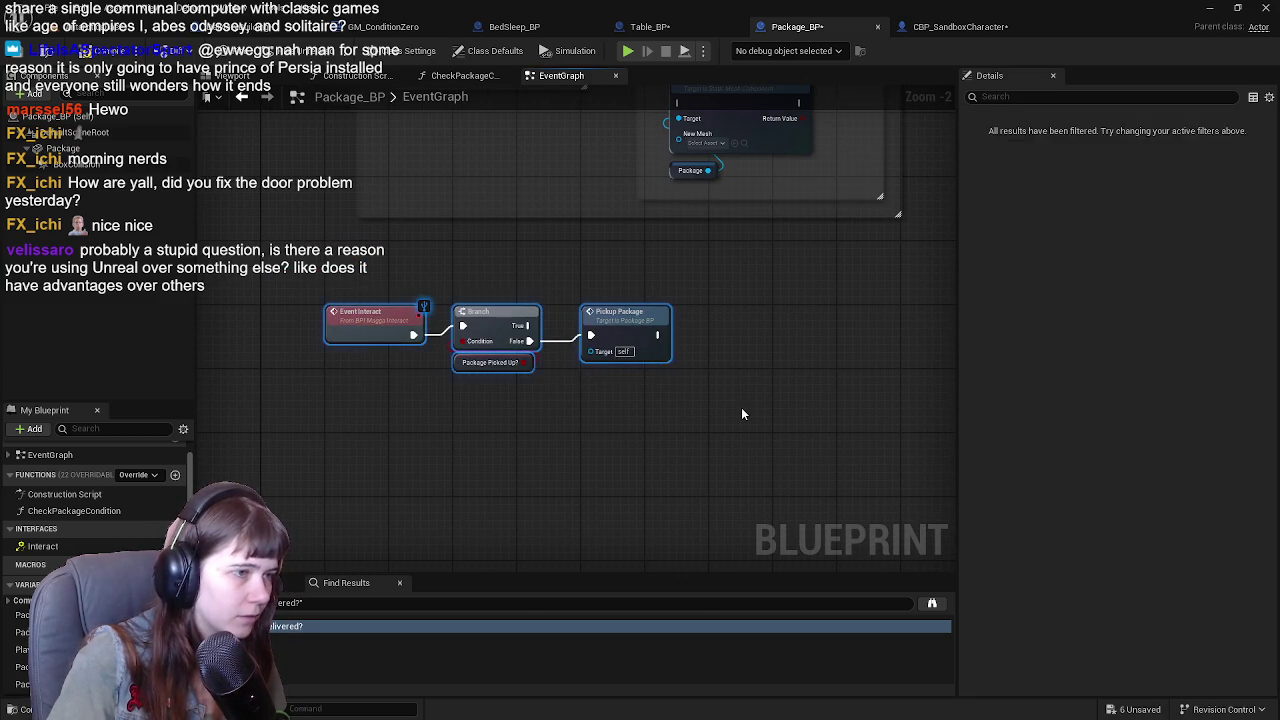
key(c)
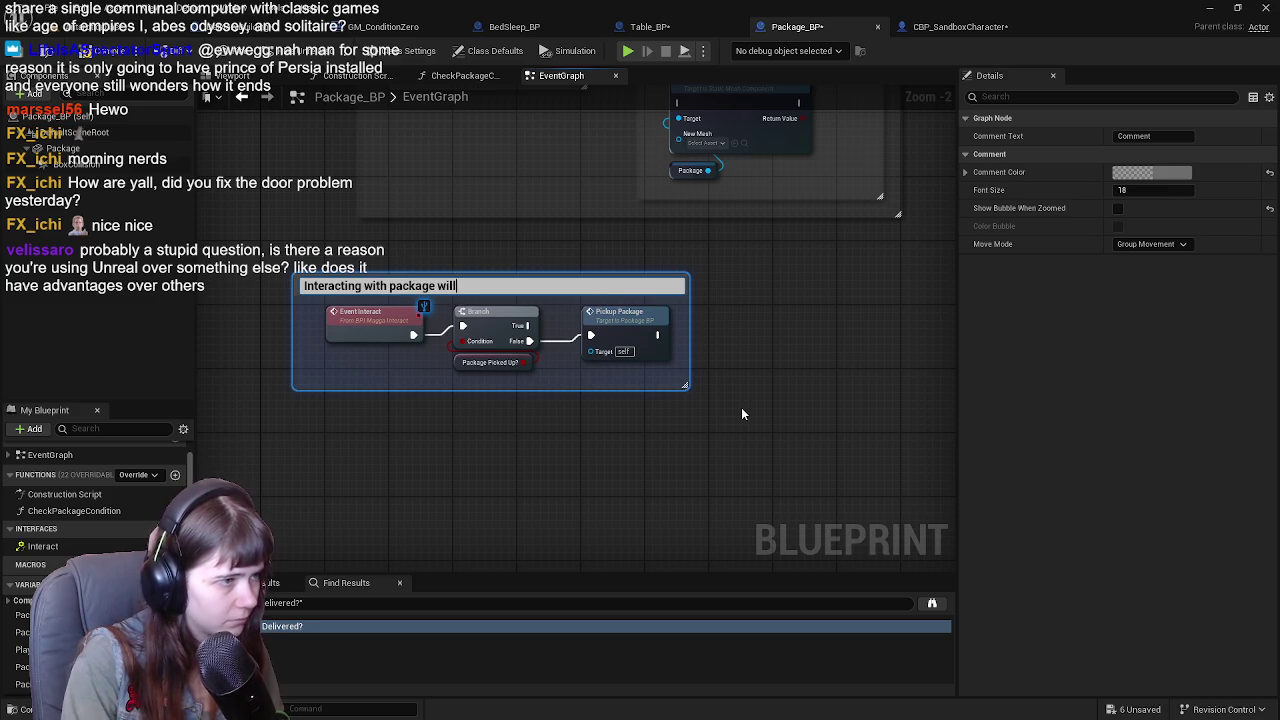
text(Interacting with package will pick it up (un)
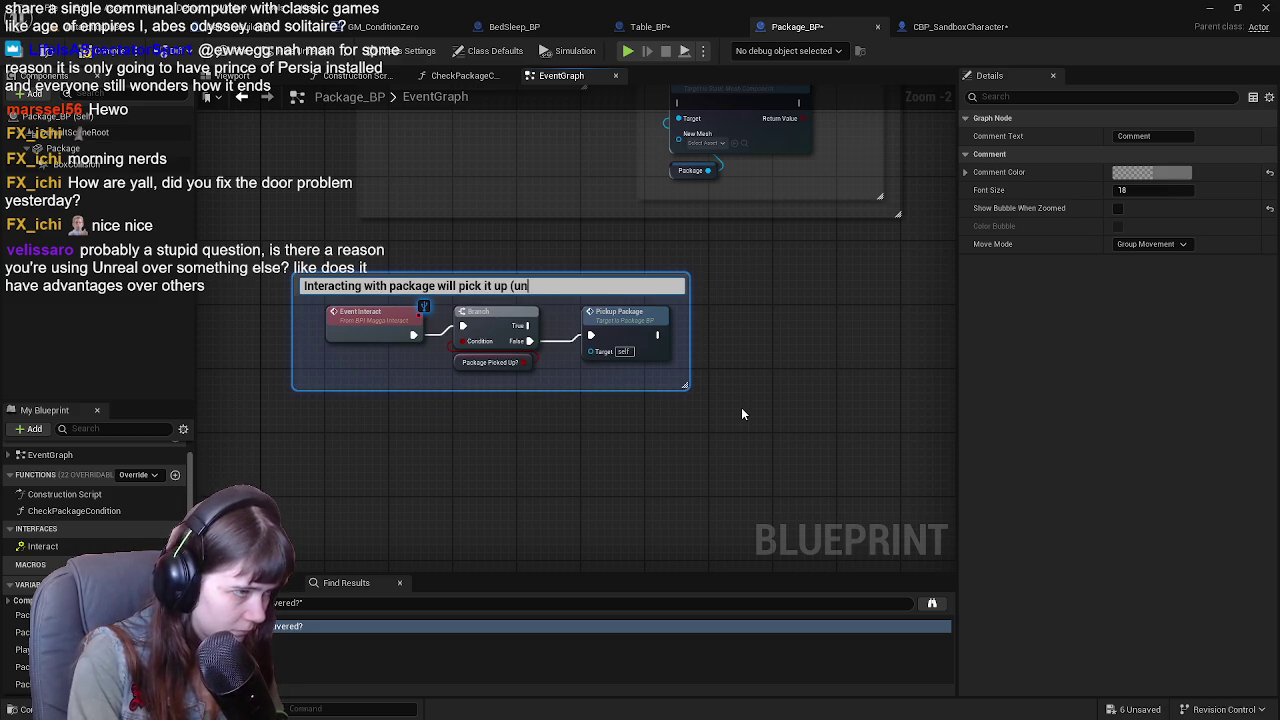
Title the comment 'Interacting with package will pick it up (unless player already has)' and save.
text(less player al)
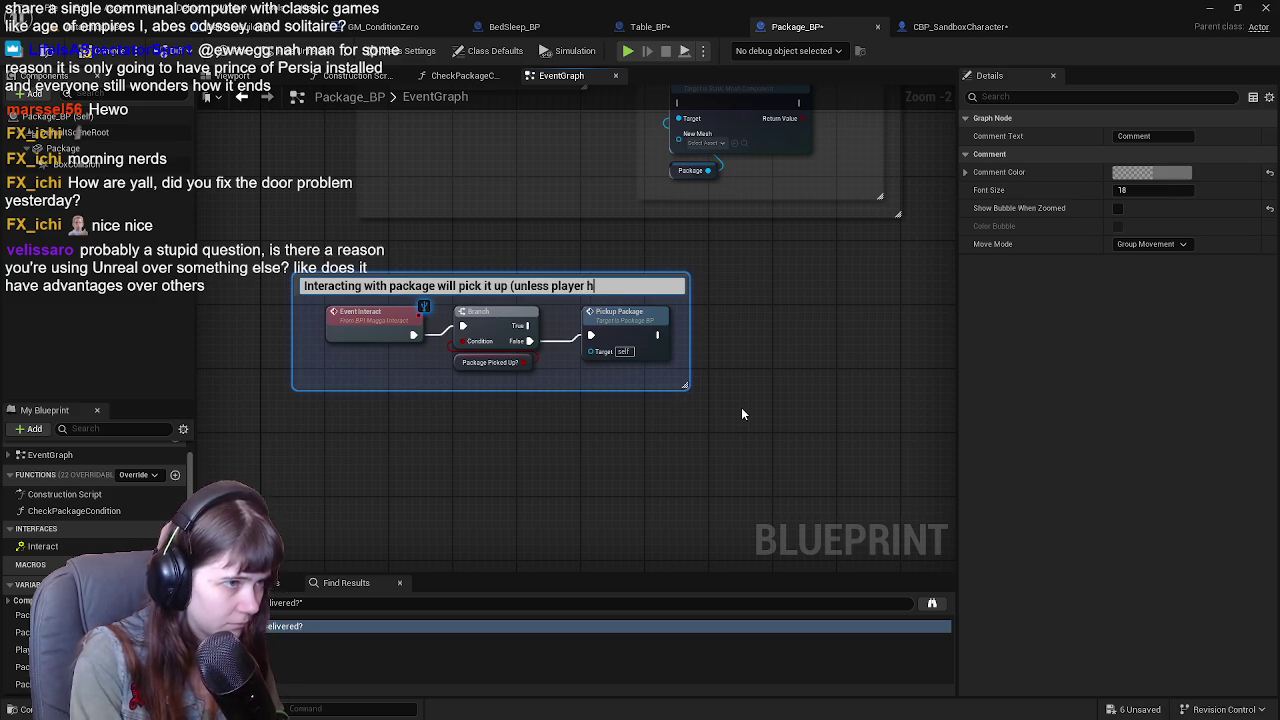
text(ready has))
key(Return)
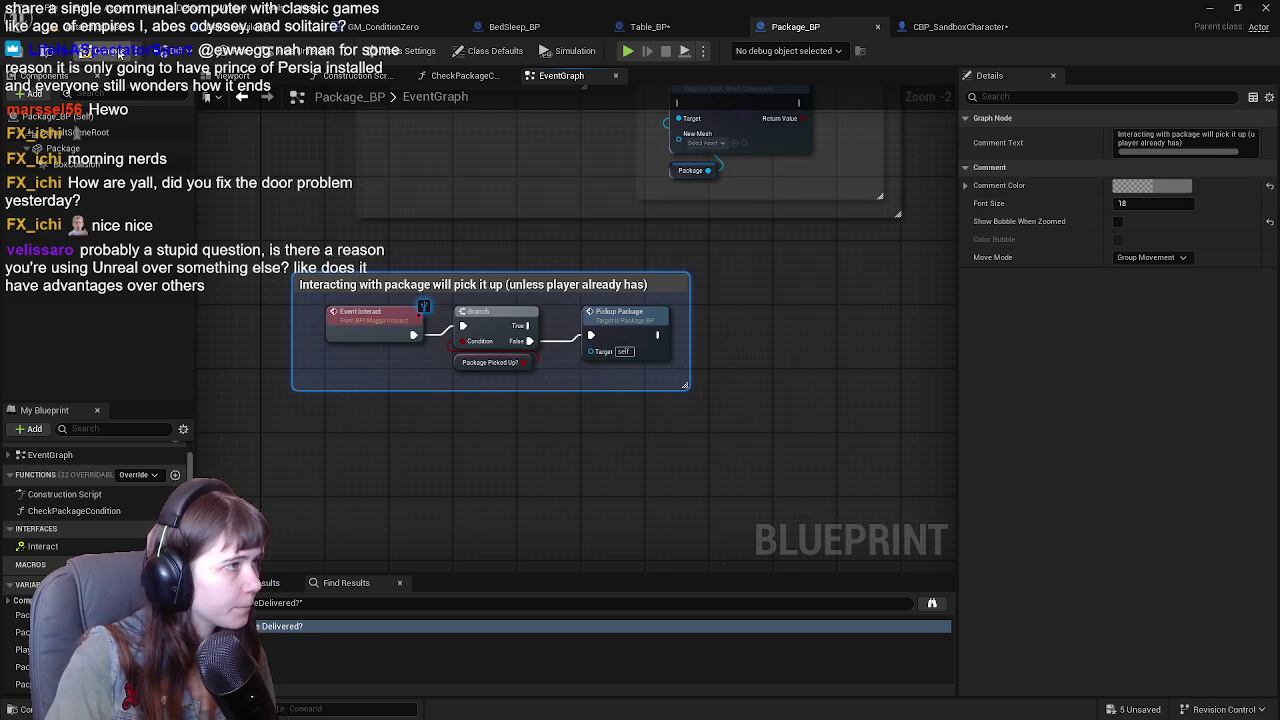
key(ctrl+s)
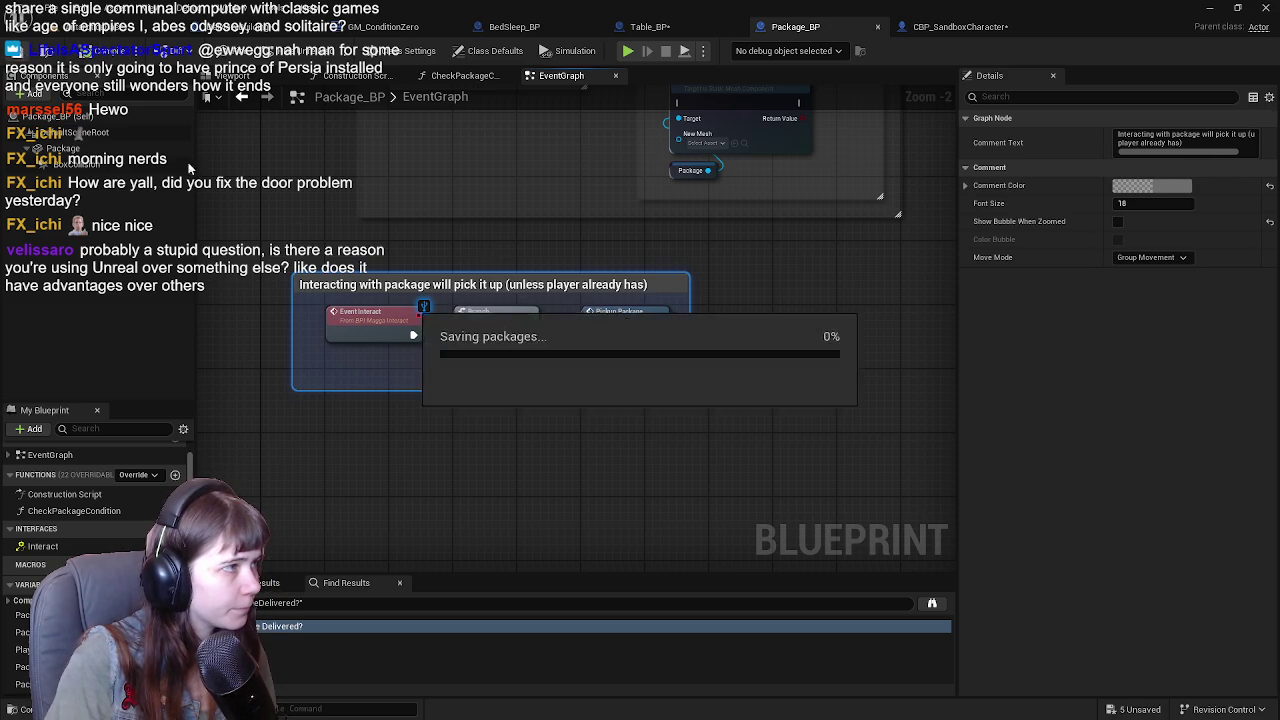
Move the Mail Building group away from the yellow comment and frame the yellow delivery comment.
mouse_move(600, 380)
mouse_down()
mouse_move(614, 163)
mouse_move(663, 233)
mouse_move(313, 285)
mouse_move(813, 422)
mouse_up()
scroll(455, 311, up, 1)
mouse_move(455, 311)
mouse_down()
mouse_move(500, 167)
mouse_move(485, 424)
mouse_move(347, 338)
mouse_move(641, 304)
mouse_up()
scroll(849, 207, down, 1)
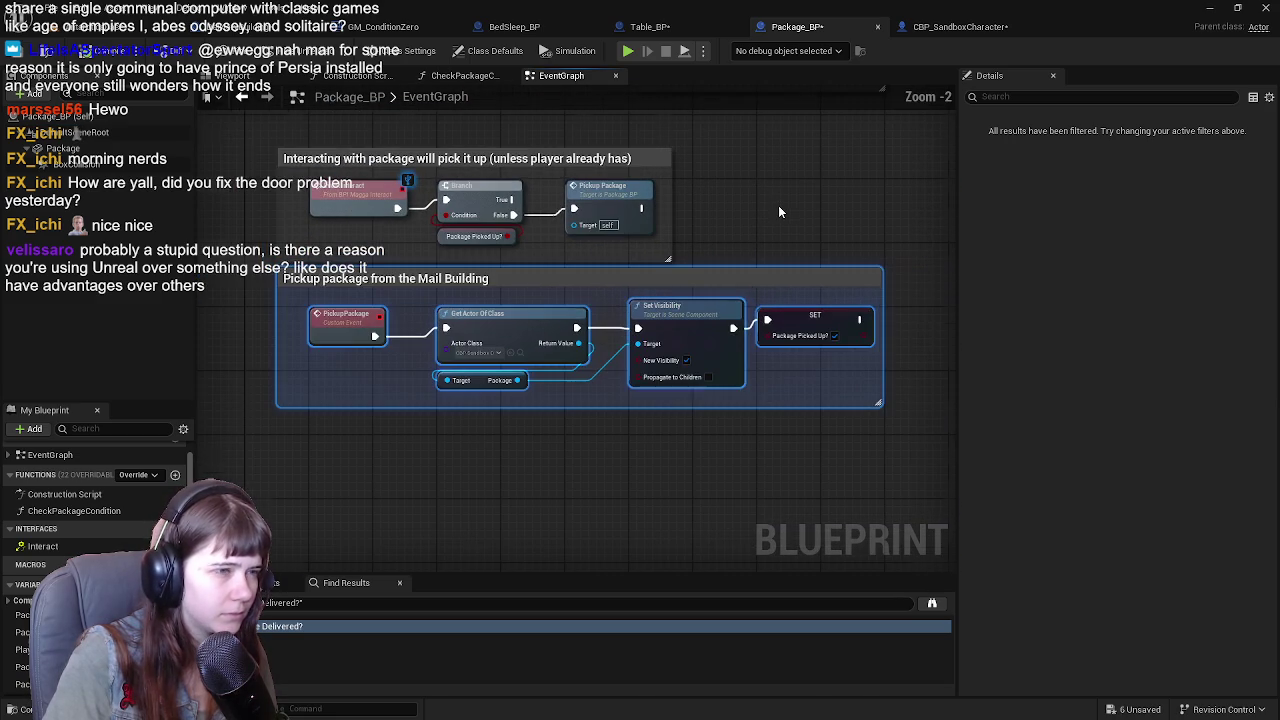
click(777, 204)
scroll(777, 204, up, 1)
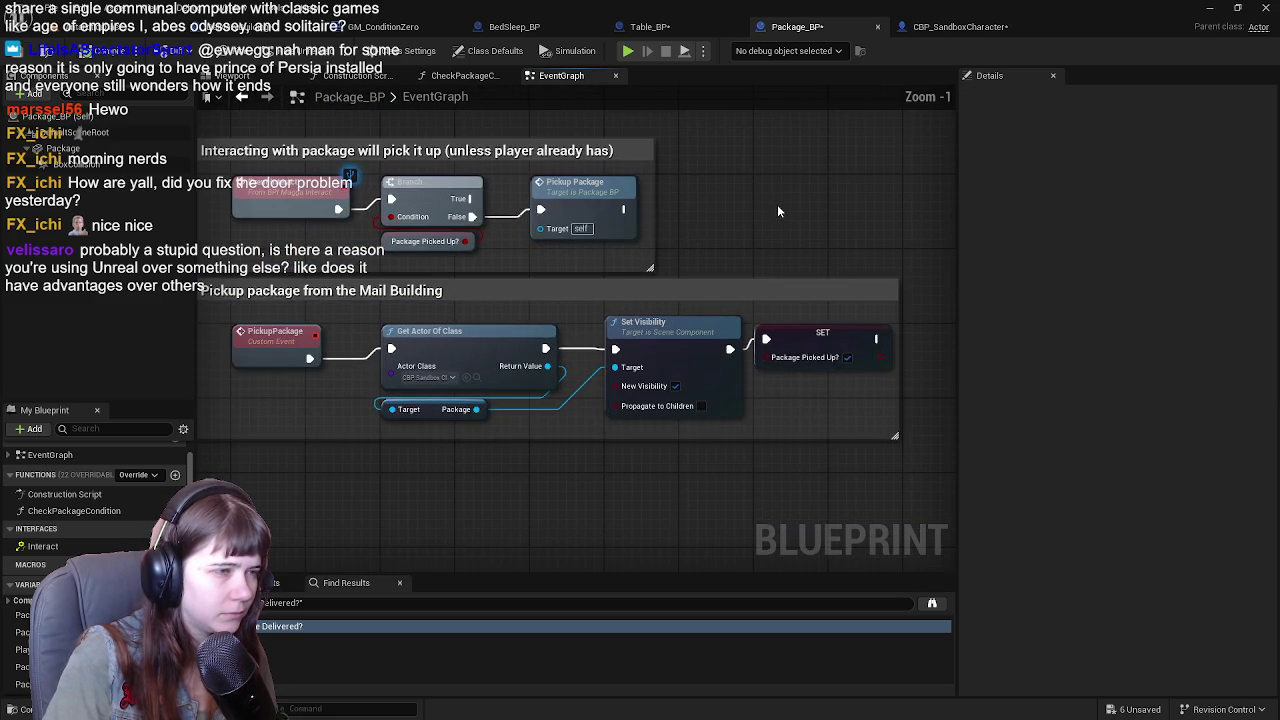
scroll(765, 215, down, 1)
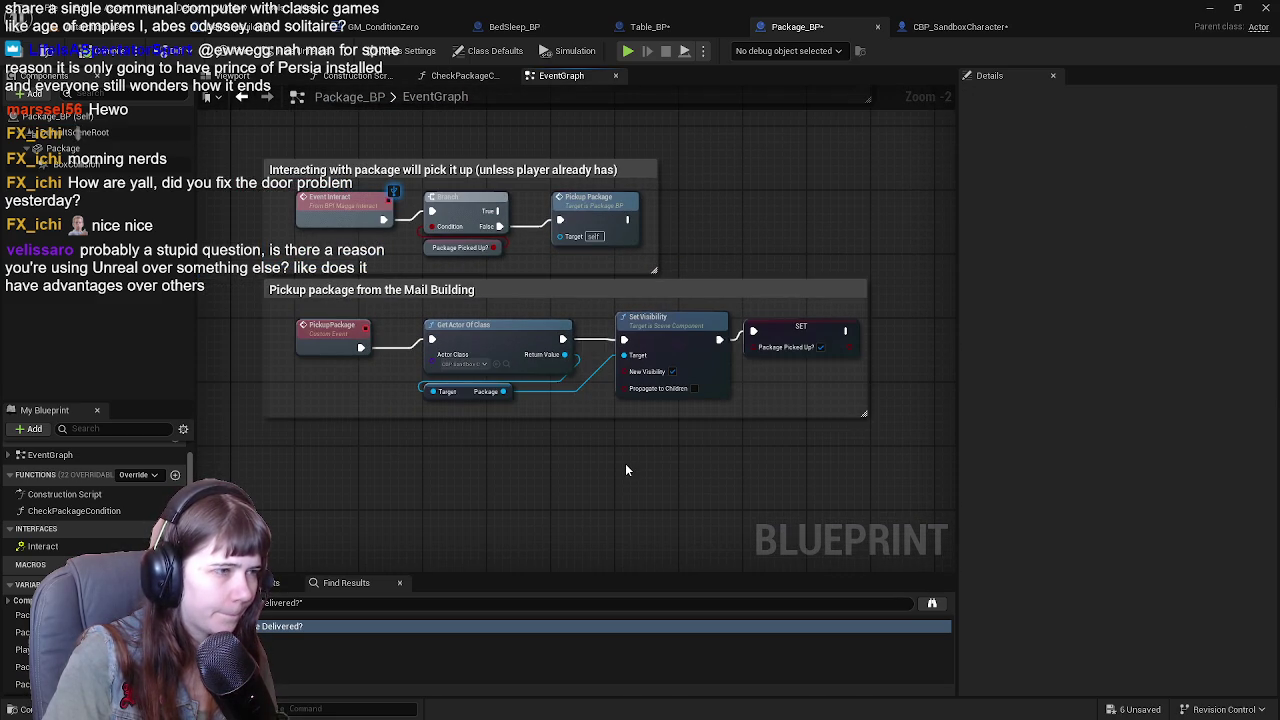
drag(625, 463, 625, 50)
scroll(626, 155, down, 3)
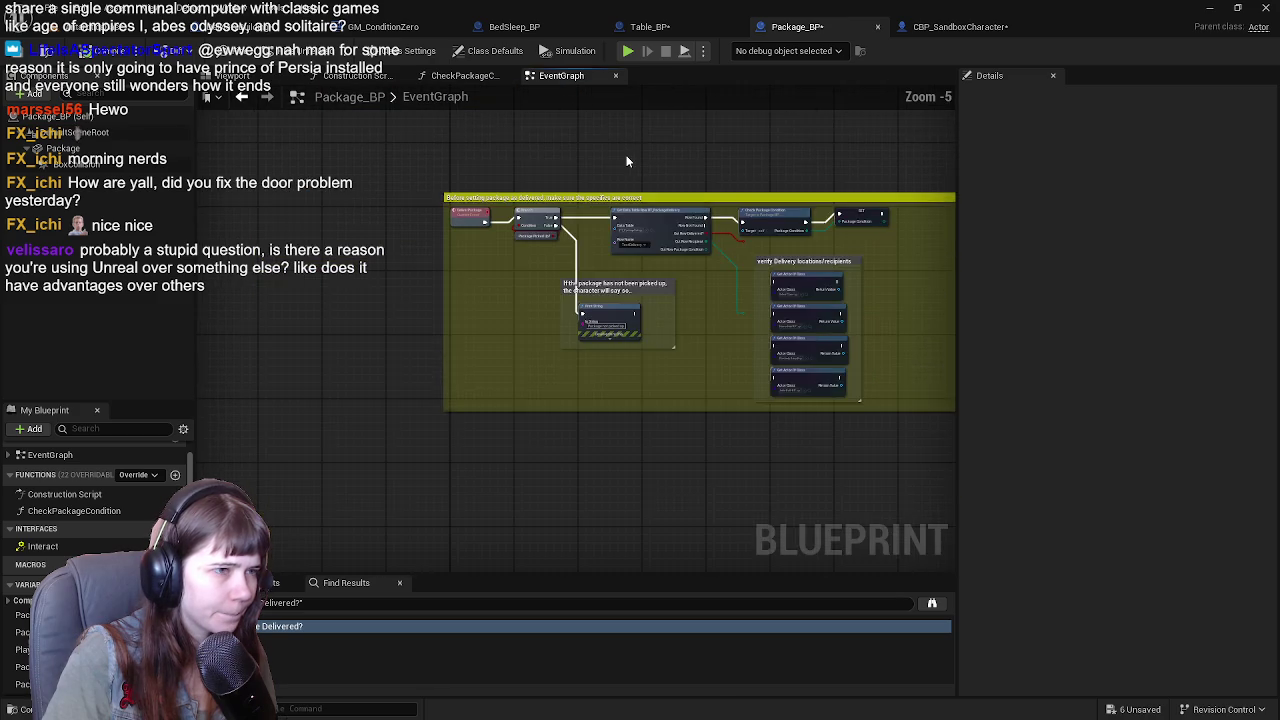
scroll(665, 137, up, 1)
mouse_move(665, 137)
mouse_down()
mouse_move(543, 209)
mouse_move(496, 168)
mouse_up()
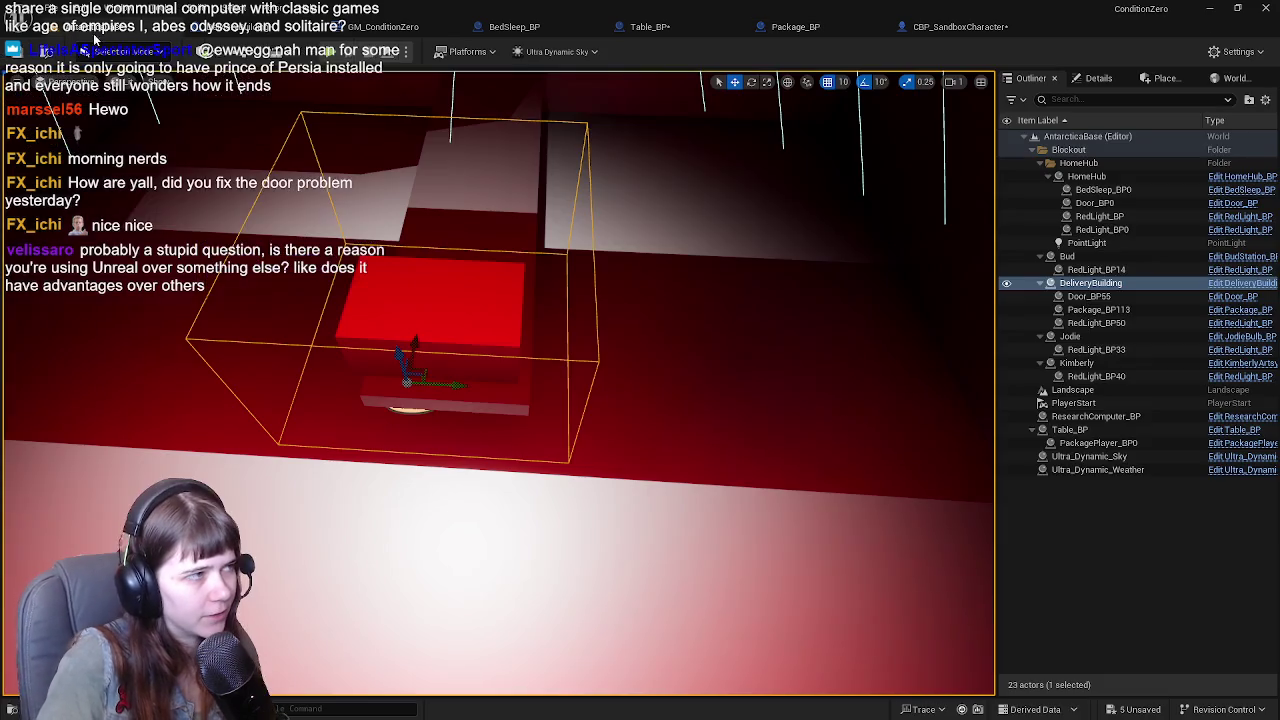
Play-test the level, walking the character with the package through the doorway into the red room.
click(16, 50)
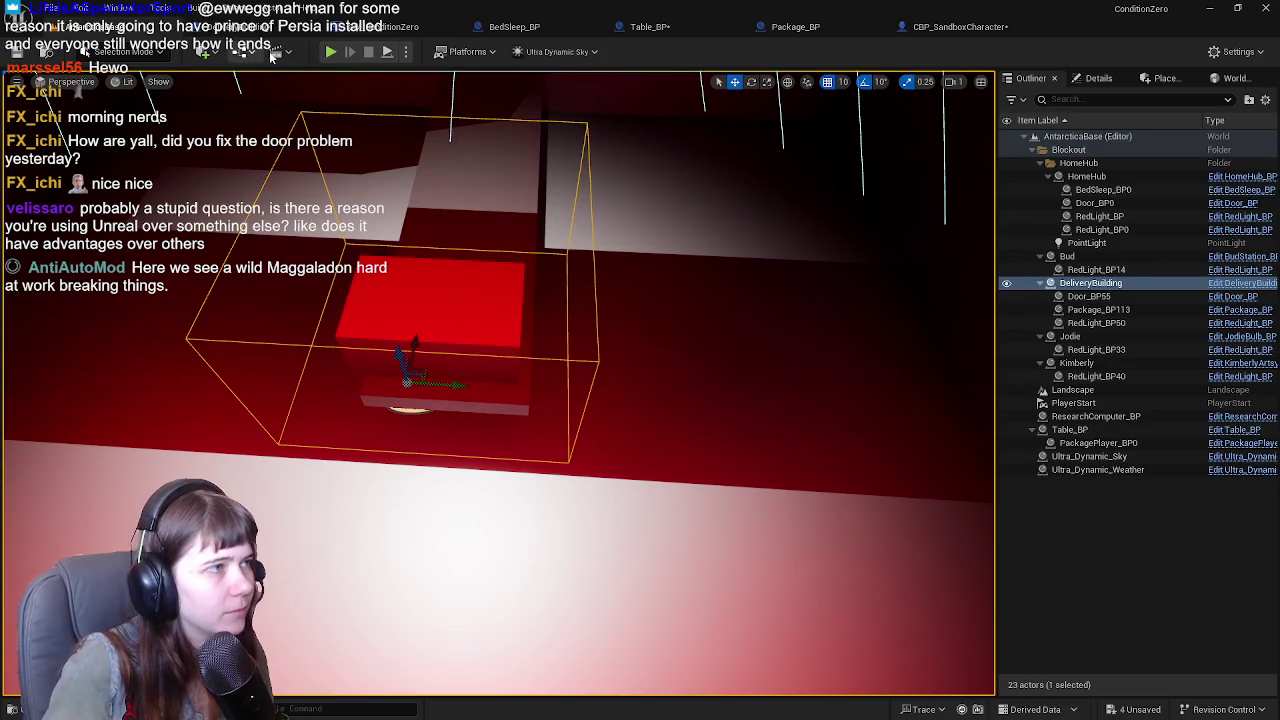
key(alt+p)
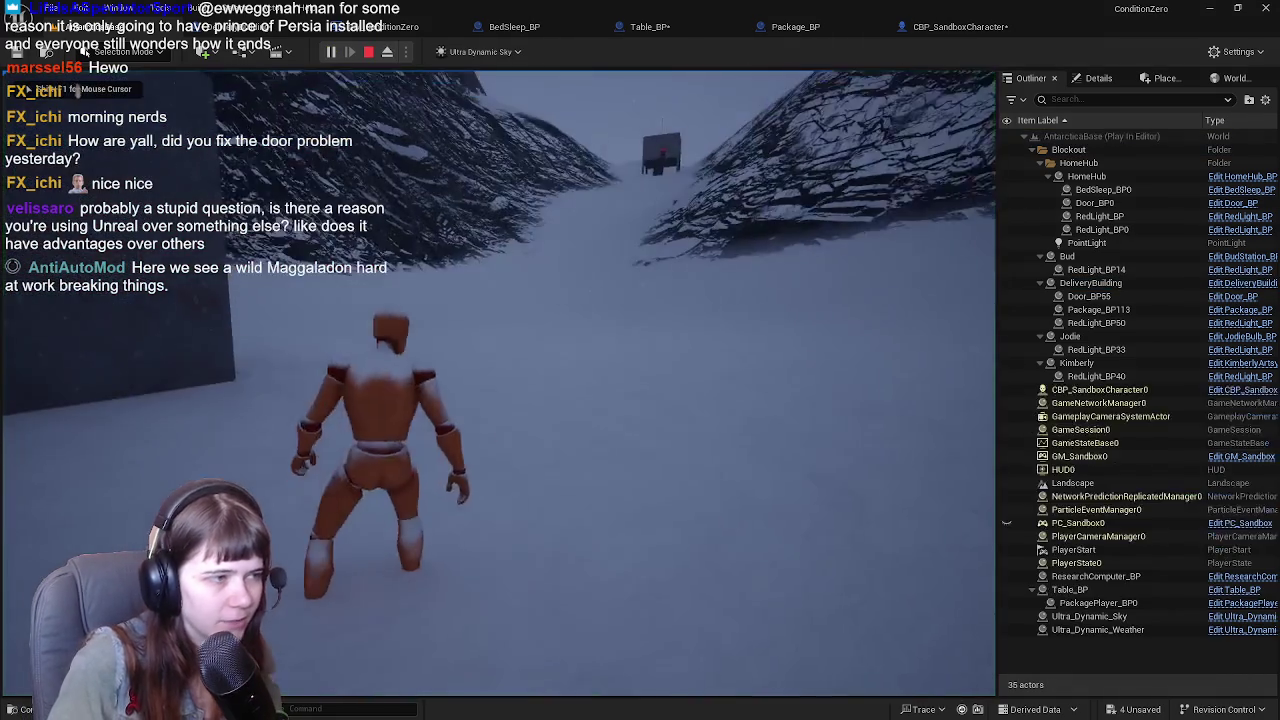
key(w)
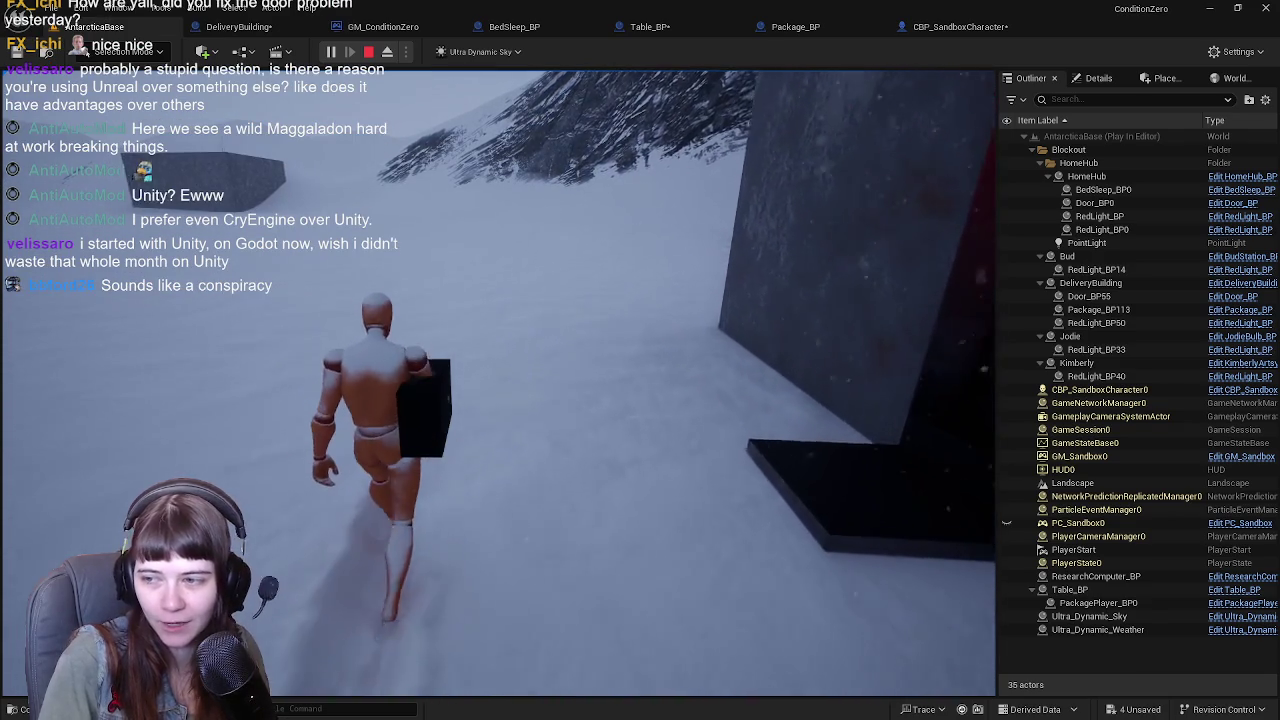
key(w)
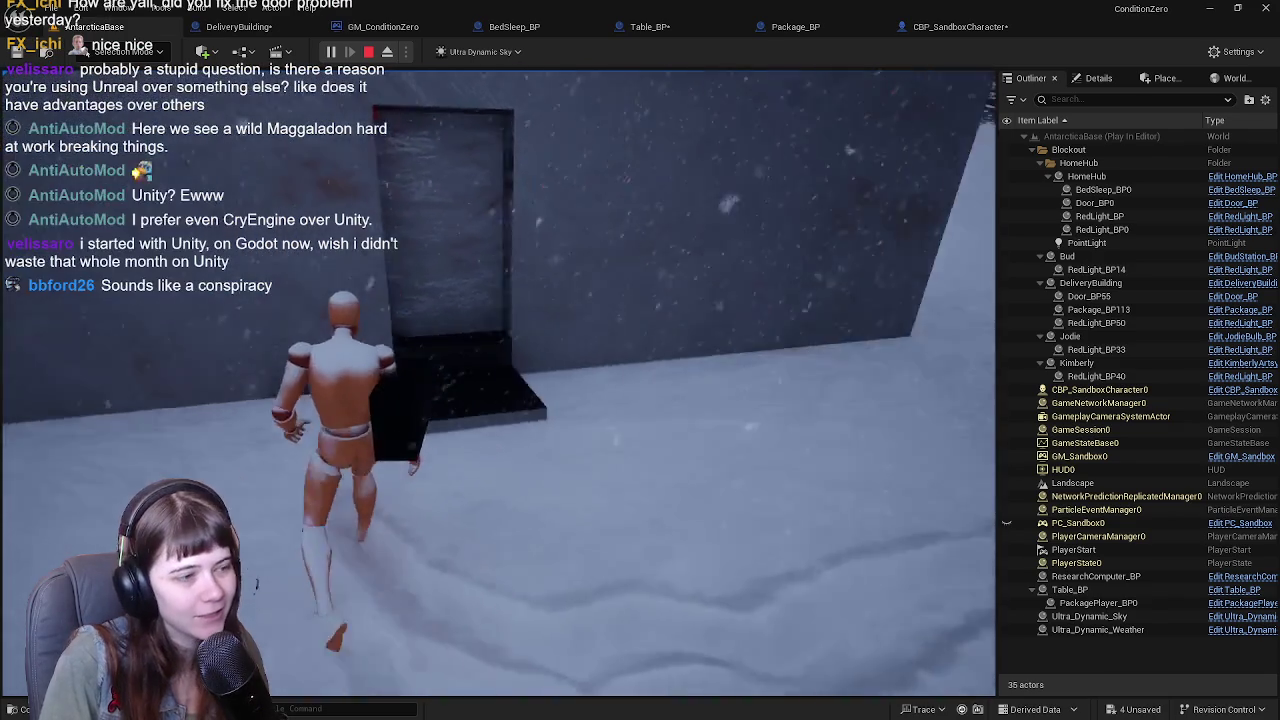
key(w)
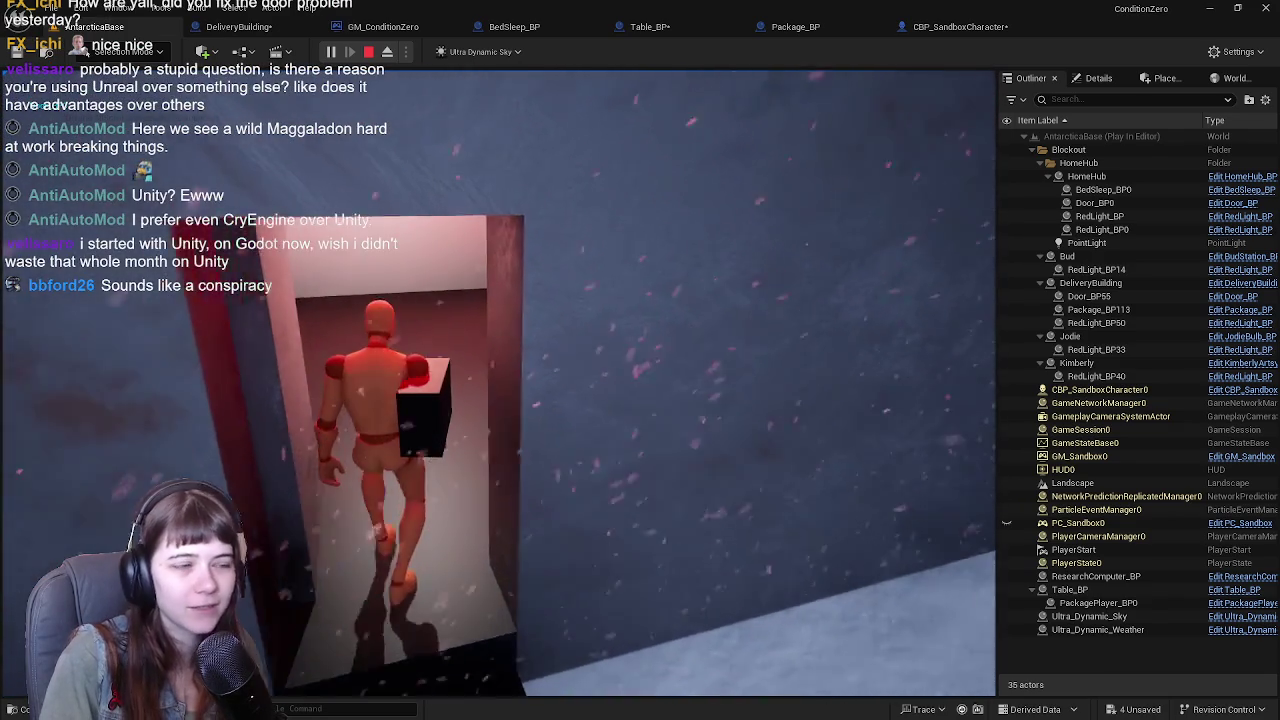
key(w)
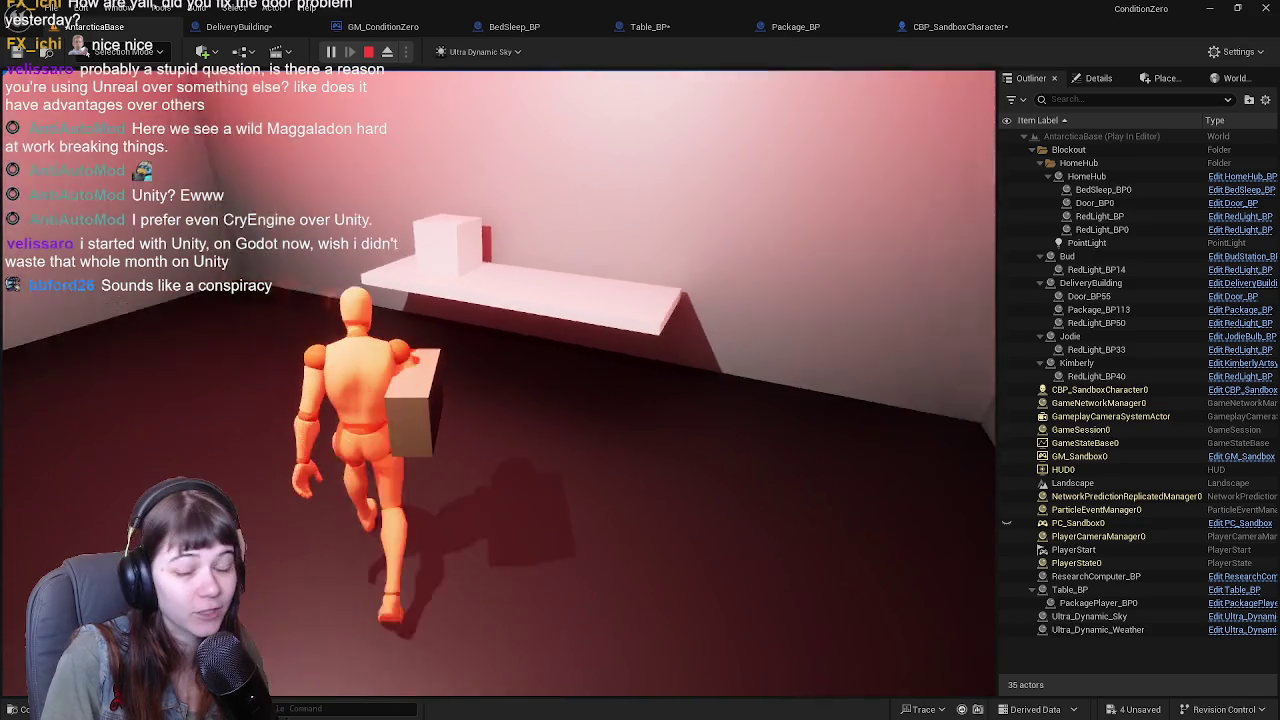
key(w)
key(w)
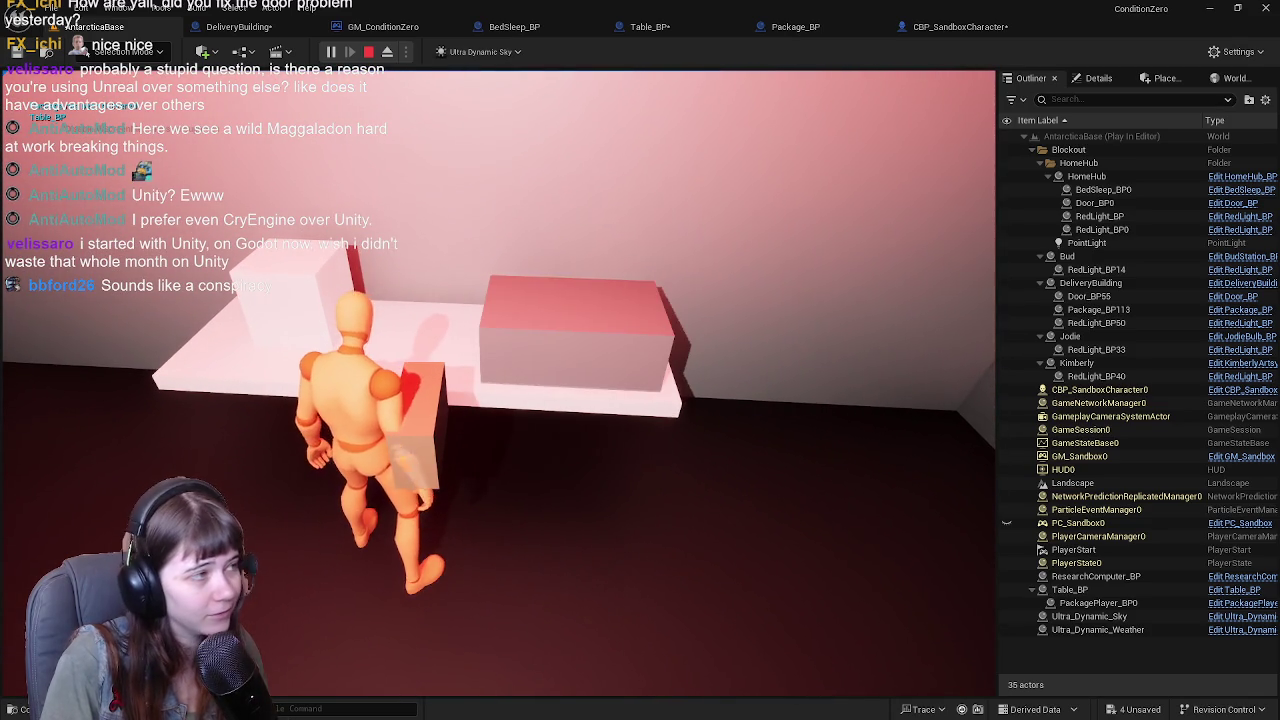
key(Escape)
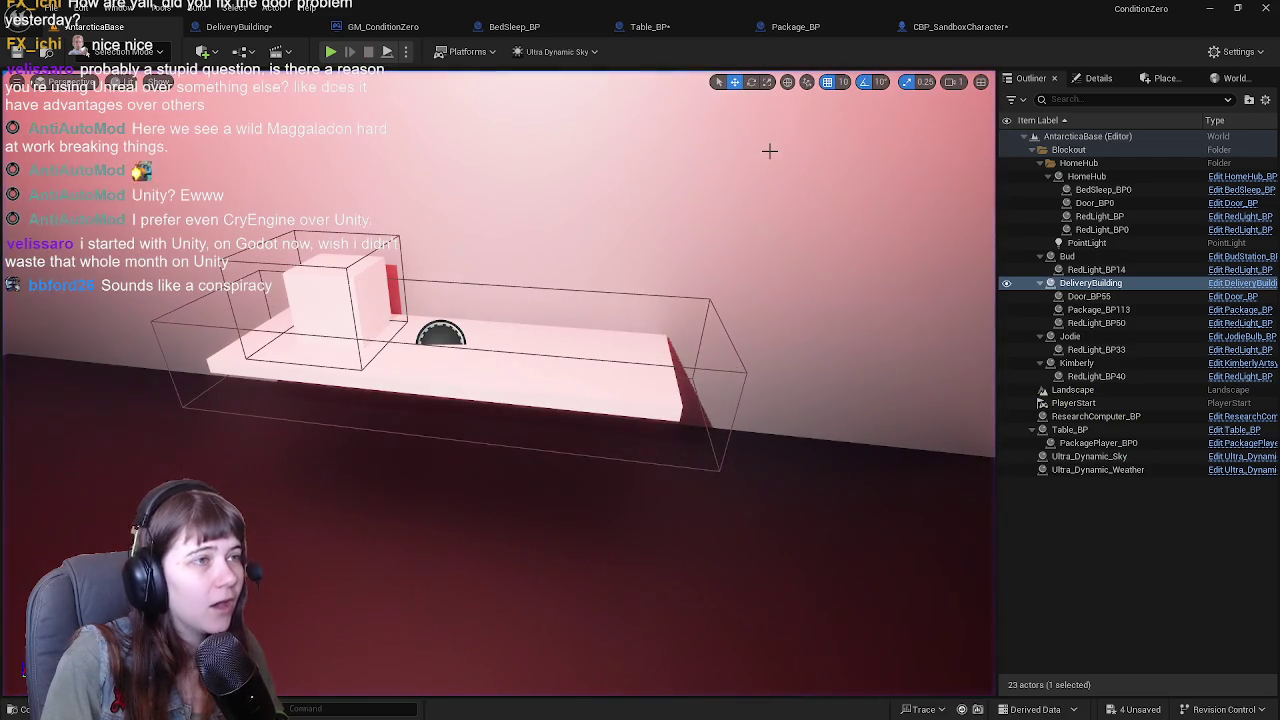
Open Table_BP from the level and review its event graph branches.
click(1070, 429)
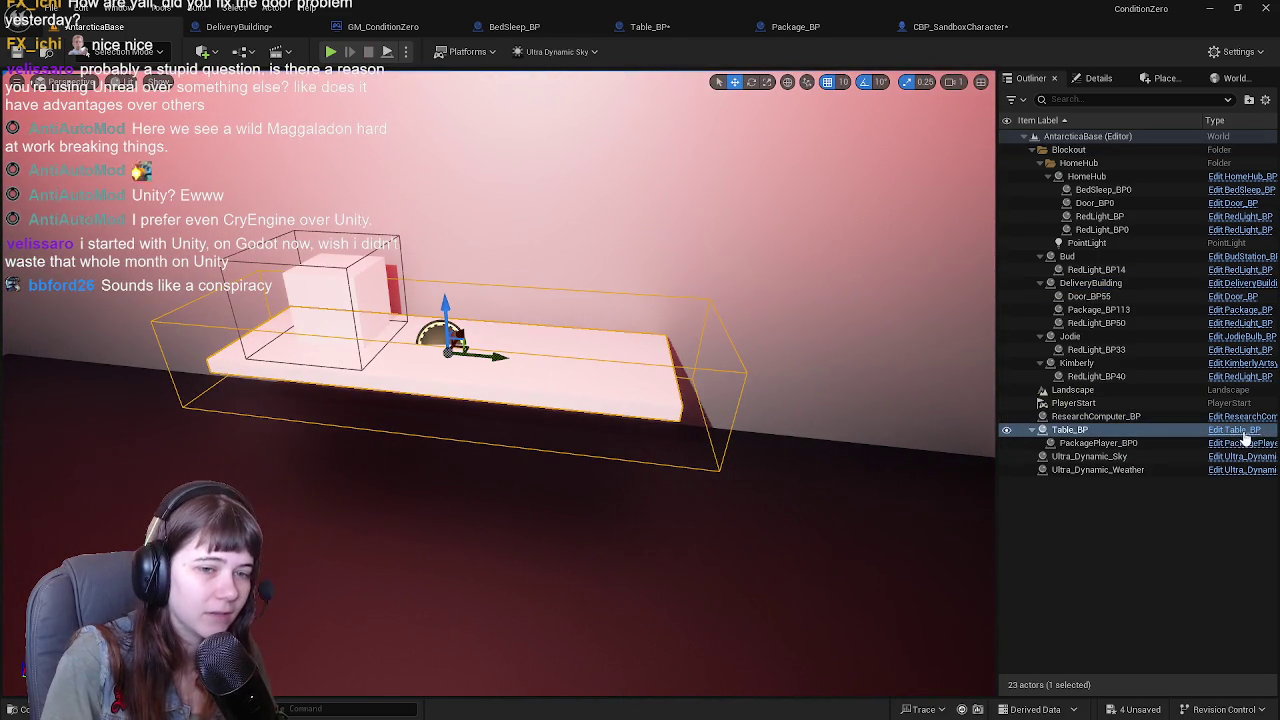
click(1234, 429)
scroll(549, 335, down, 1)
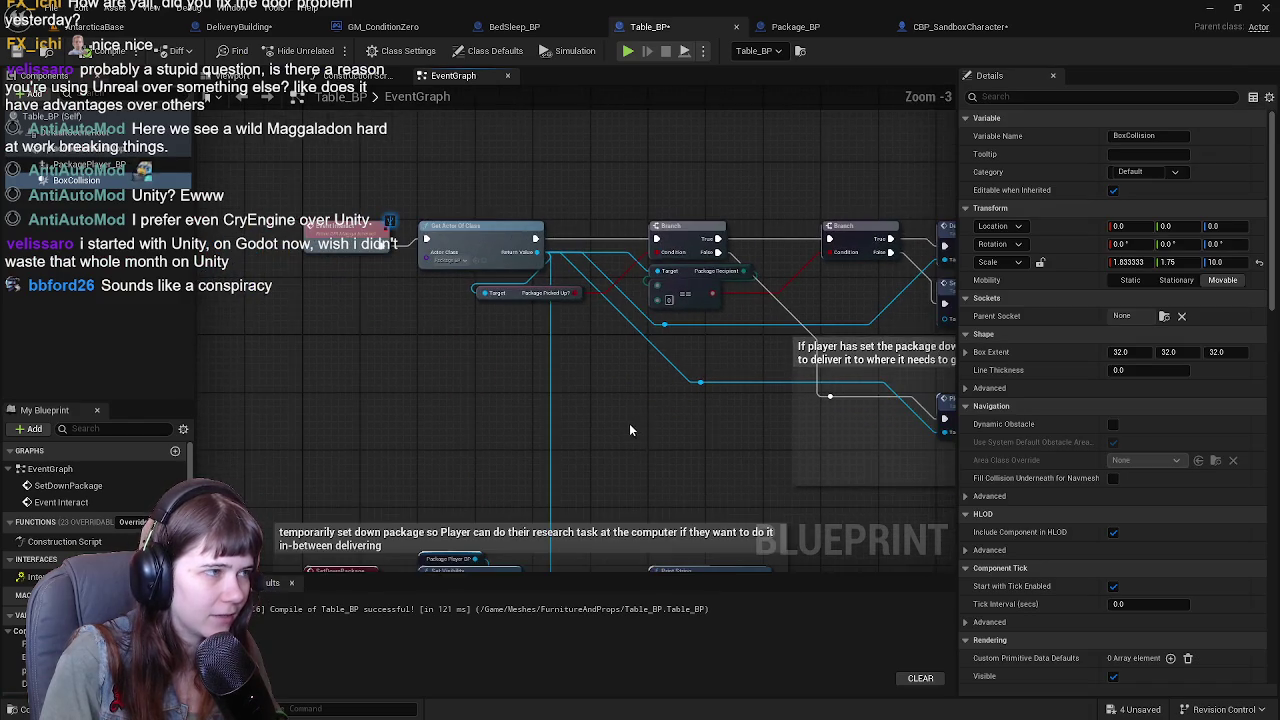
mouse_move(504, 291)
mouse_down()
mouse_move(530, 170)
mouse_move(552, 254)
mouse_move(562, 228)
mouse_move(585, 252)
mouse_move(412, 457)
mouse_move(407, 391)
mouse_move(336, 374)
mouse_move(460, 207)
mouse_move(600, 250)
mouse_up()
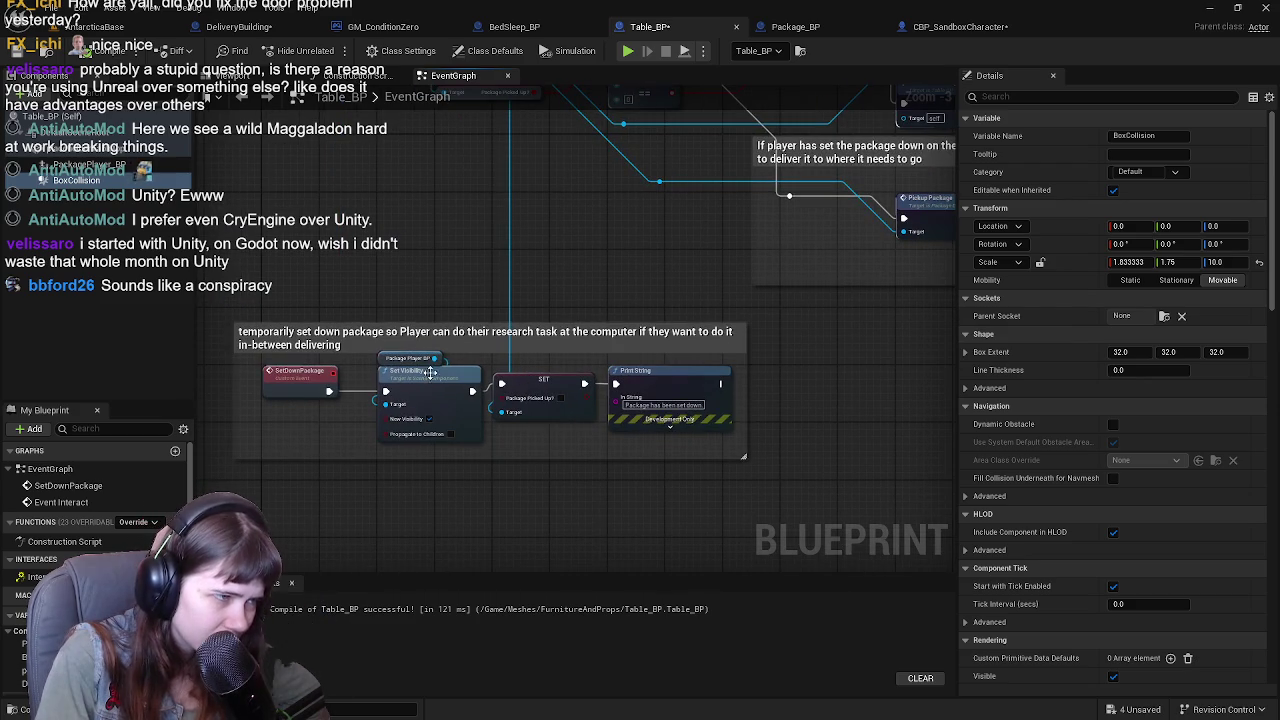
click(380, 360)
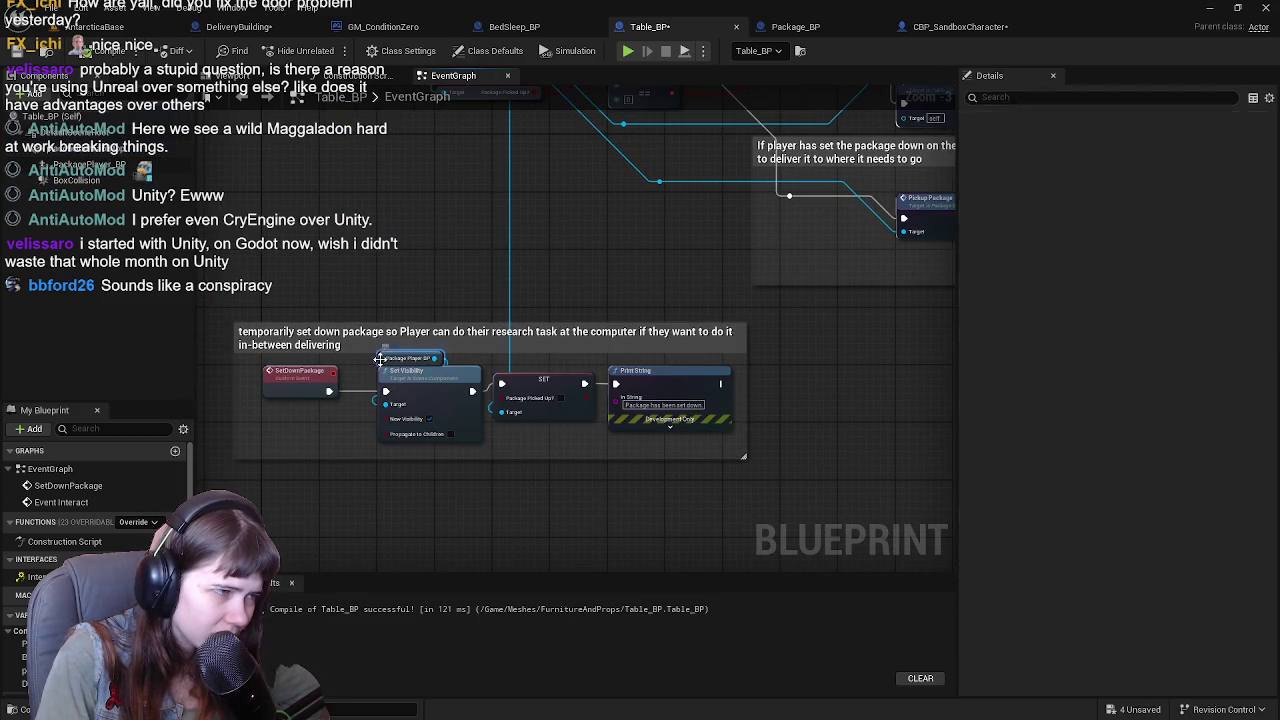
click(548, 487)
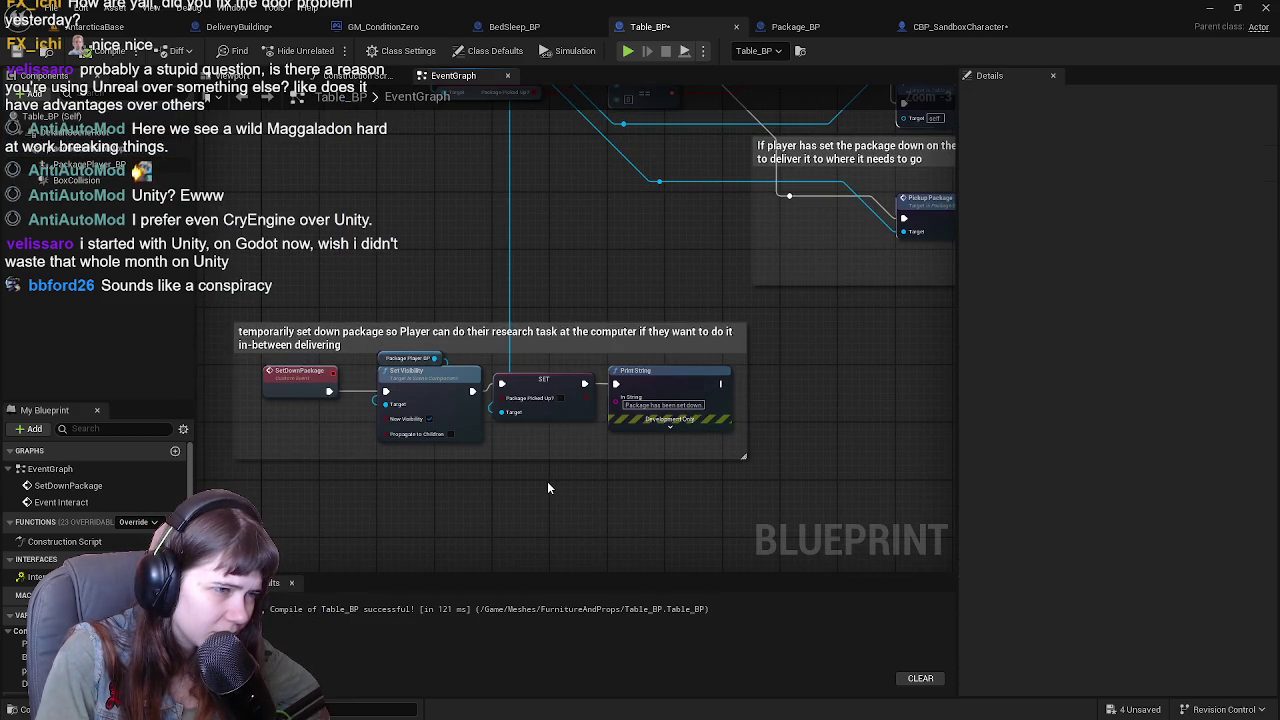
drag(657, 294, 481, 444)
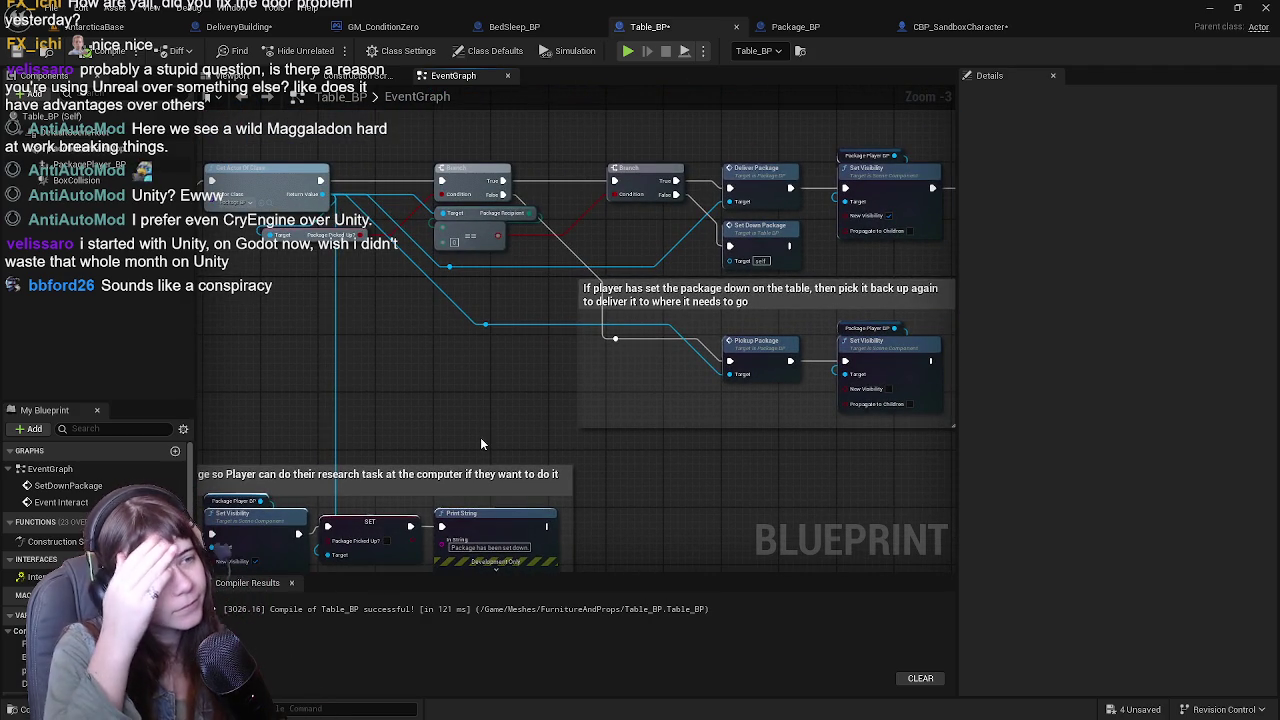
mouse_move(587, 364)
mouse_down()
mouse_move(520, 380)
mouse_move(421, 372)
mouse_move(615, 234)
mouse_move(473, 326)
mouse_move(557, 371)
mouse_move(533, 290)
mouse_move(562, 407)
mouse_move(600, 186)
mouse_up()
scroll(591, 294, up, 1)
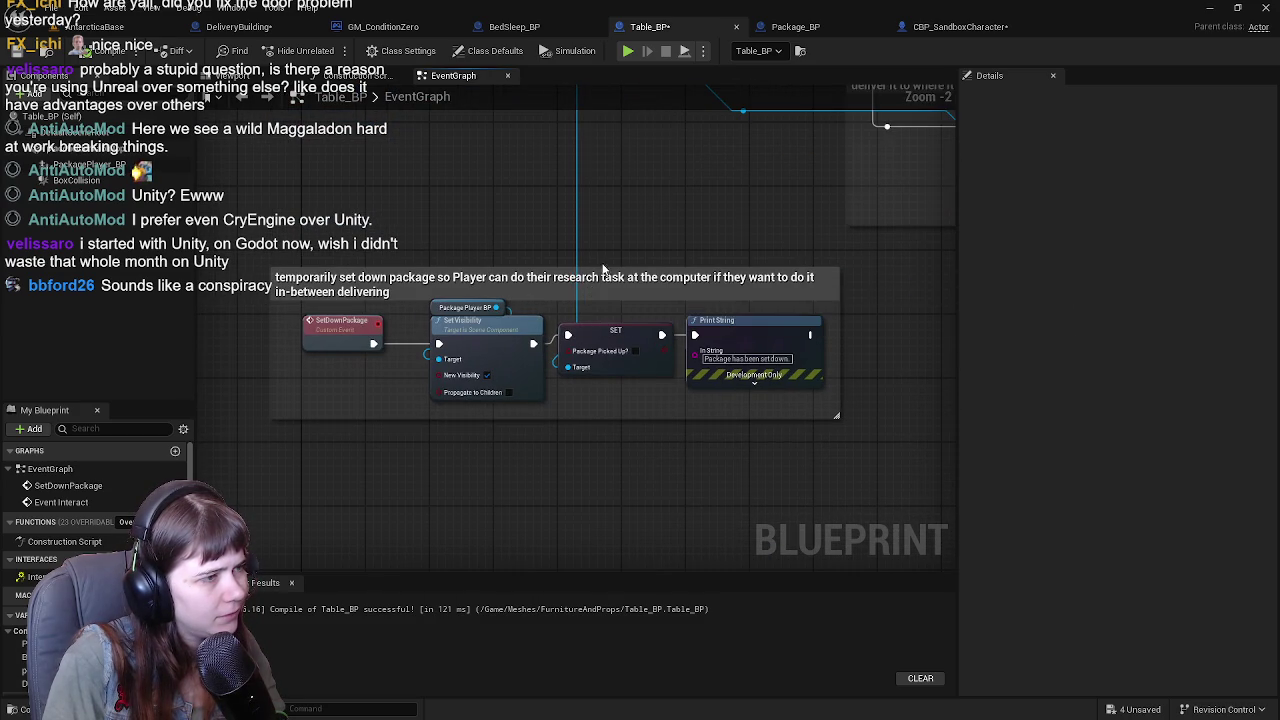
Move the set-down package nodes further right and widen their comment box.
mouse_move(418, 305)
mouse_down()
mouse_move(830, 400)
mouse_move(950, 400)
mouse_up()
mouse_move(307, 343)
mouse_down()
mouse_move(738, 348)
mouse_move(692, 343)
mouse_up()
mouse_move(659, 274)
mouse_down()
mouse_move(850, 274)
mouse_move(625, 276)
mouse_move(856, 301)
mouse_up()
Connect SetDownPackage to a Get Actor Of Class node set to CBP_SandboxCharacter.
double_click(68, 485)
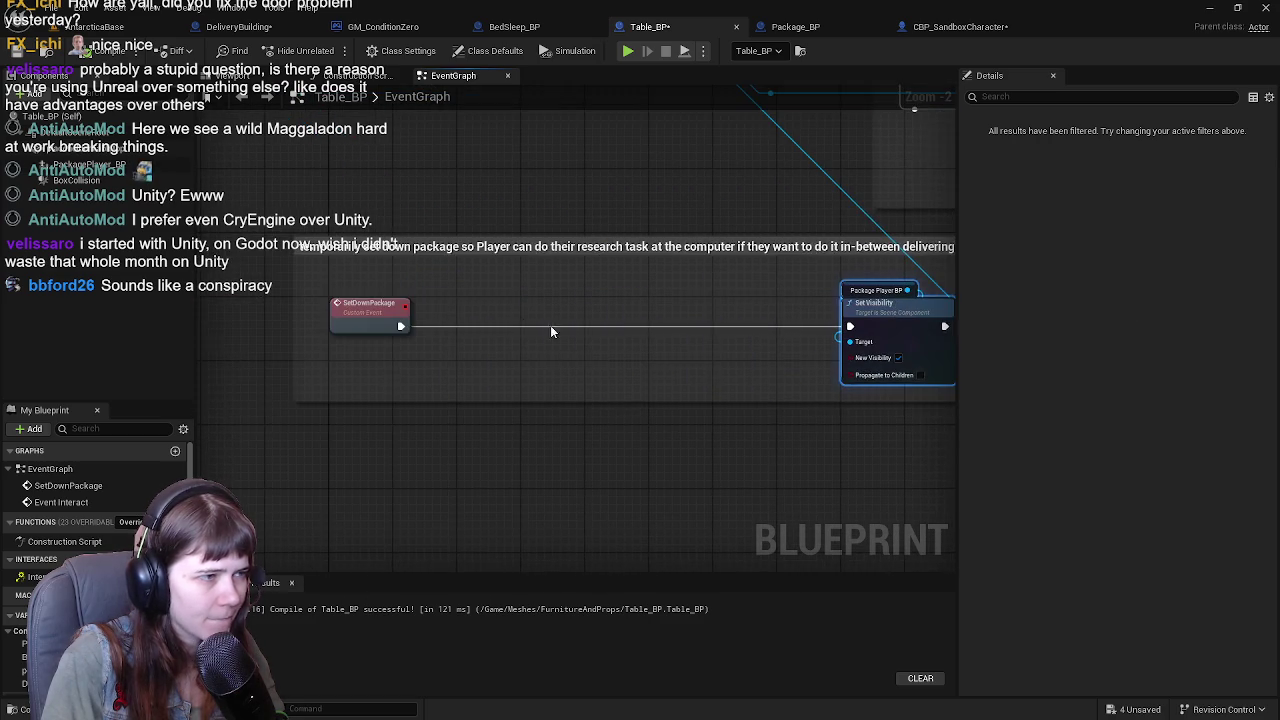
right_click(471, 304)
text(get aco)
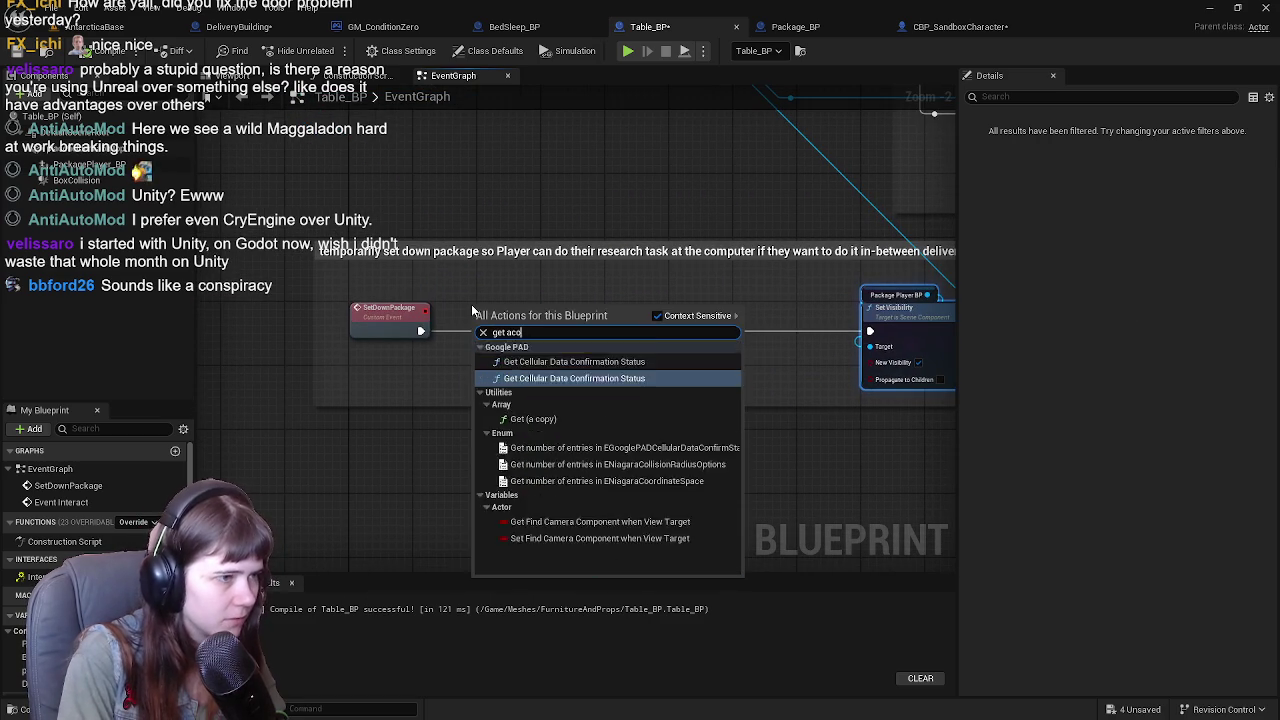
key(BackSpace)
text(tor )
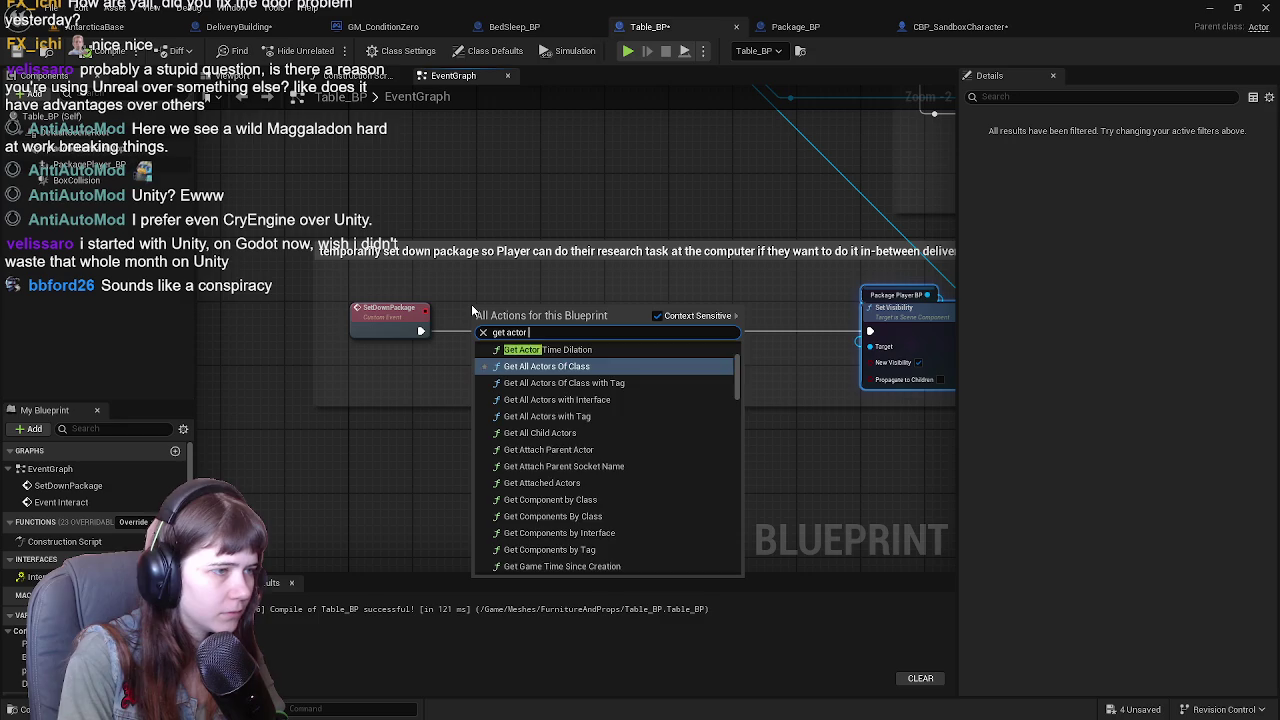
text(of class)
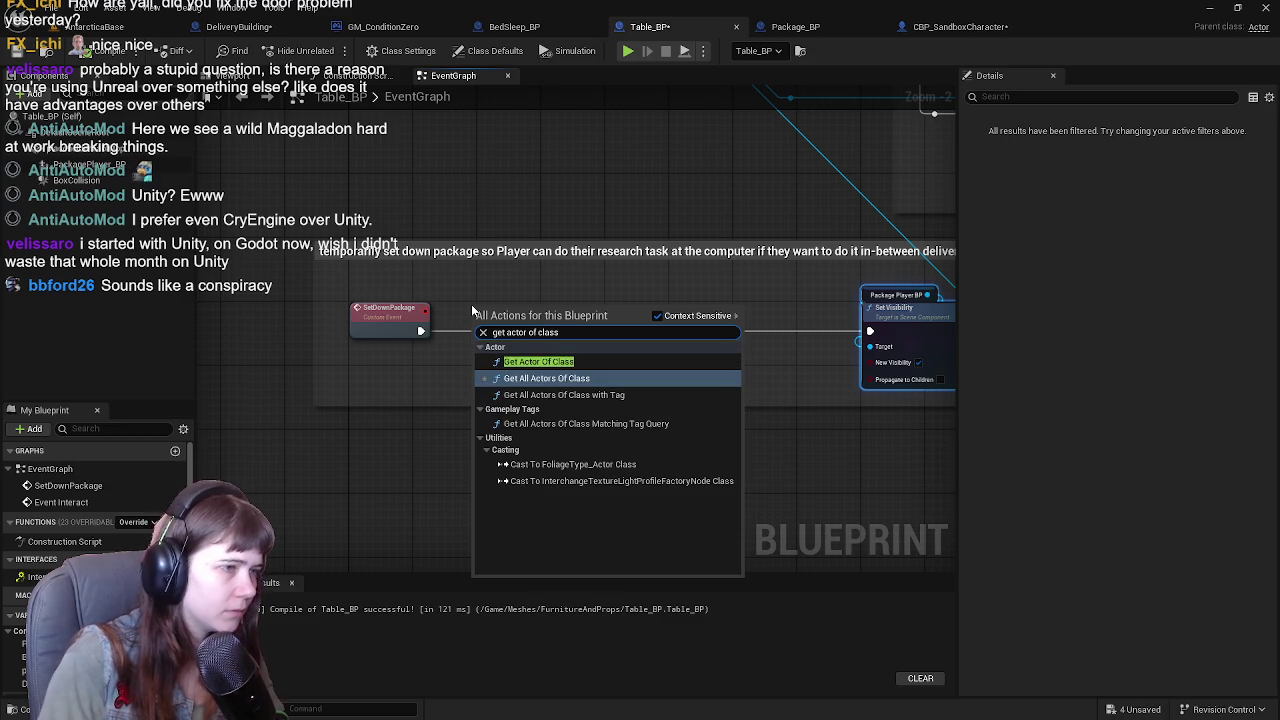
click(550, 363)
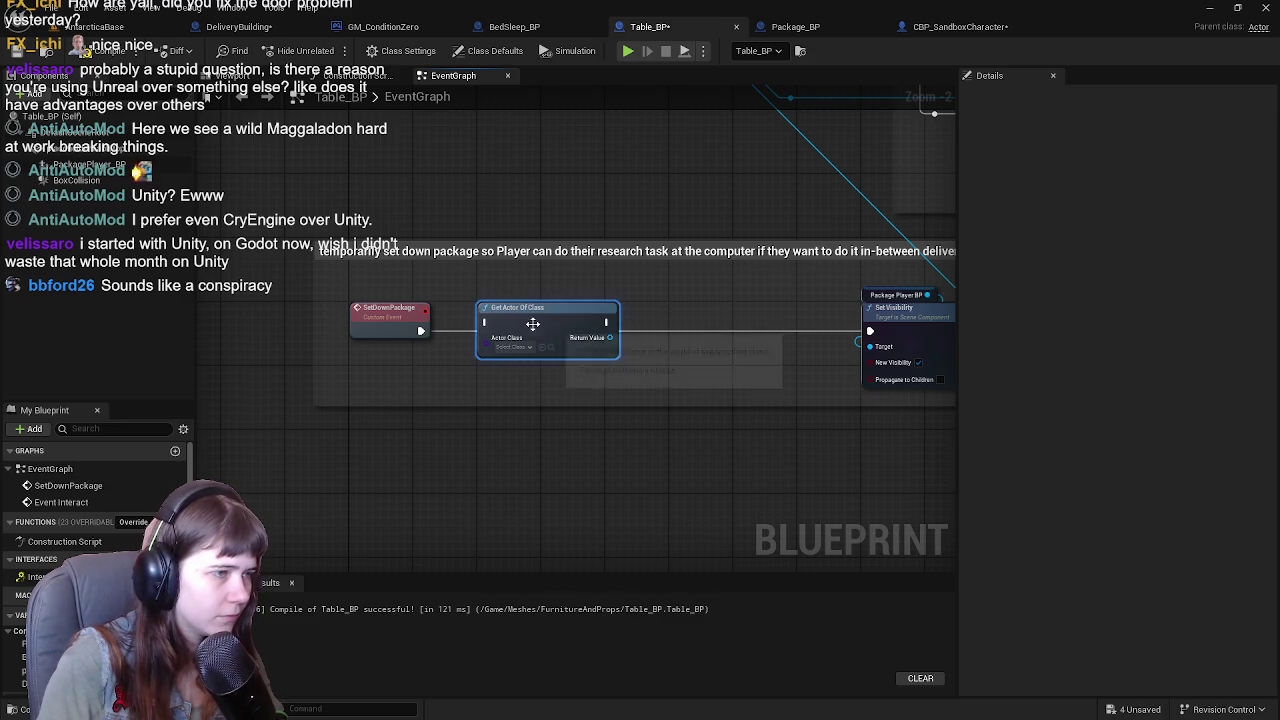
scroll(545, 328, up, 1)
drag(386, 364, 452, 354)
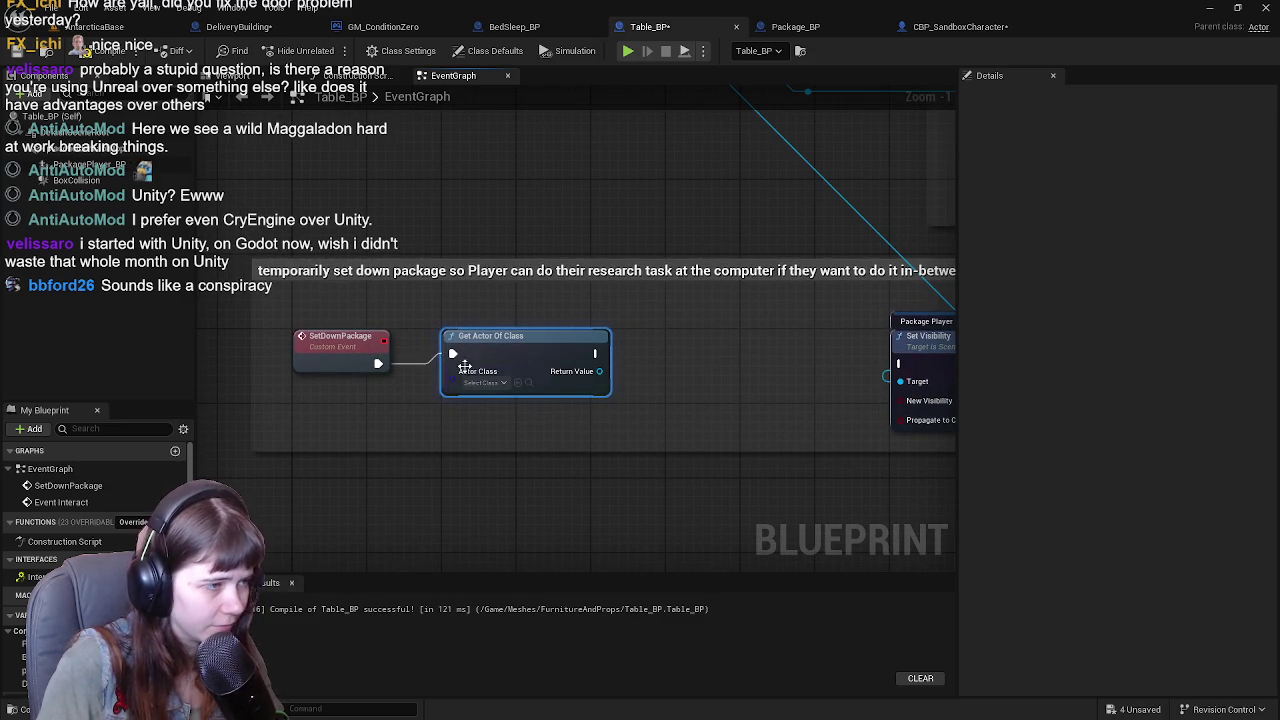
click(490, 383)
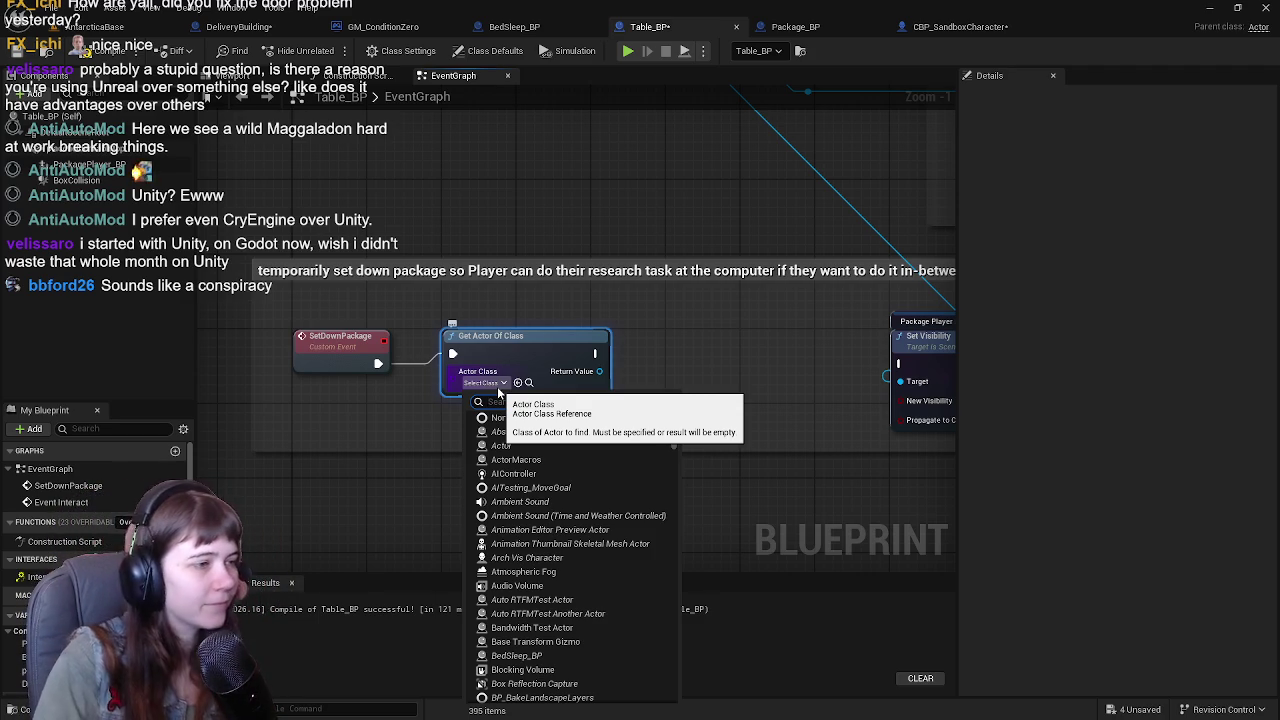
mouse_move(446, 413)
mouse_down()
mouse_move(480, 430)
mouse_move(502, 378)
mouse_up()
click(511, 381)
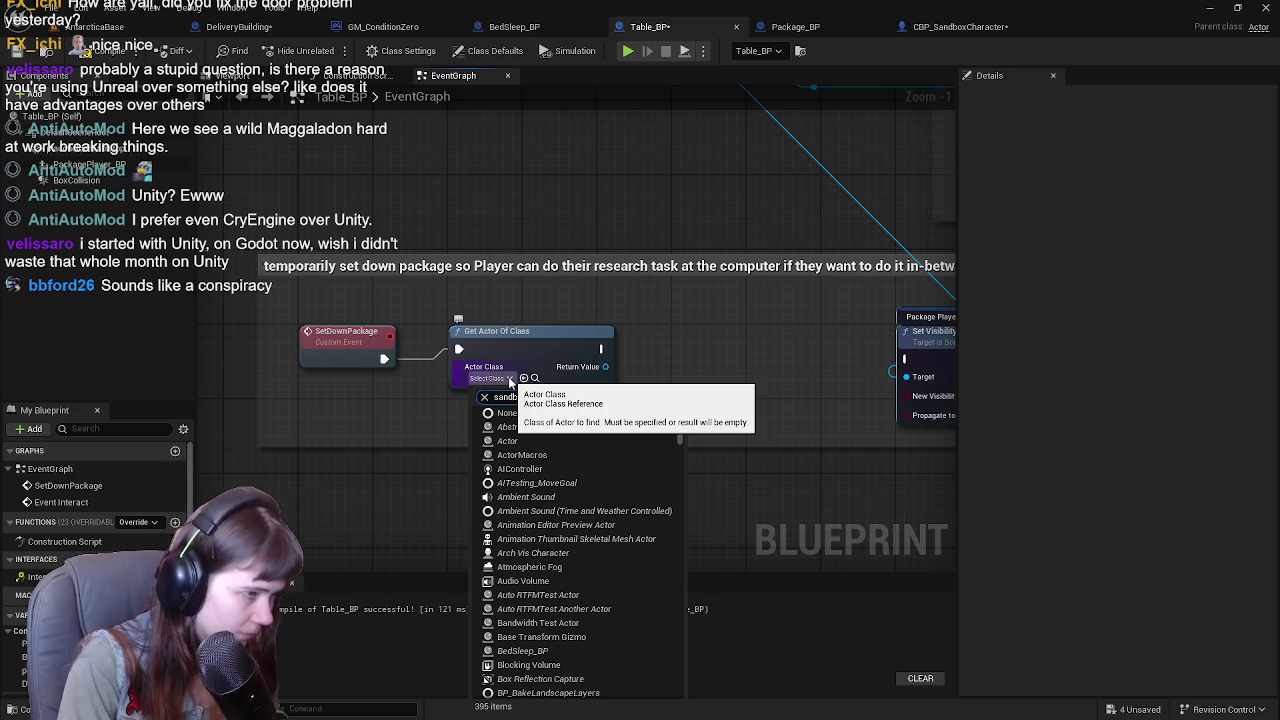
click(608, 428)
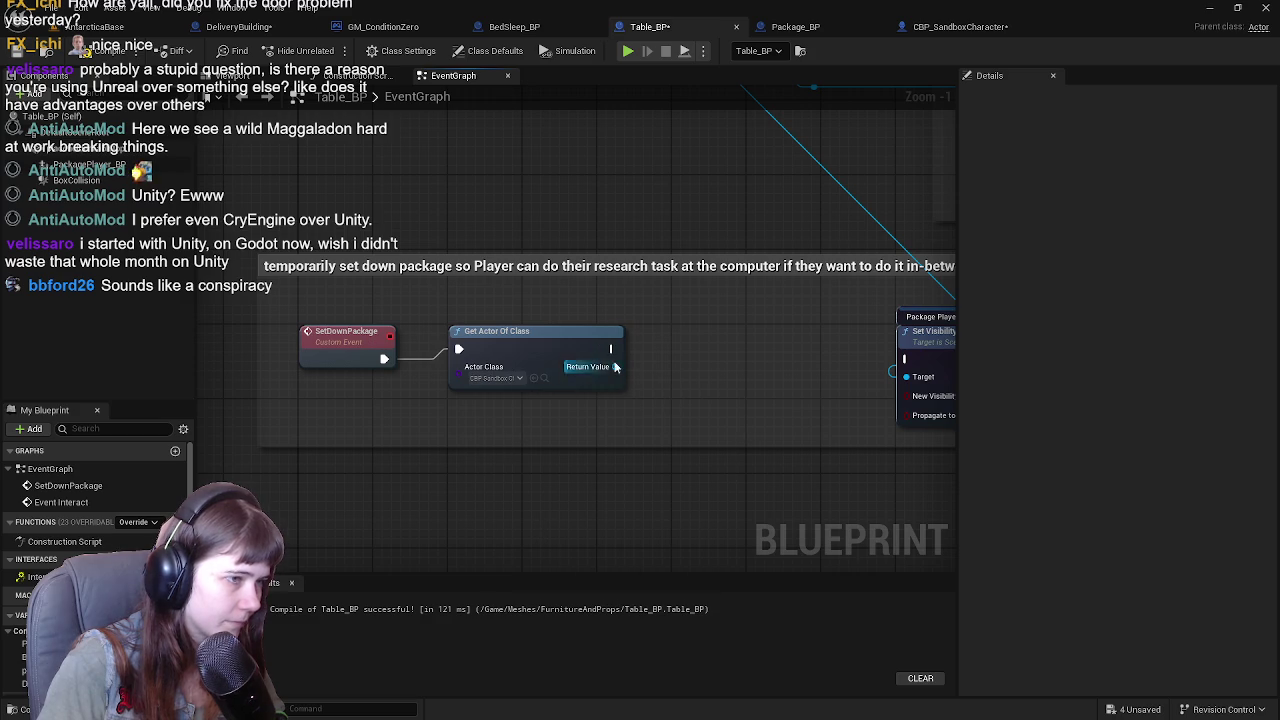
Set the character's Package visibility before the existing Set Visibility, then compile and save.
drag(466, 369, 520, 390)
text(get package)
scroll(672, 608, down, 2)
scroll(670, 598, down, 5)
click(598, 643)
mouse_move(557, 394)
mouse_down()
mouse_move(417, 413)
mouse_move(573, 362)
mouse_move(546, 336)
mouse_up()
text(set visibility)
key(Return)
drag(462, 353, 535, 361)
drag(646, 361, 765, 366)
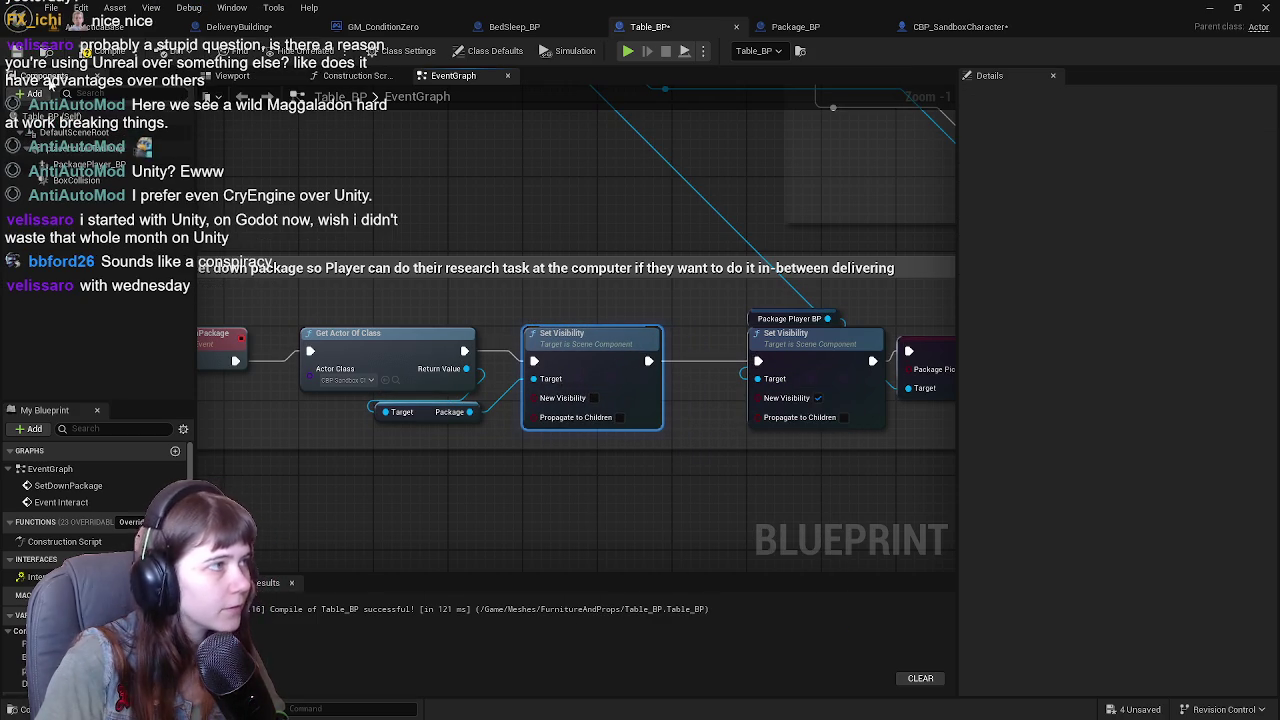
key(ctrl+s)
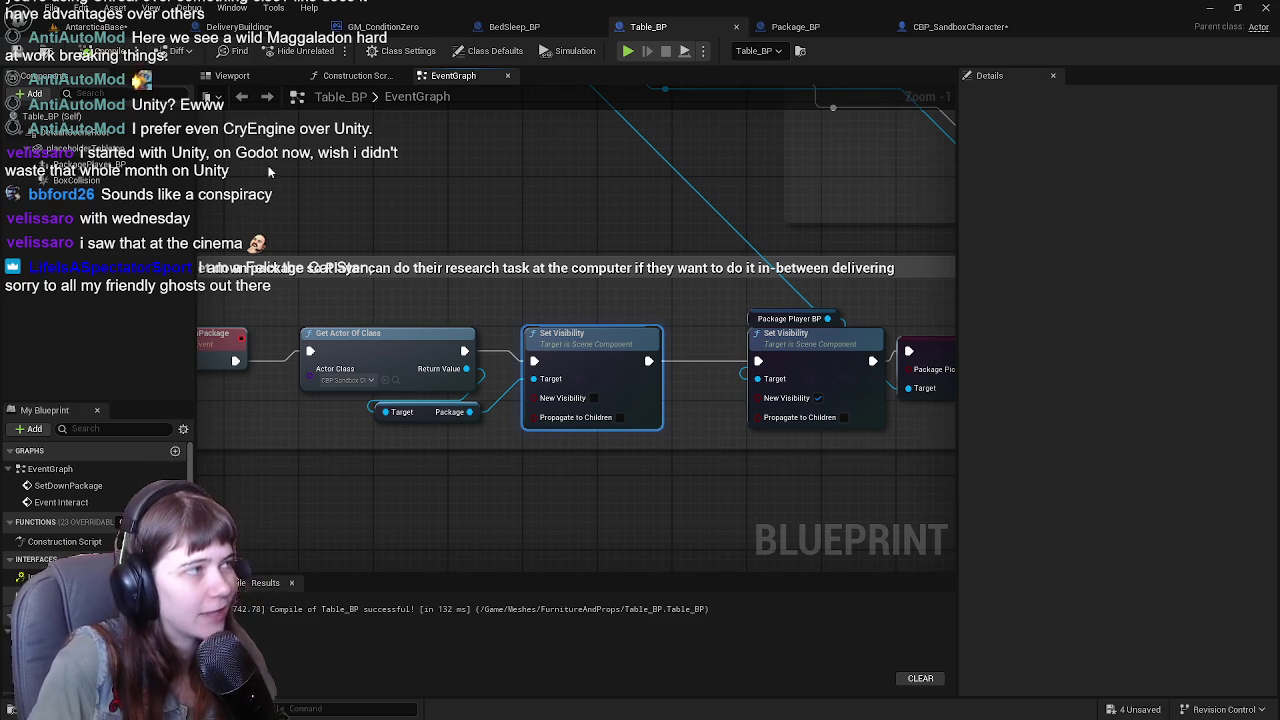
click(80, 26)
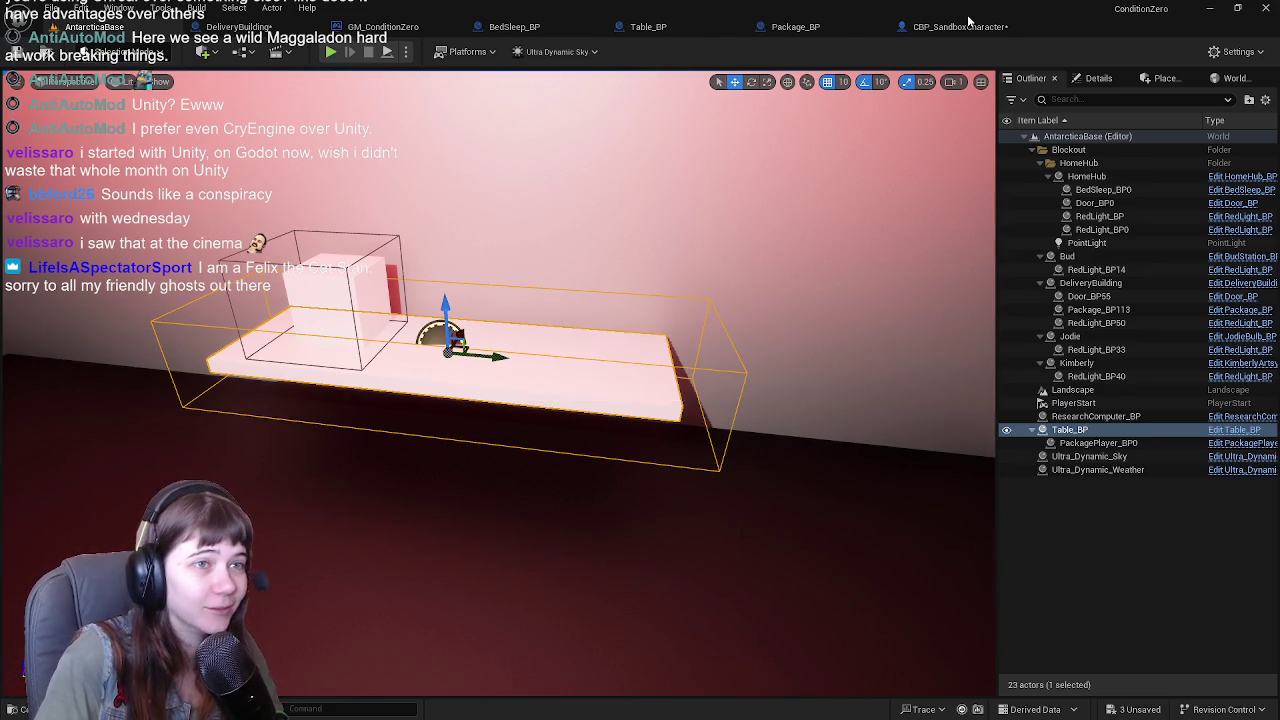
Save all changes, check the DeliveryBuilding tab, and start a play test from AntarcticaBase.
click(962, 24)
key(ctrl+s)
click(80, 26)
click(228, 10)
click(195, 30)
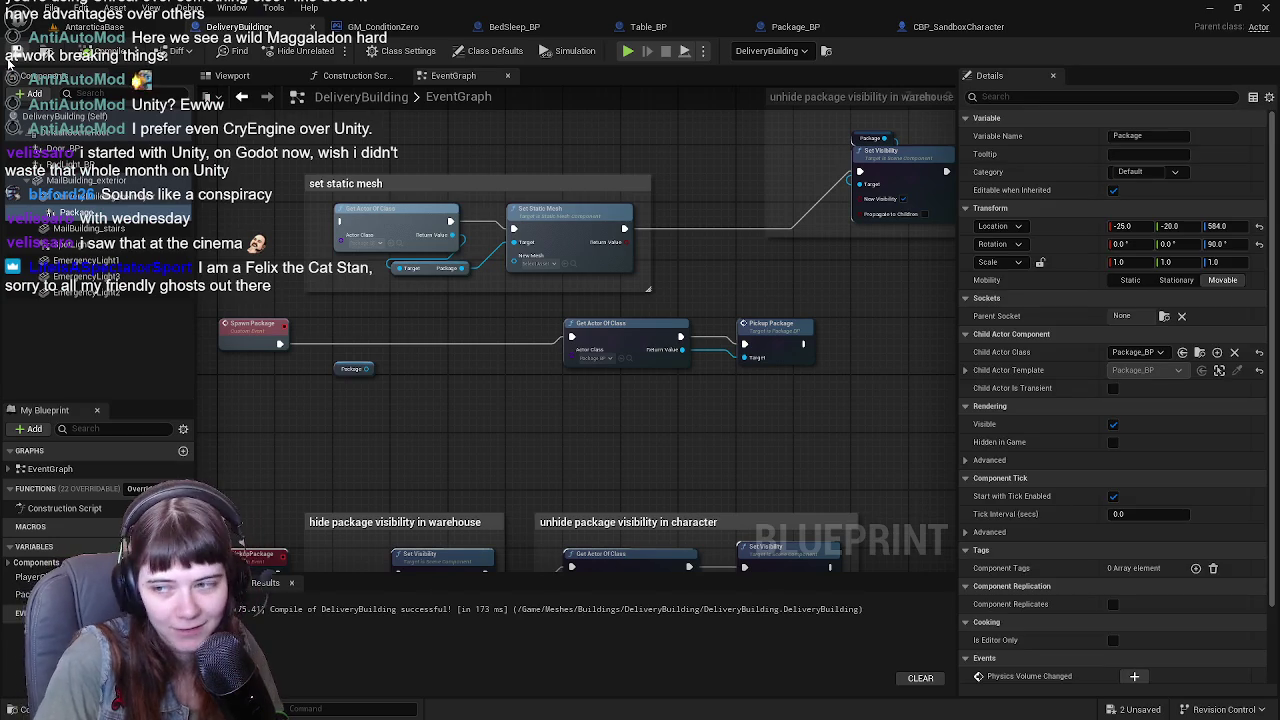
click(118, 36)
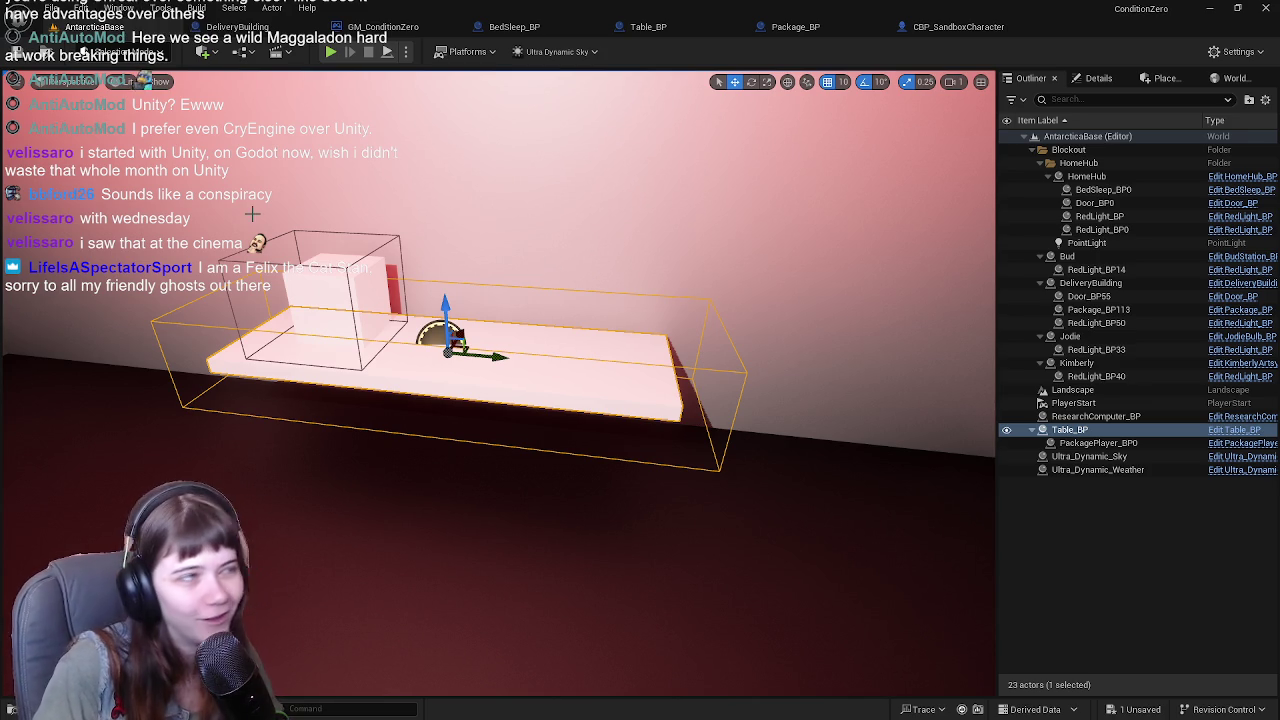
click(330, 51)
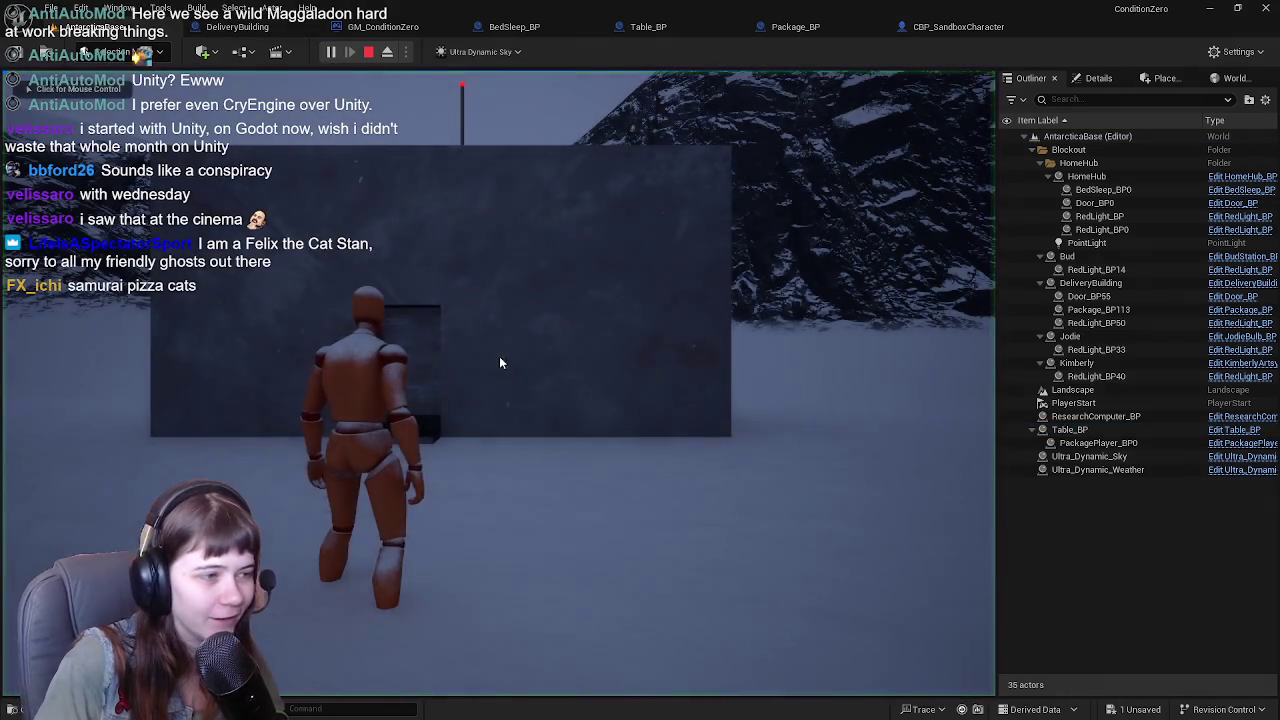
Run the character into the red-lit delivery building, end the play test, and select DeliveryBuilding.
key(w)
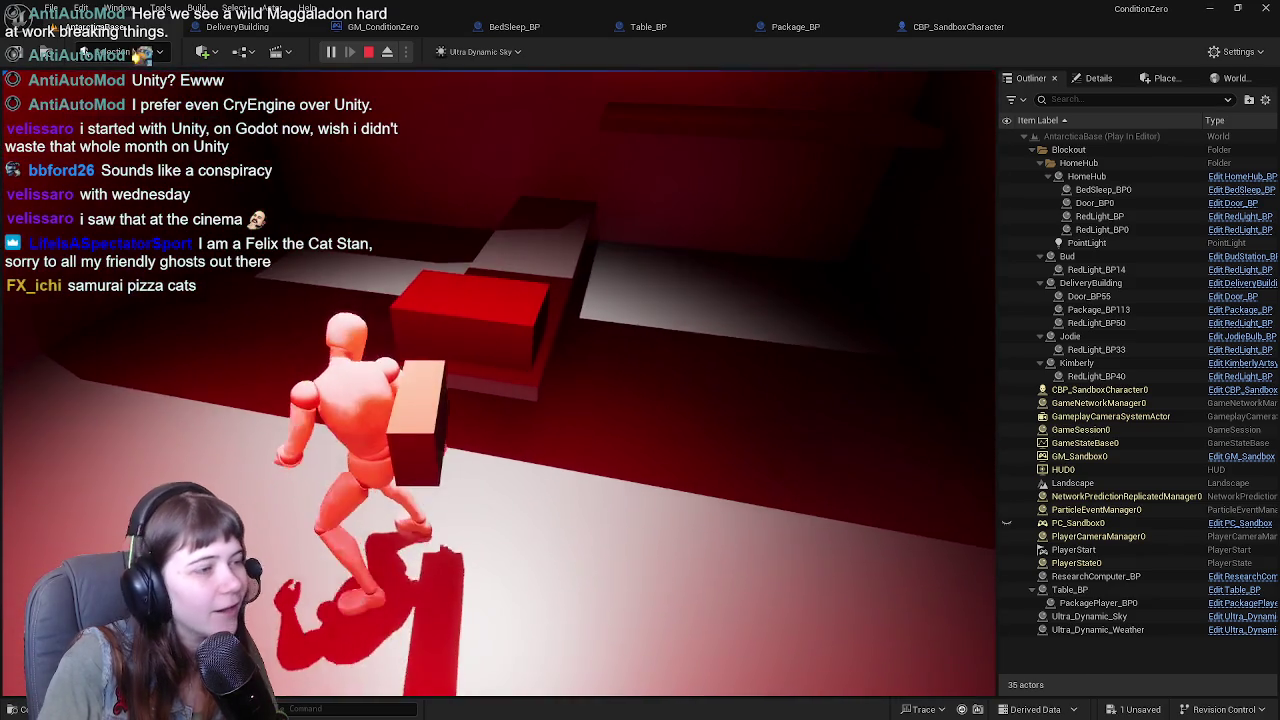
key(Escape)
click(603, 400)
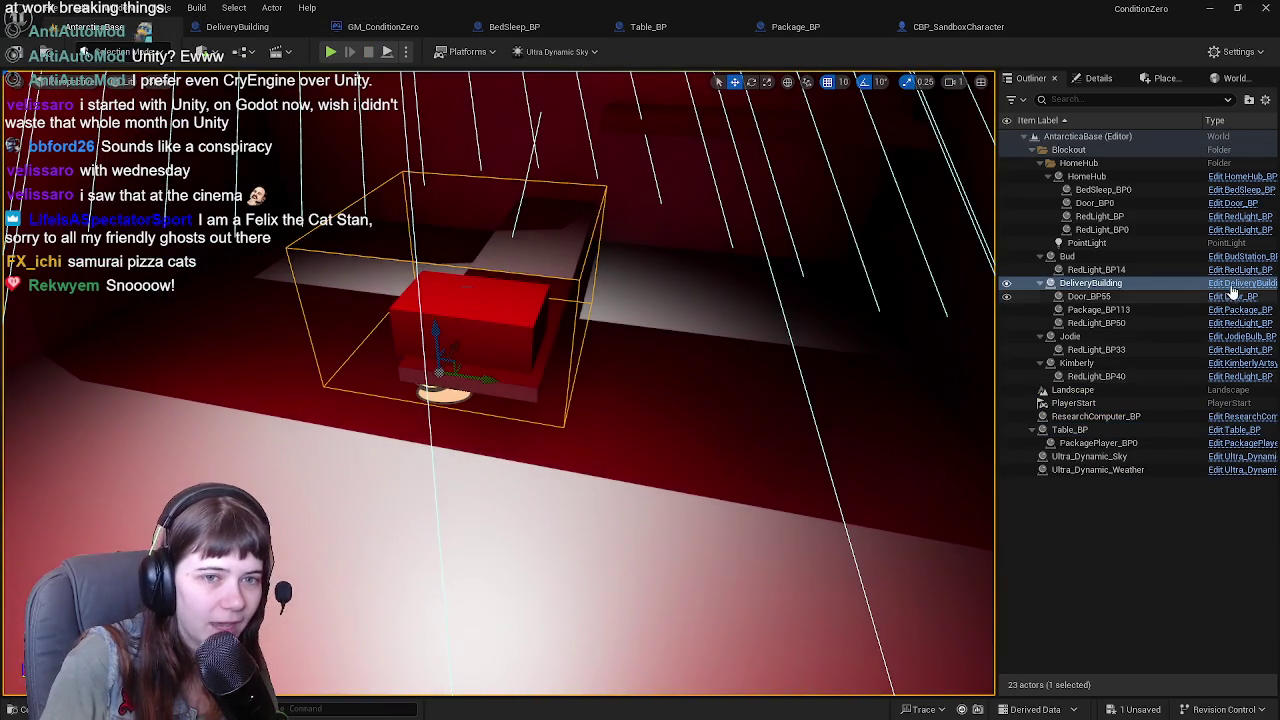
Open the DeliveryBuilding blueprint and find the Set Visibility node in the hide-package group.
click(1240, 283)
drag(680, 290, 568, 331)
scroll(568, 331, up, 1)
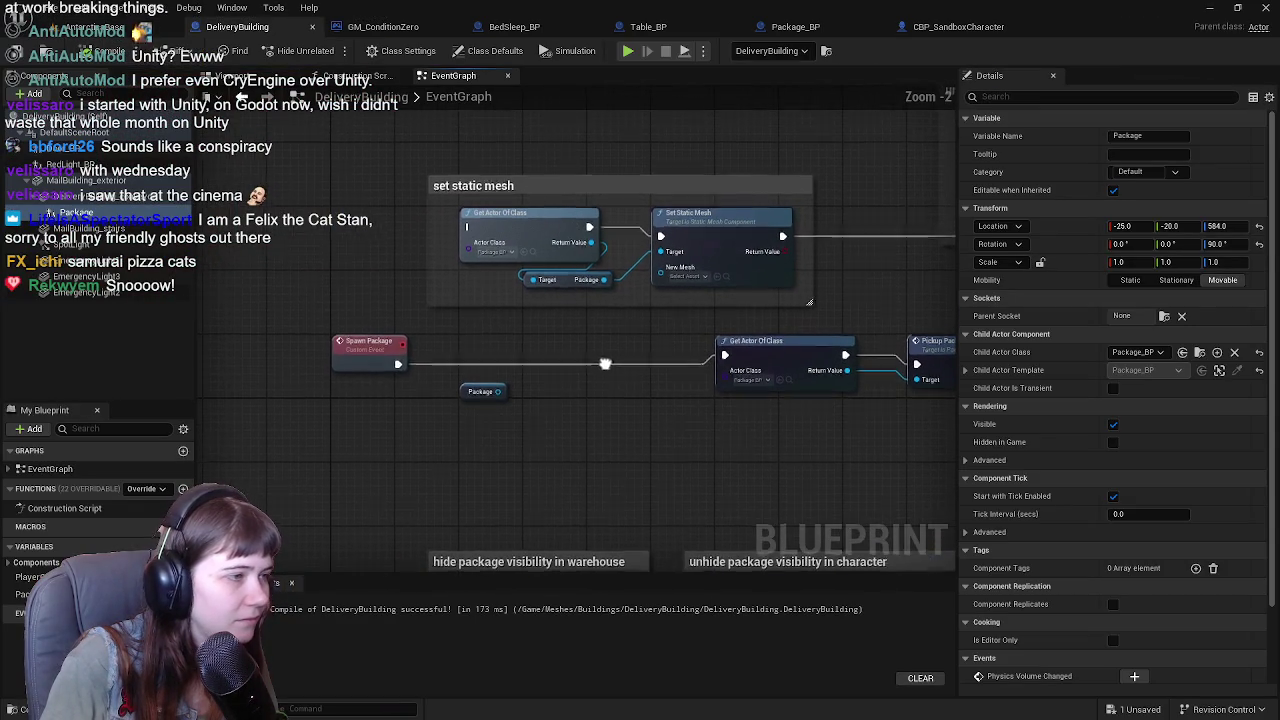
mouse_move(589, 388)
mouse_down()
mouse_move(636, 207)
mouse_move(538, 360)
mouse_up()
drag(546, 275, 516, 405)
mouse_move(849, 420)
mouse_down()
mouse_move(686, 371)
mouse_move(449, 409)
mouse_move(293, 397)
mouse_move(233, 363)
mouse_move(533, 348)
mouse_up()
click(690, 320)
mouse_move(690, 320)
mouse_down()
mouse_move(607, 434)
mouse_move(763, 183)
mouse_move(763, 206)
mouse_move(678, 332)
mouse_move(674, 209)
mouse_move(594, 246)
mouse_up()
scroll(614, 209, down, 1)
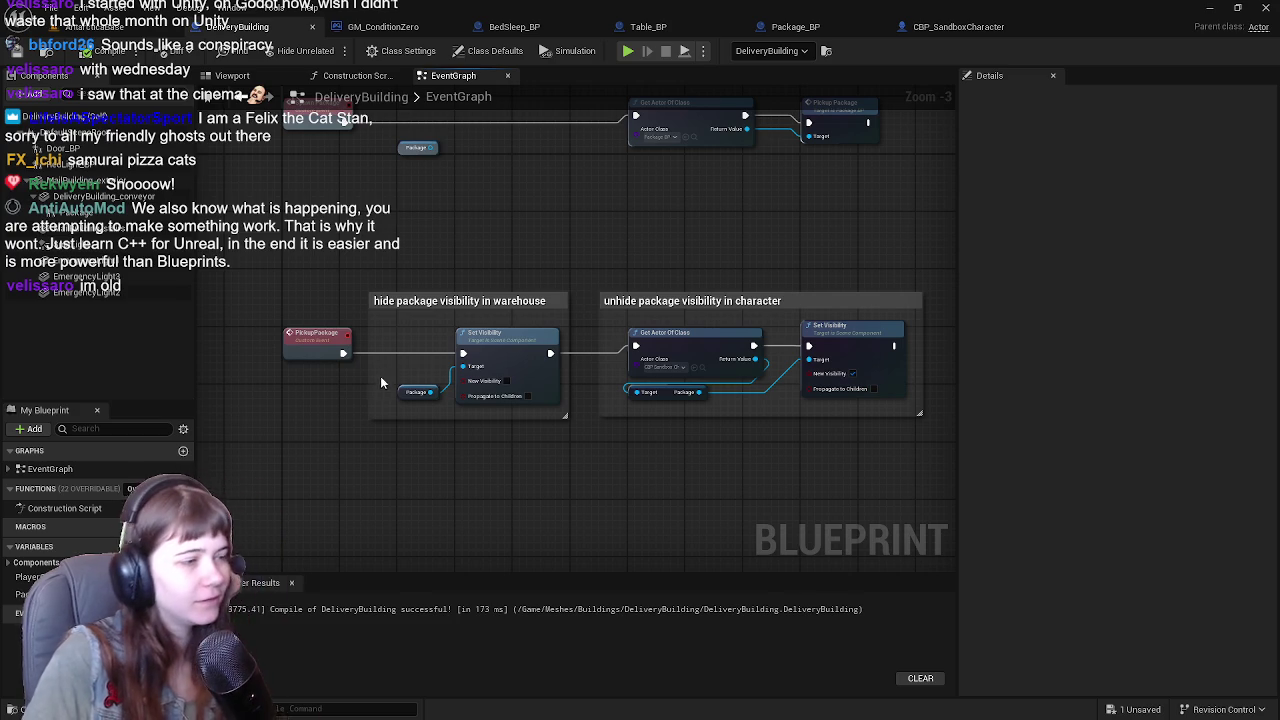
Place the Package getter above Set Visibility, move both left, and resize the warehouse comment box.
click(405, 395)
scroll(542, 269, up, 1)
drag(378, 431, 438, 339)
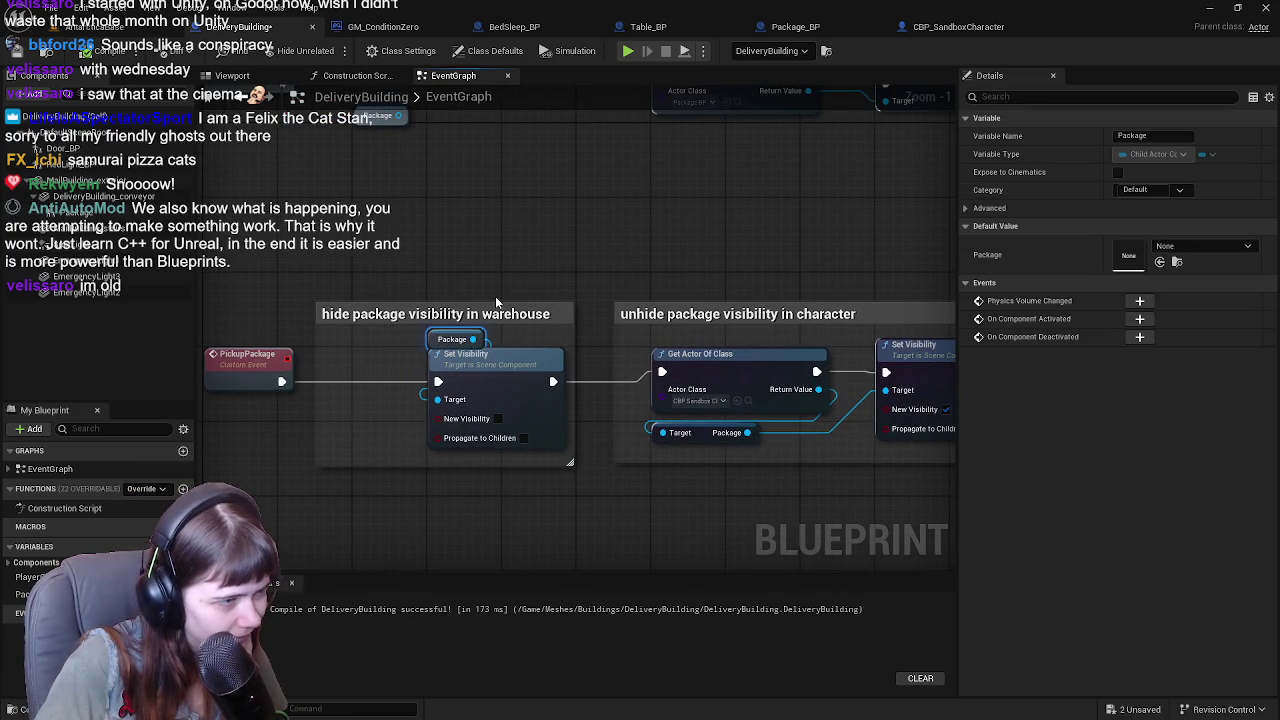
mouse_move(503, 296)
mouse_down()
mouse_move(653, 242)
mouse_move(823, 225)
mouse_up()
drag(608, 363, 413, 343)
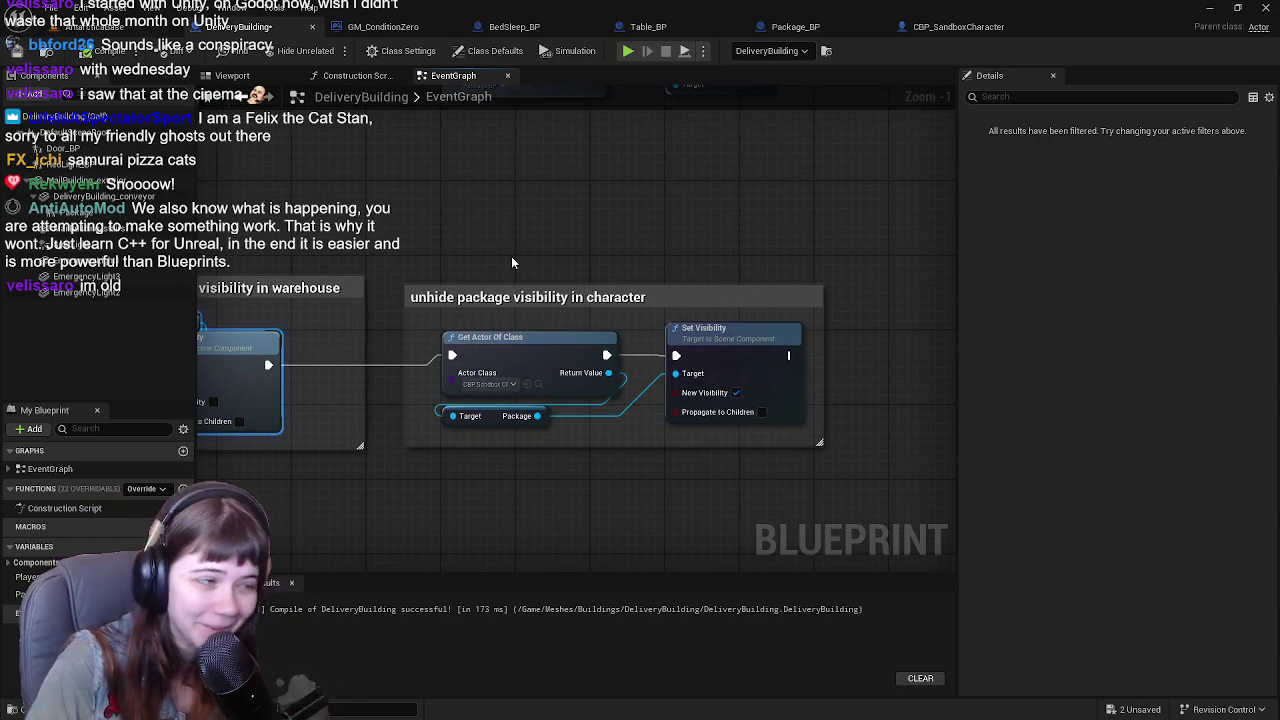
drag(526, 244, 635, 216)
mouse_move(472, 318)
mouse_down()
mouse_move(411, 317)
mouse_move(574, 257)
mouse_move(599, 288)
mouse_move(627, 290)
mouse_up()
drag(720, 225, 655, 231)
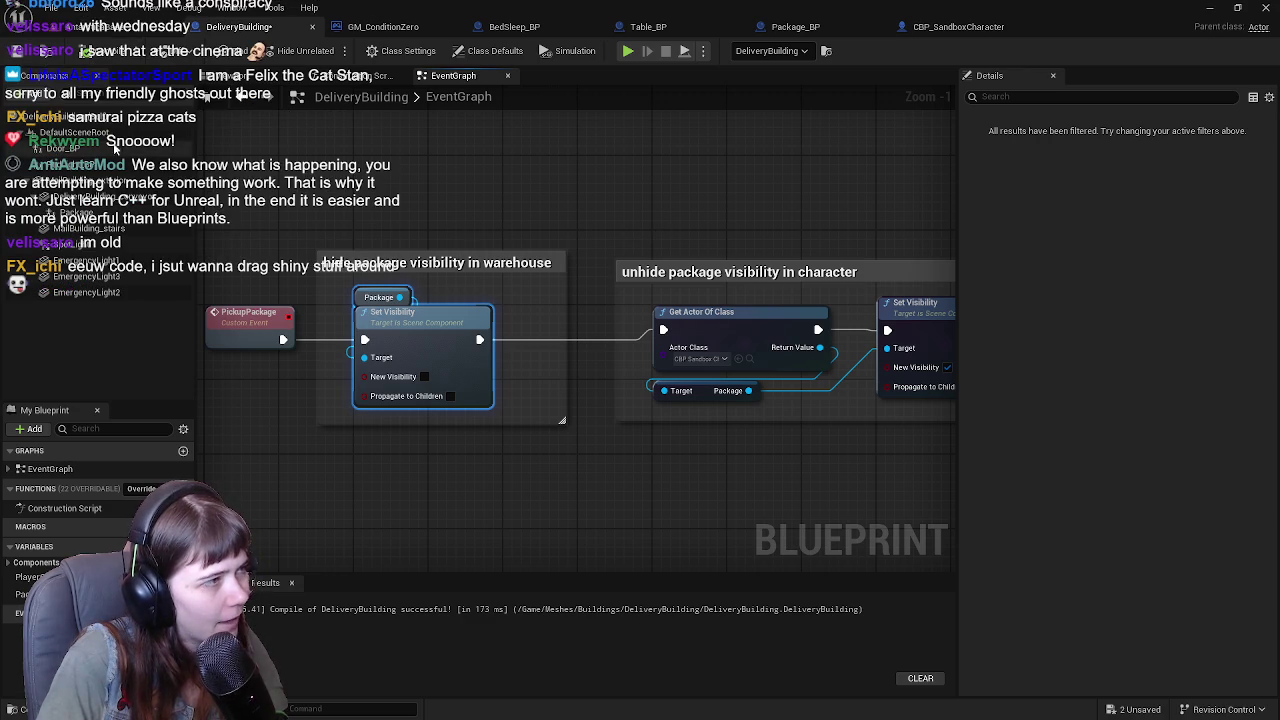
drag(525, 276, 604, 280)
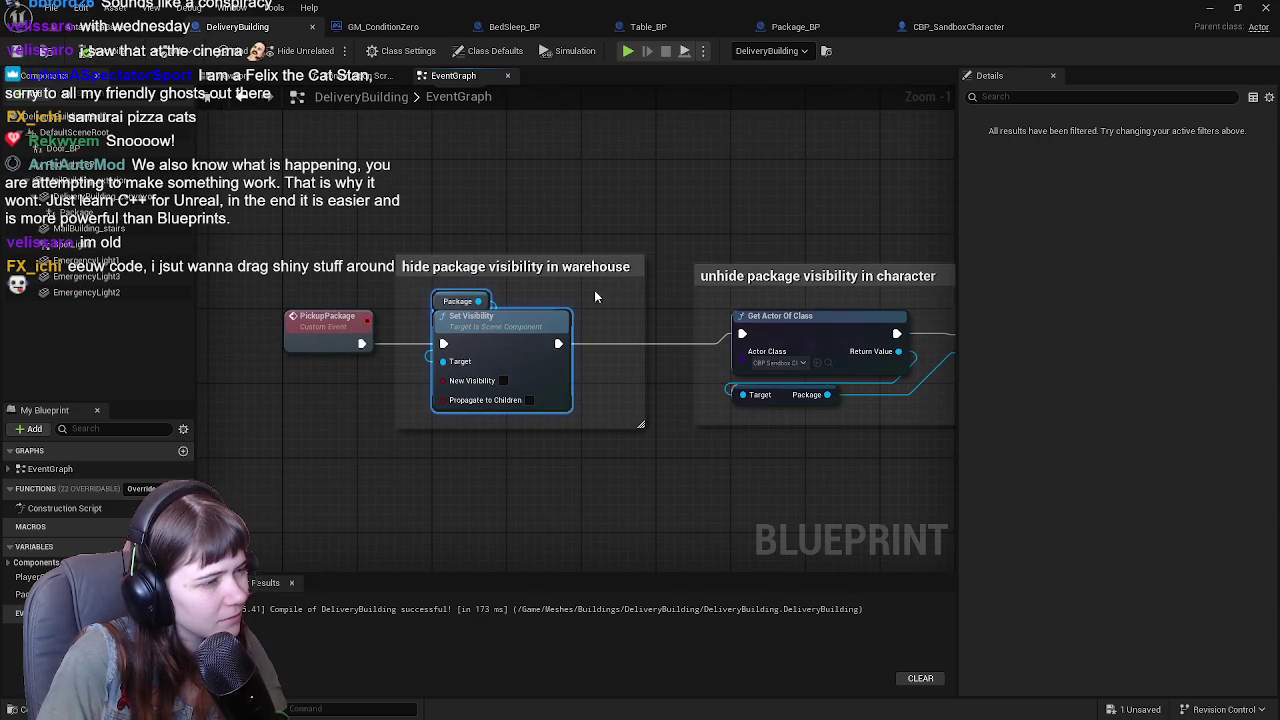
Inspect the Pickup Package function, close CBP_SandboxCharacter, and move the Package getter left.
right_click(548, 350)
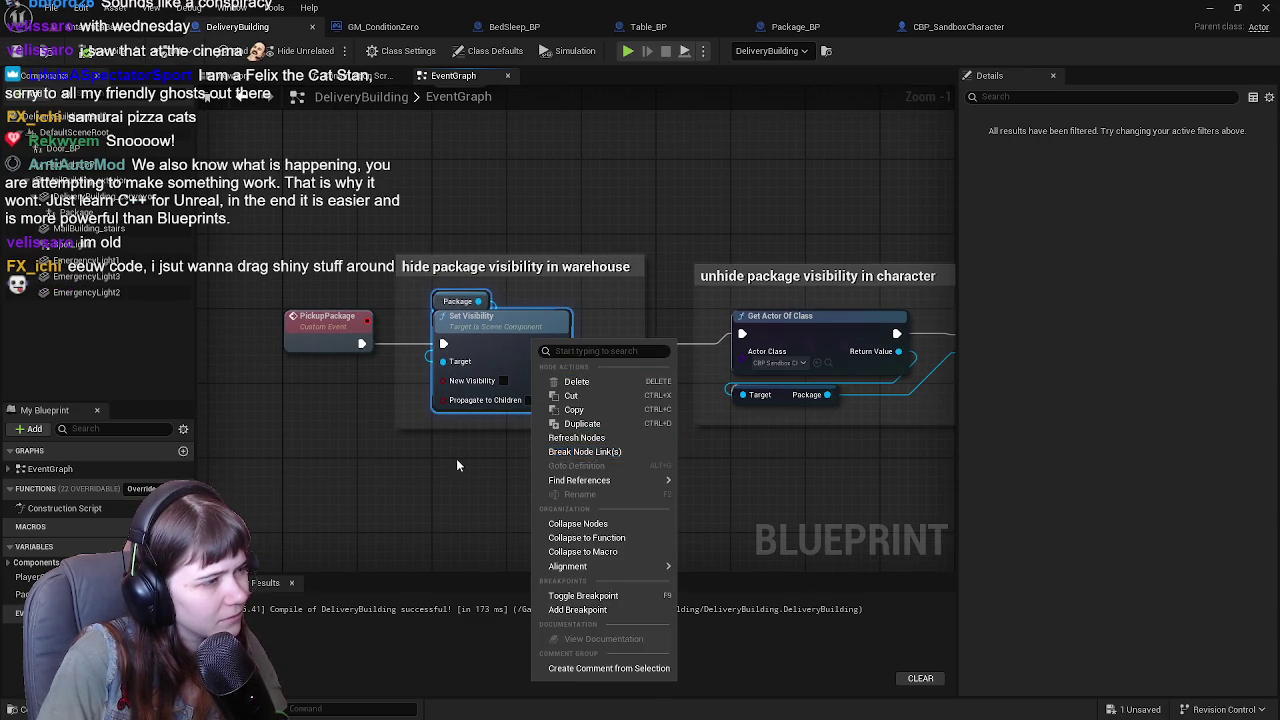
scroll(520, 435, down, 1)
scroll(533, 438, up, 1)
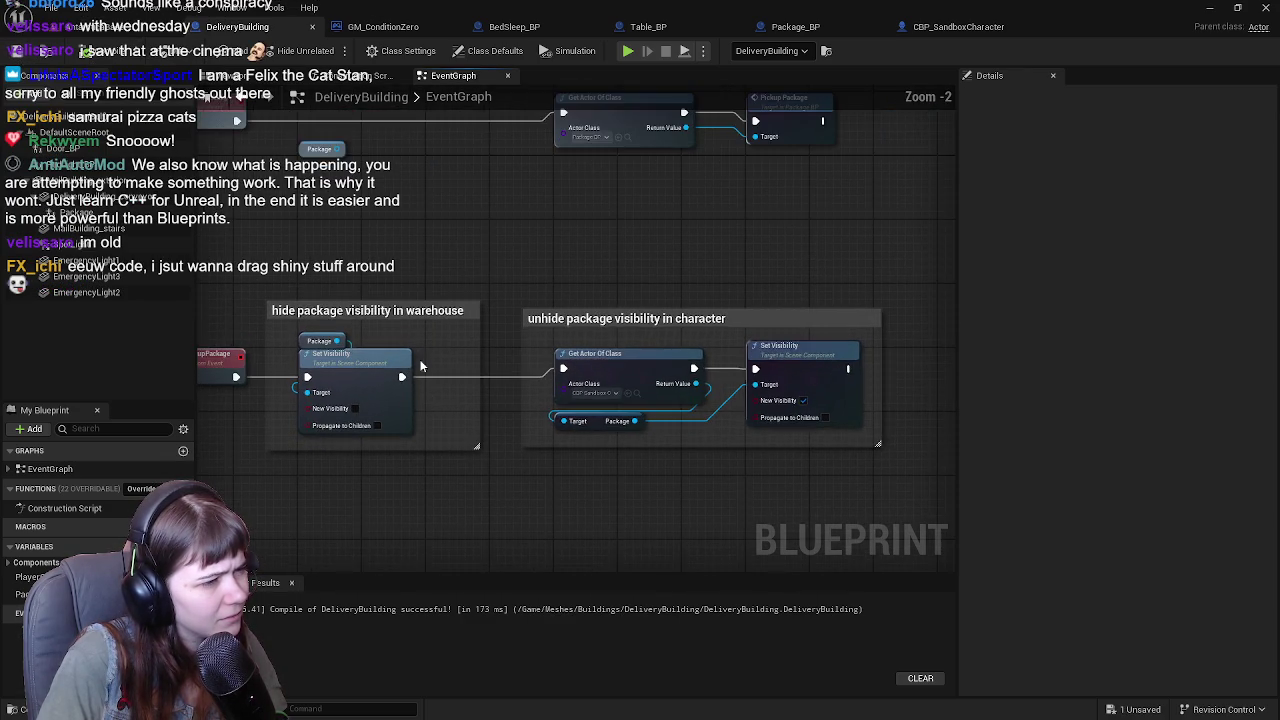
scroll(428, 383, down, 1)
mouse_move(521, 246)
mouse_down()
mouse_move(508, 440)
mouse_move(429, 451)
mouse_move(577, 371)
mouse_move(421, 427)
mouse_move(331, 432)
mouse_up()
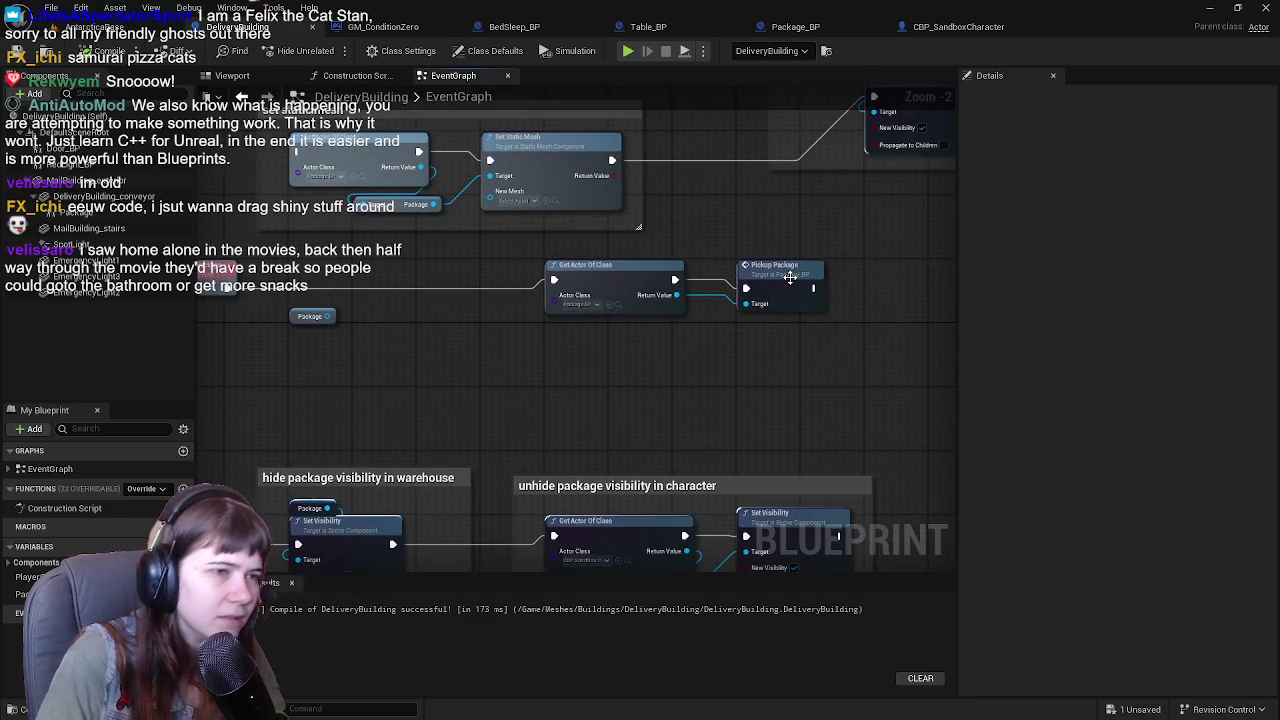
double_click(790, 278)
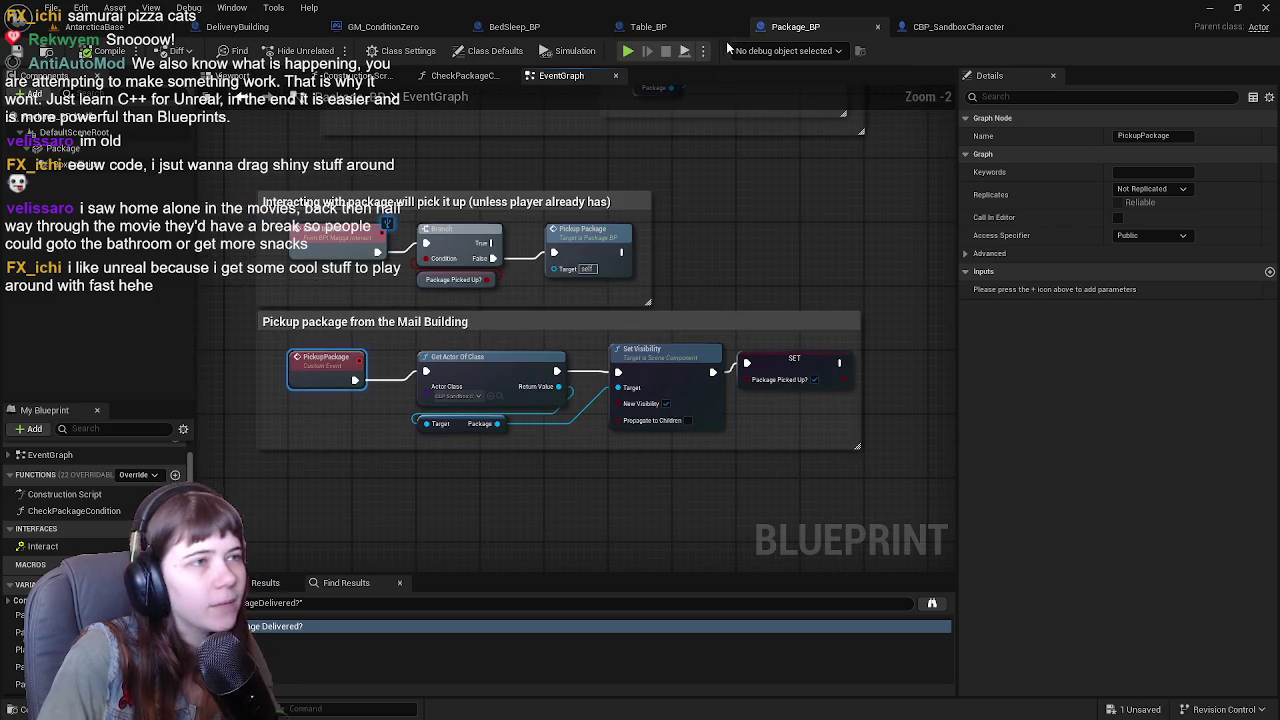
click(905, 28)
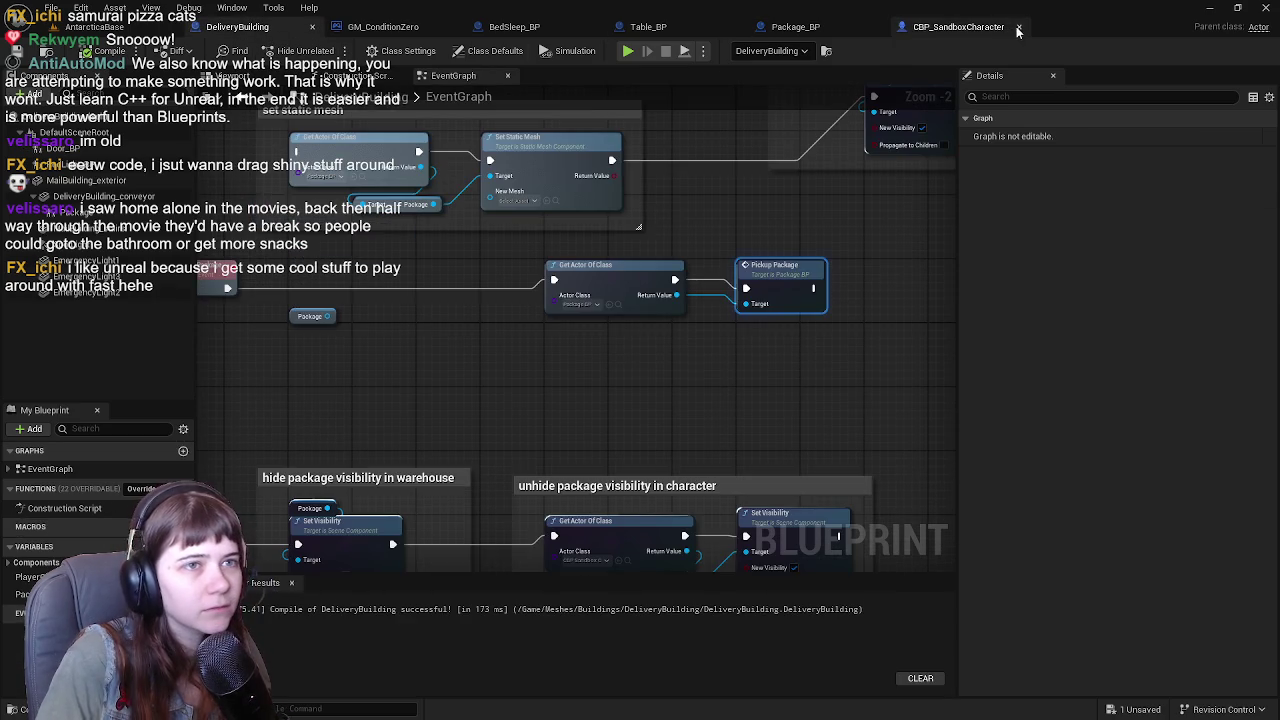
click(1018, 27)
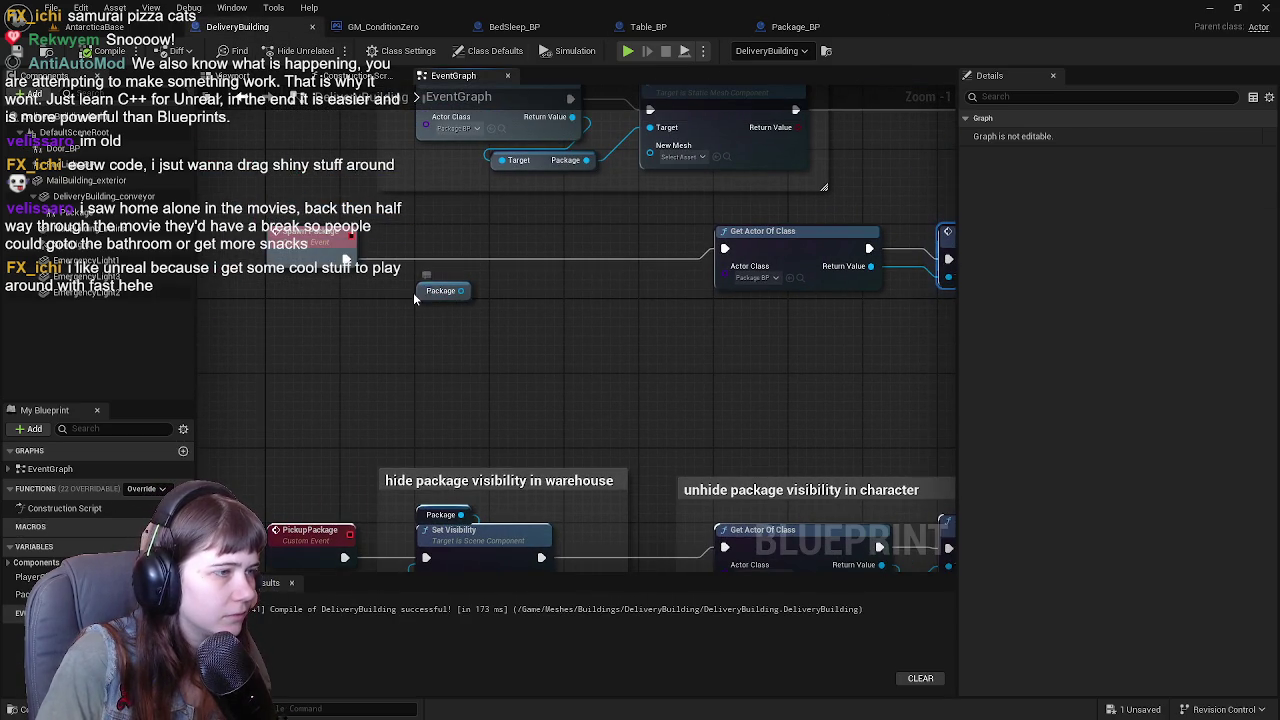
mouse_move(418, 297)
mouse_down()
mouse_move(300, 303)
mouse_move(292, 315)
mouse_move(488, 318)
mouse_up()
Add a Set Visibility node from the Package getter and place the two together.
text(set visibl)
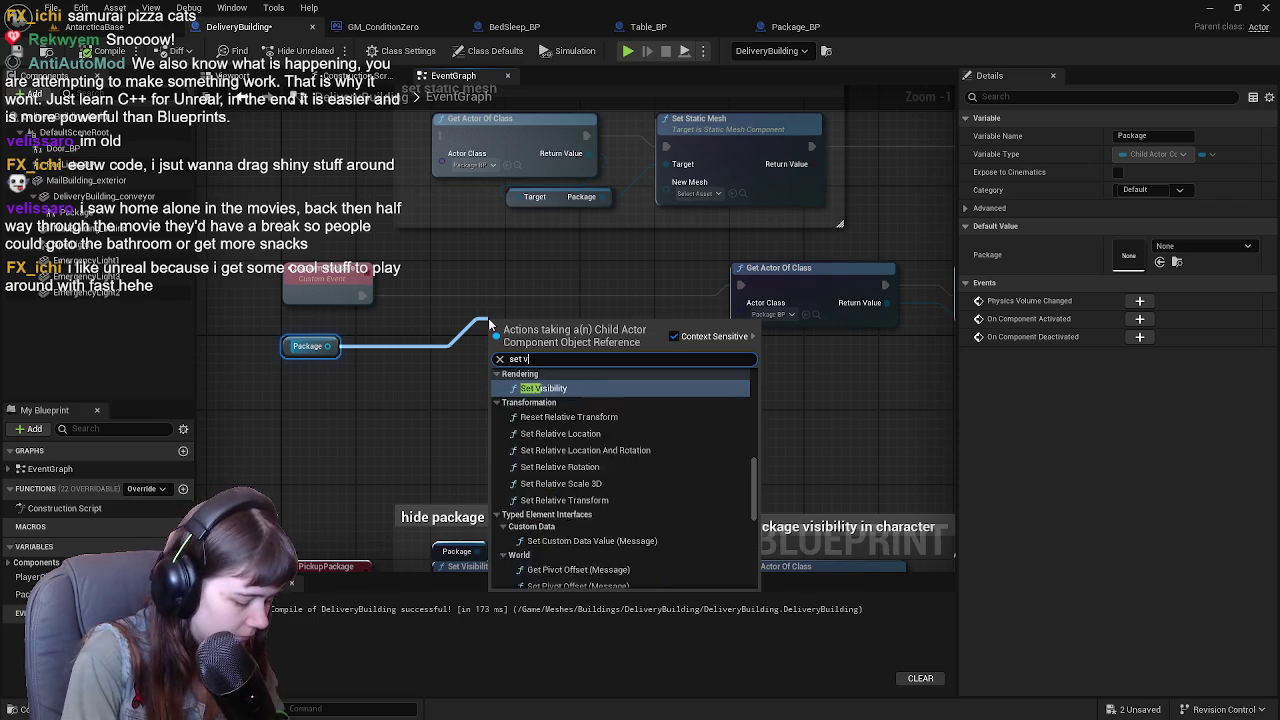
key(Return)
drag(520, 335, 463, 280)
drag(288, 355, 435, 262)
Delete the set static mesh comment section.
drag(563, 268, 549, 356)
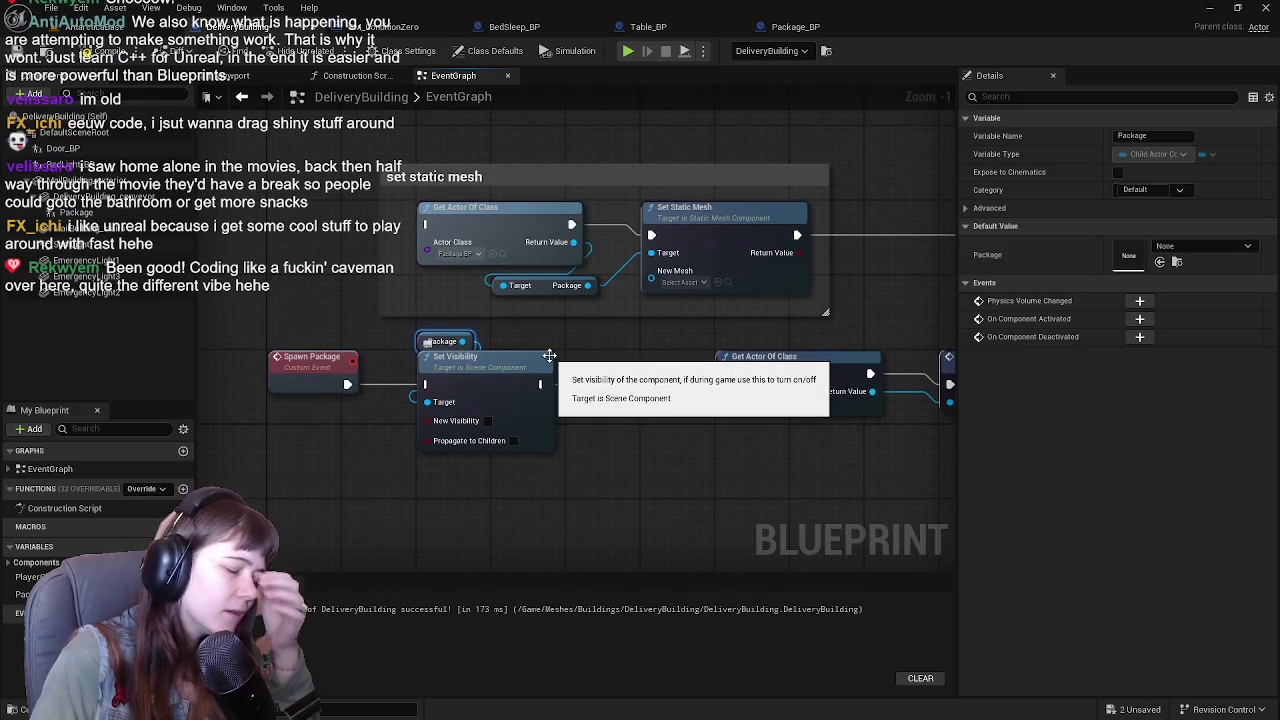
click(818, 315)
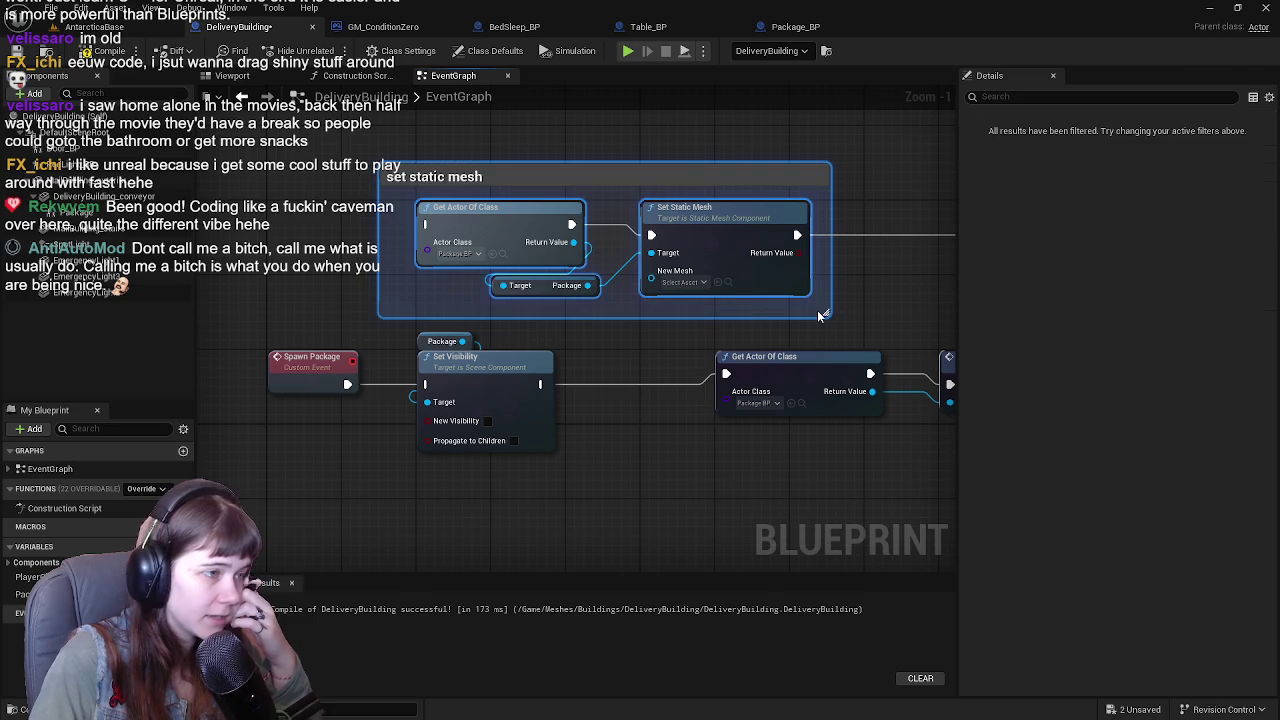
key(Delete)
Shift Get Actor Of Class and Pickup Package left, with Set Visibility right after Pickup Package.
drag(447, 330, 437, 289)
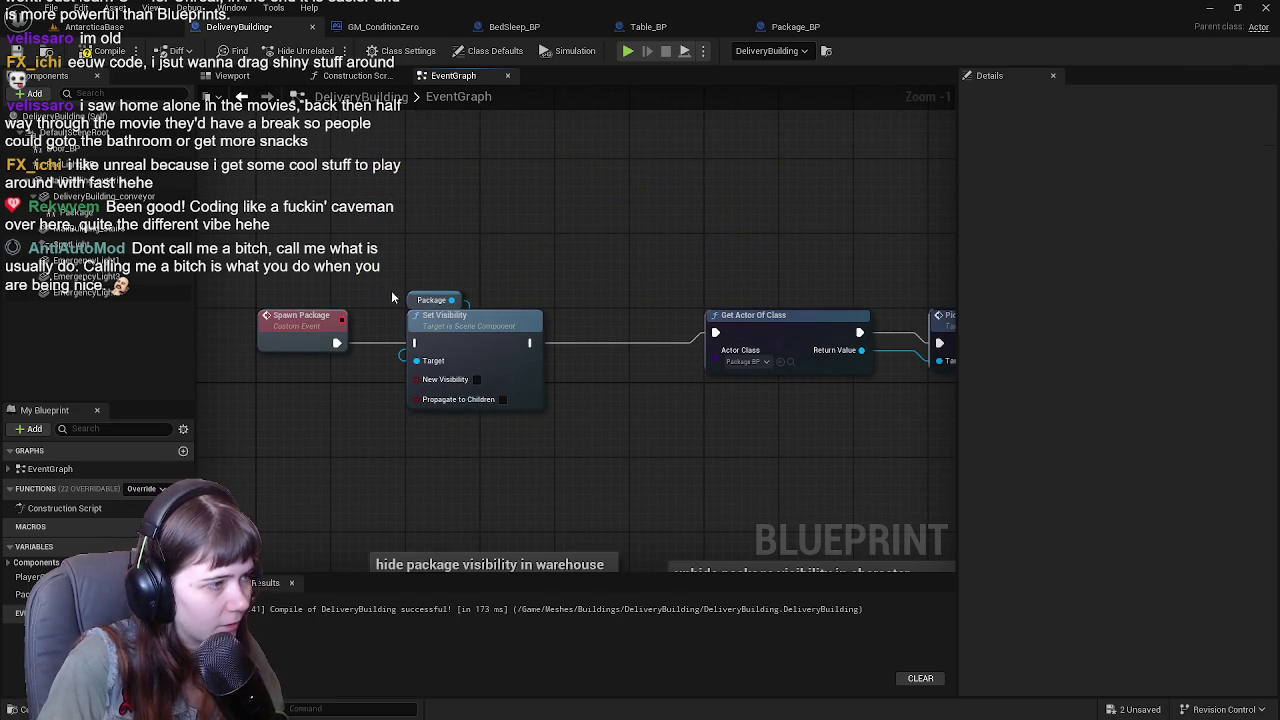
scroll(551, 249, down, 2)
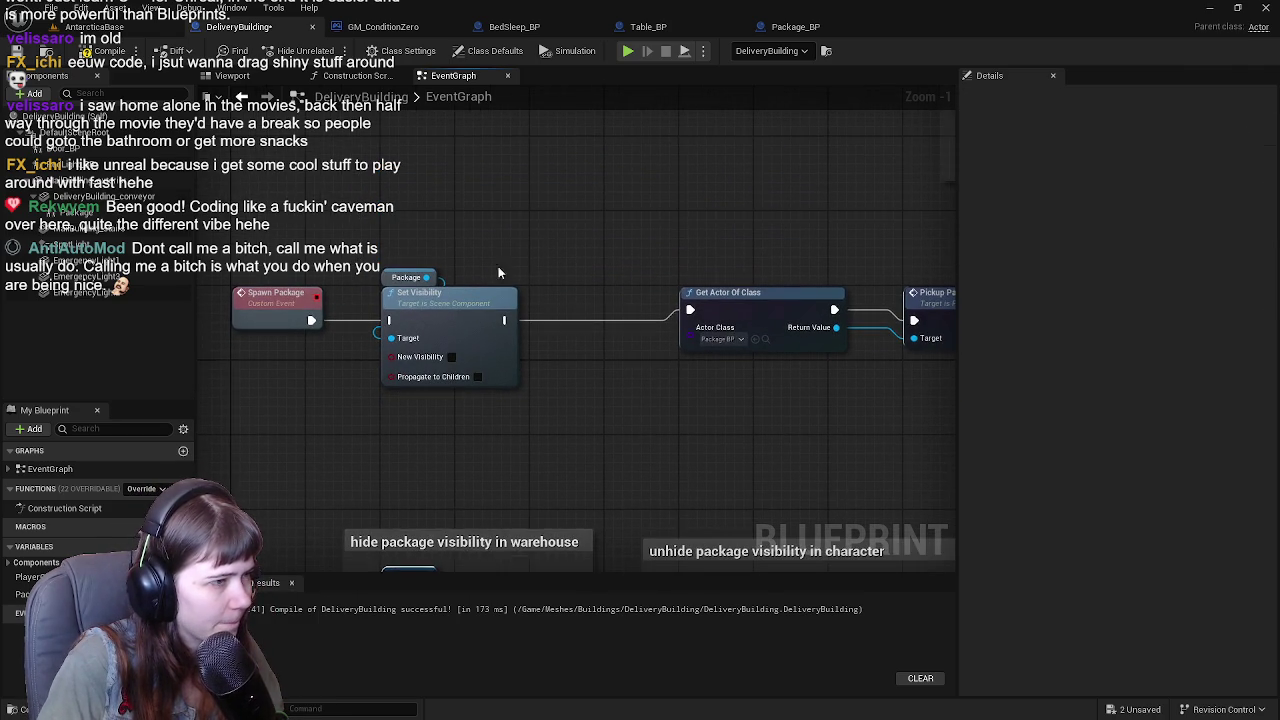
click(462, 286)
drag(462, 286, 509, 217)
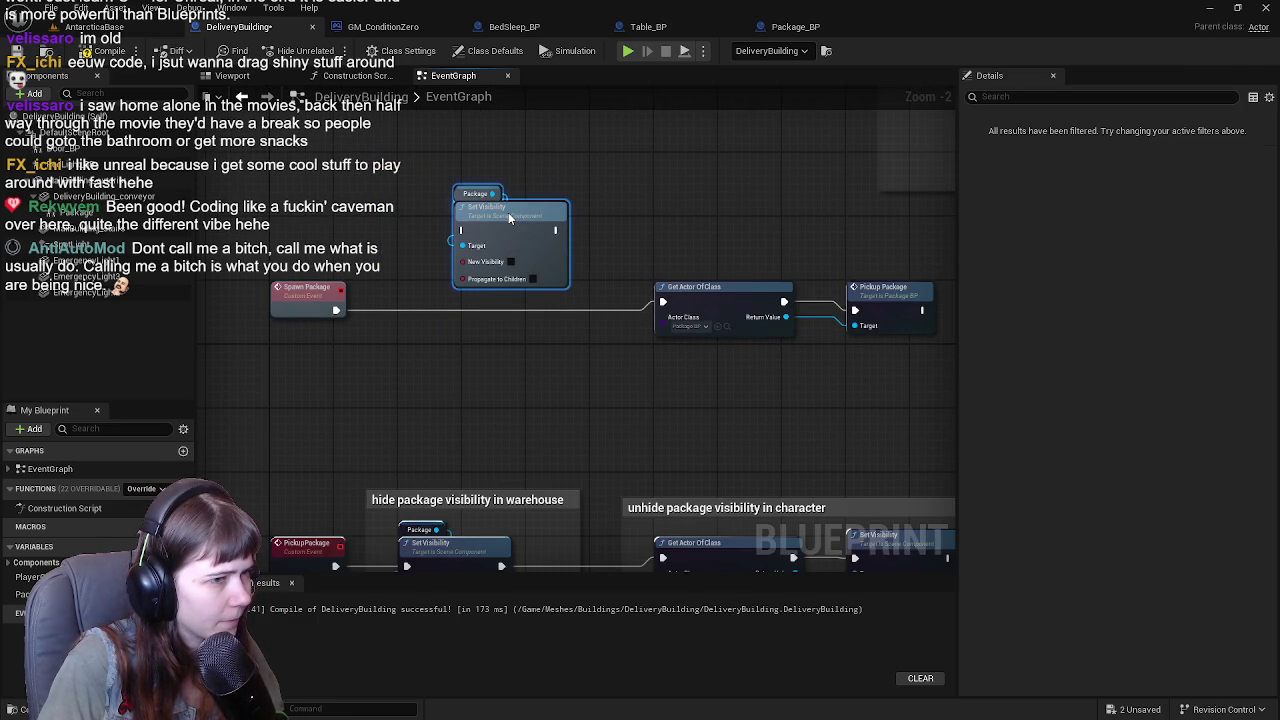
click(733, 333)
drag(733, 333, 477, 333)
mouse_move(555, 258)
mouse_down()
mouse_move(835, 314)
mouse_move(646, 171)
mouse_move(650, 140)
mouse_move(512, 352)
mouse_up()
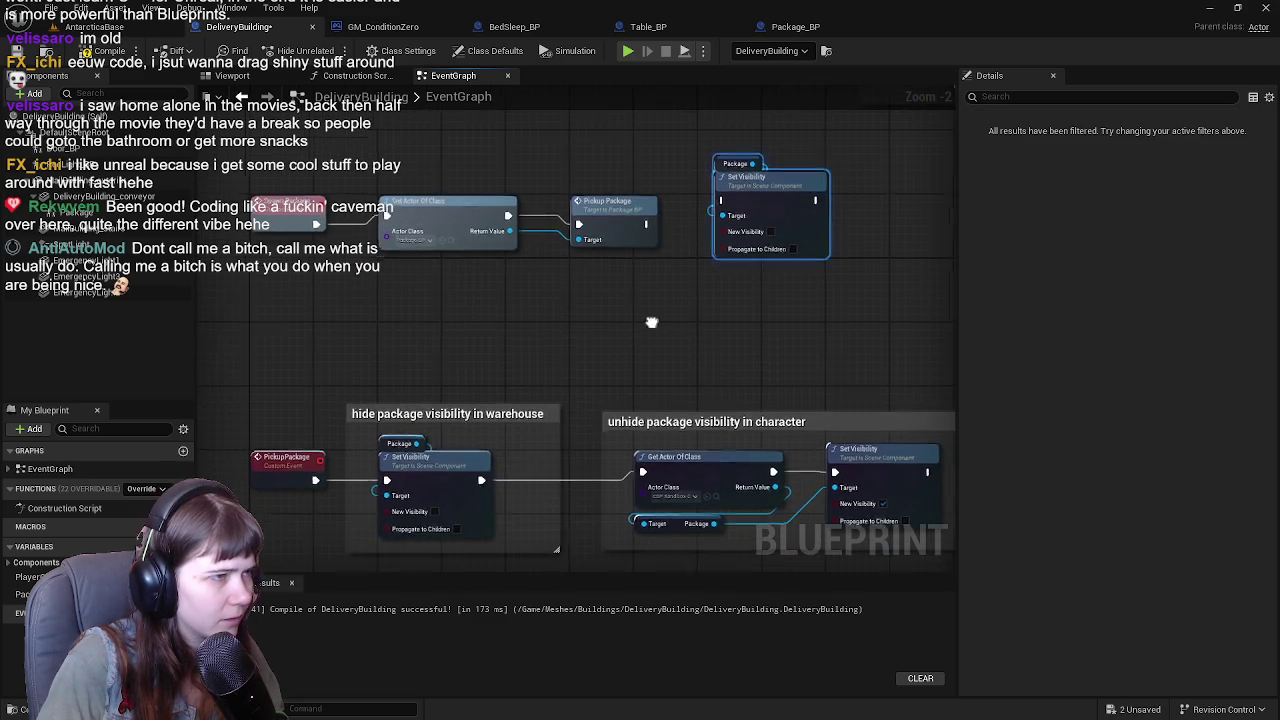
drag(653, 327, 631, 376)
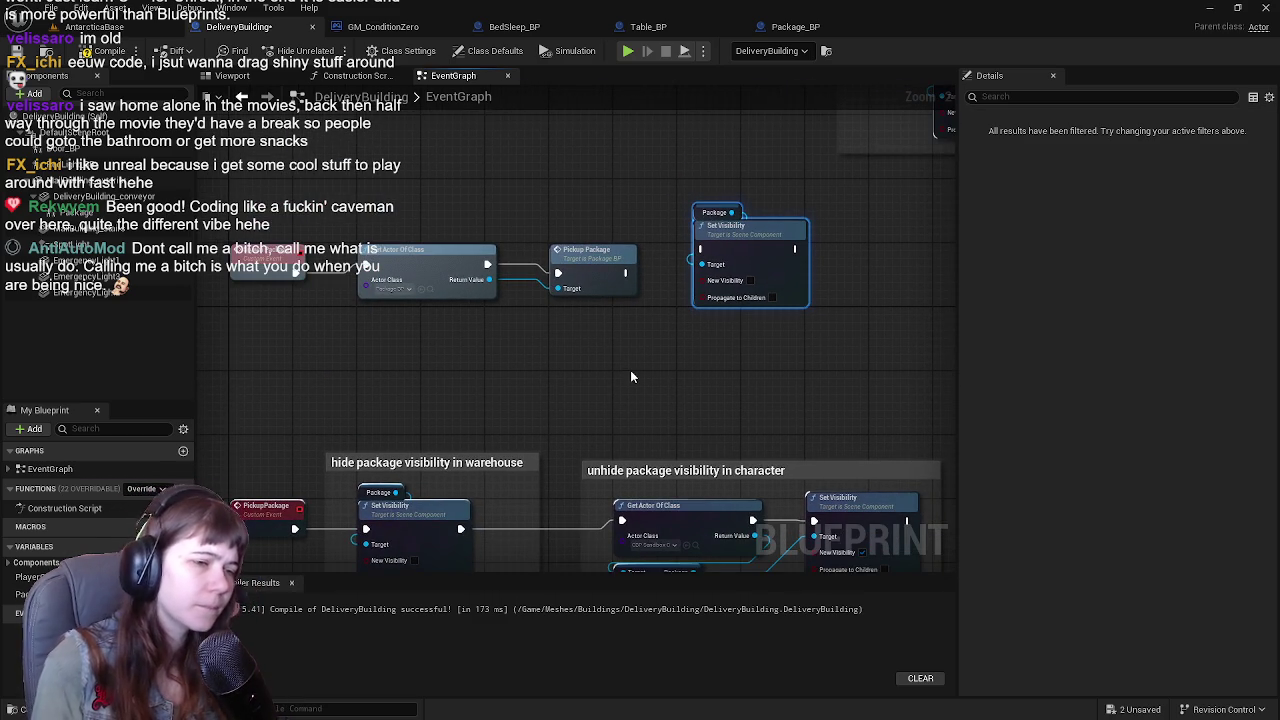
drag(774, 258, 849, 310)
Delete the recipient-setting comment section.
scroll(643, 379, down, 5)
mouse_move(643, 379)
mouse_down()
mouse_move(318, 416)
mouse_move(389, 416)
mouse_up()
scroll(639, 253, up, 2)
mouse_move(684, 327)
mouse_down()
mouse_move(471, 434)
mouse_move(531, 437)
mouse_up()
scroll(532, 444, down, 1)
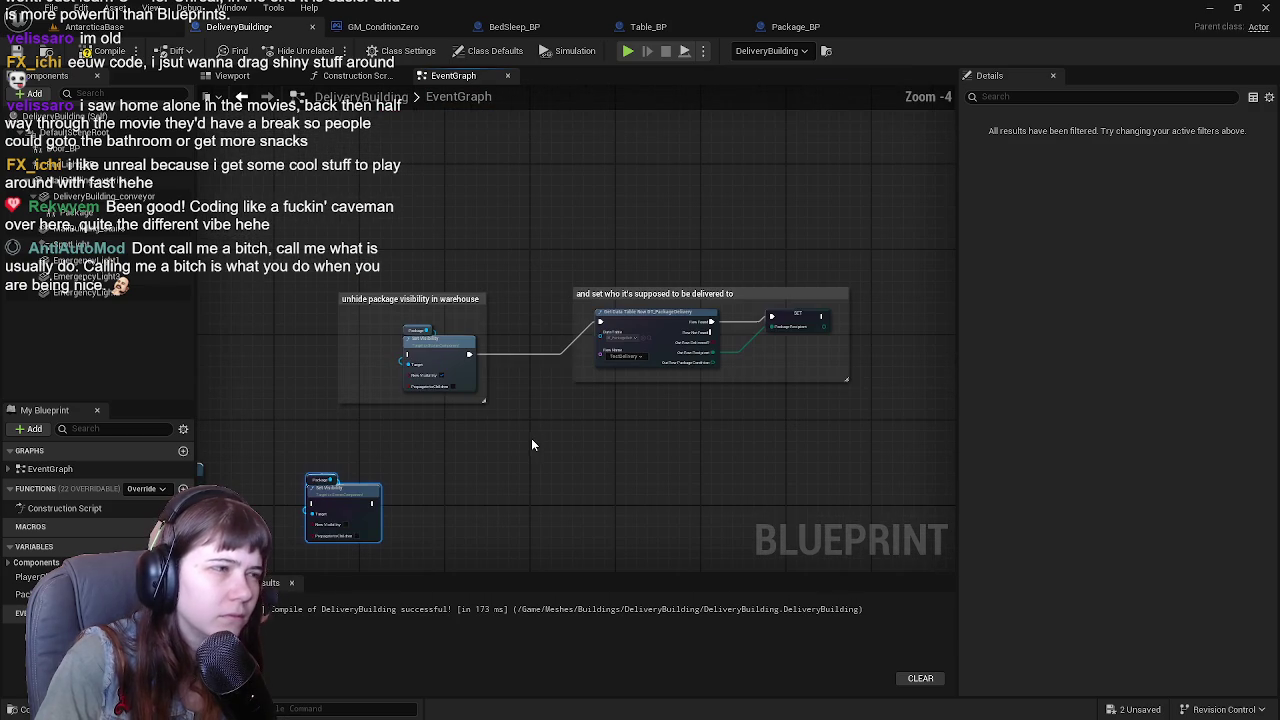
drag(388, 308, 778, 395)
scroll(558, 449, up, 1)
mouse_move(558, 449)
mouse_down()
mouse_move(692, 366)
mouse_move(542, 430)
mouse_move(743, 314)
mouse_move(539, 414)
mouse_up()
click(590, 195)
key(Delete)
Compile the DeliveryBuilding blueprint.
mouse_move(891, 354)
mouse_down()
mouse_move(1049, 260)
mouse_move(1169, 217)
mouse_up()
click(90, 51)
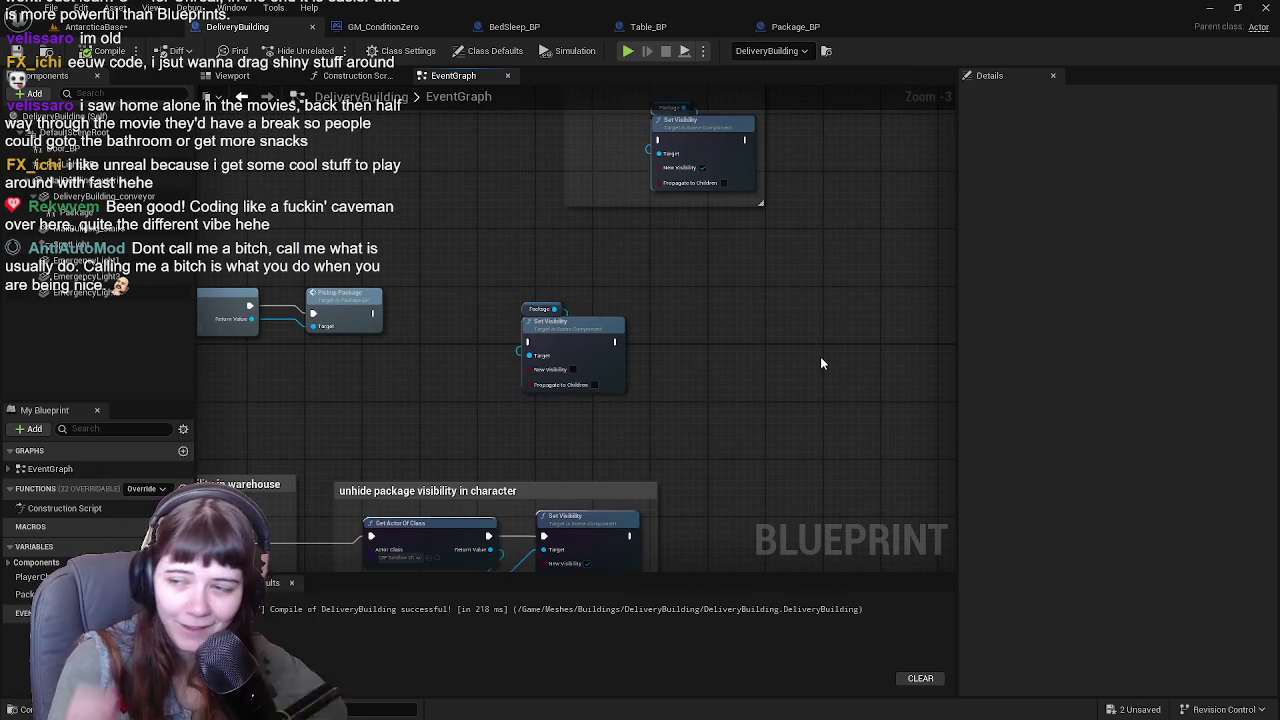
drag(661, 334, 811, 350)
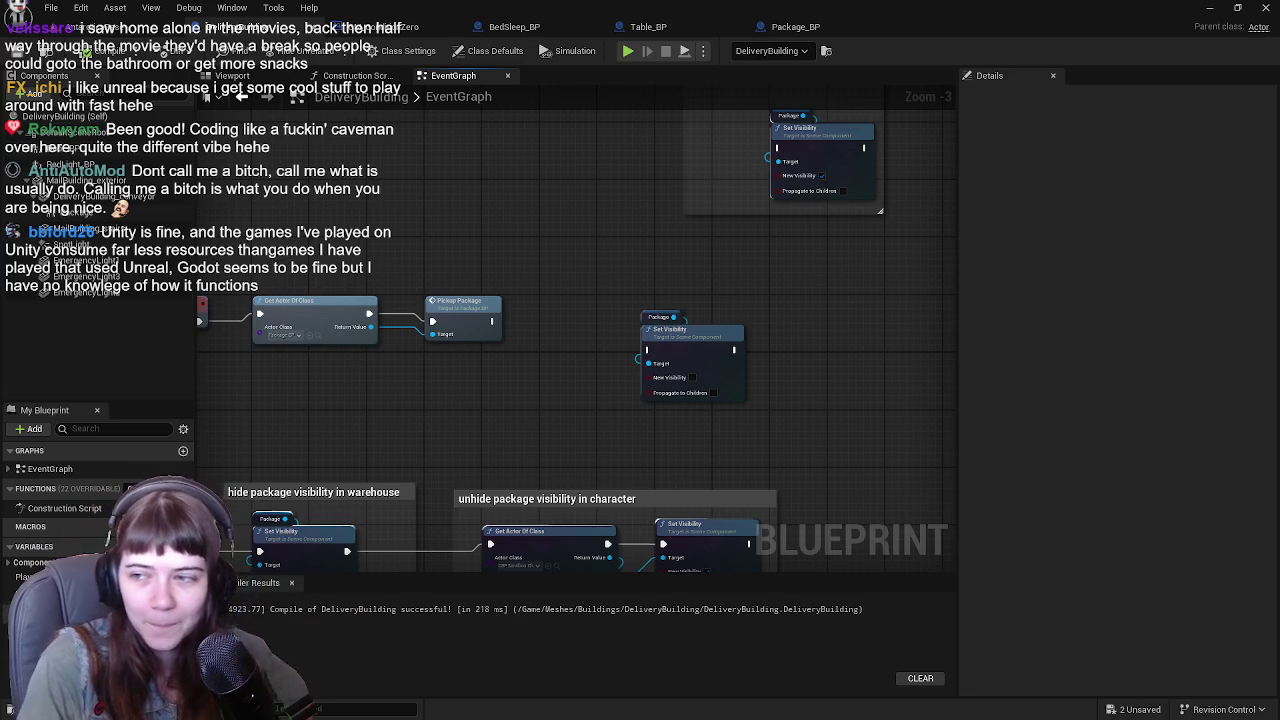
drag(572, 287, 593, 298)
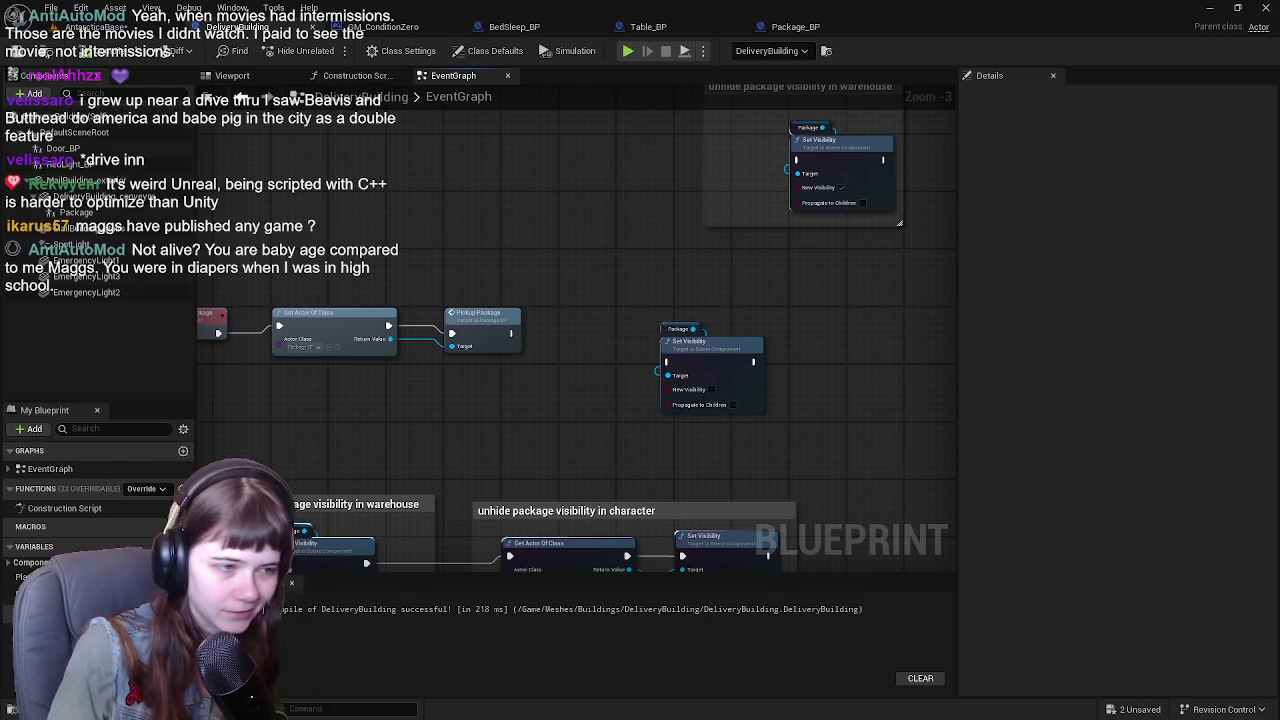
Move Pickup Package and Set Visibility aside so Spawn Package ends at Get Actor Of Class.
click(757, 393)
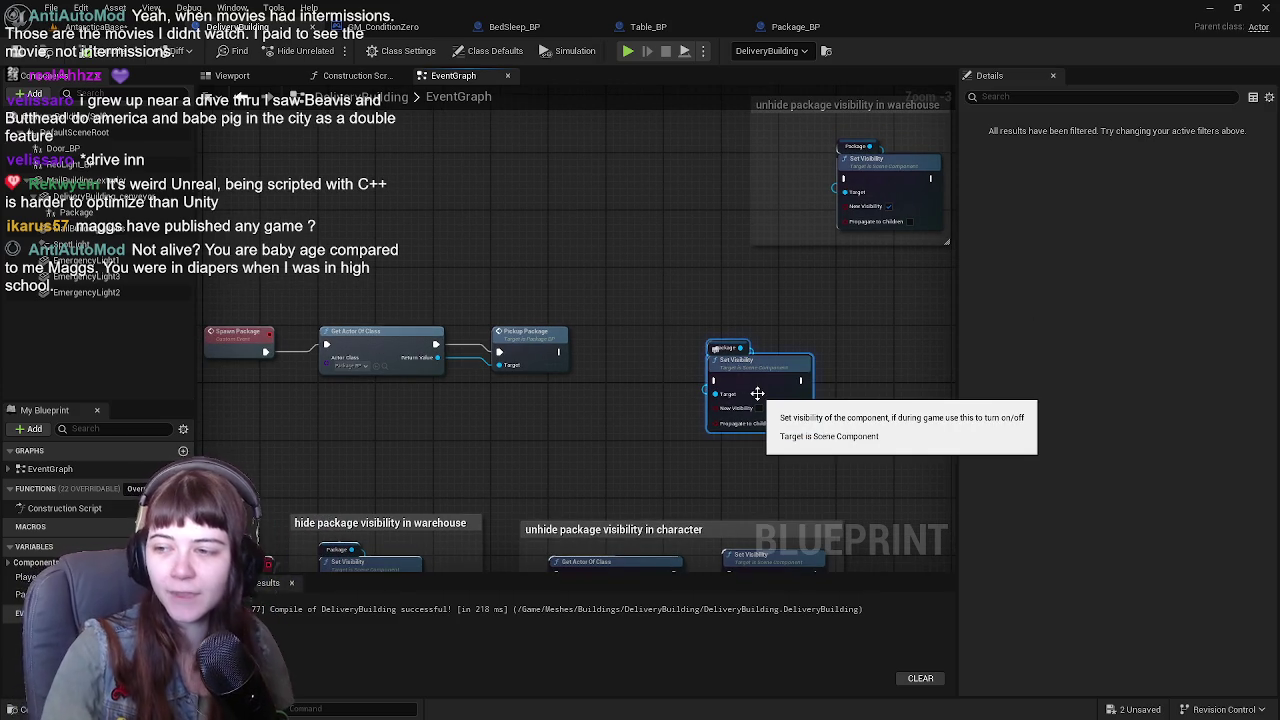
mouse_move(757, 393)
mouse_down()
mouse_move(721, 358)
mouse_move(667, 345)
mouse_move(725, 352)
mouse_up()
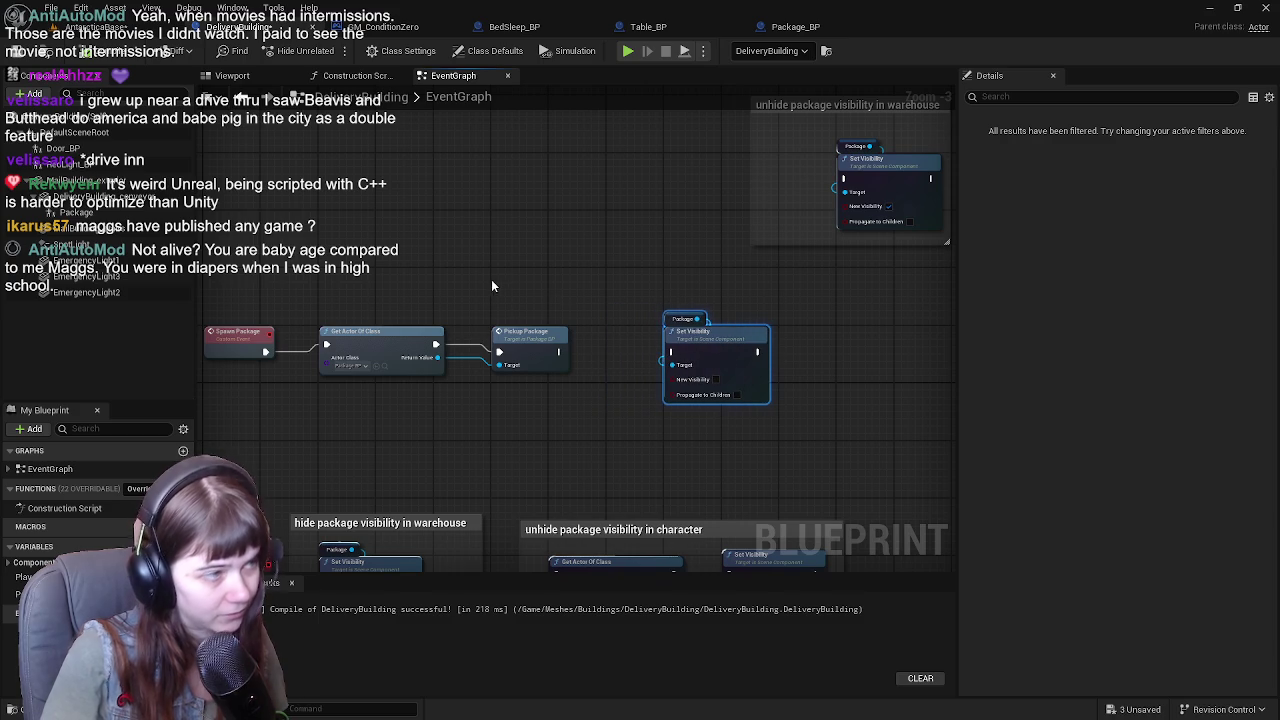
scroll(571, 229, up, 2)
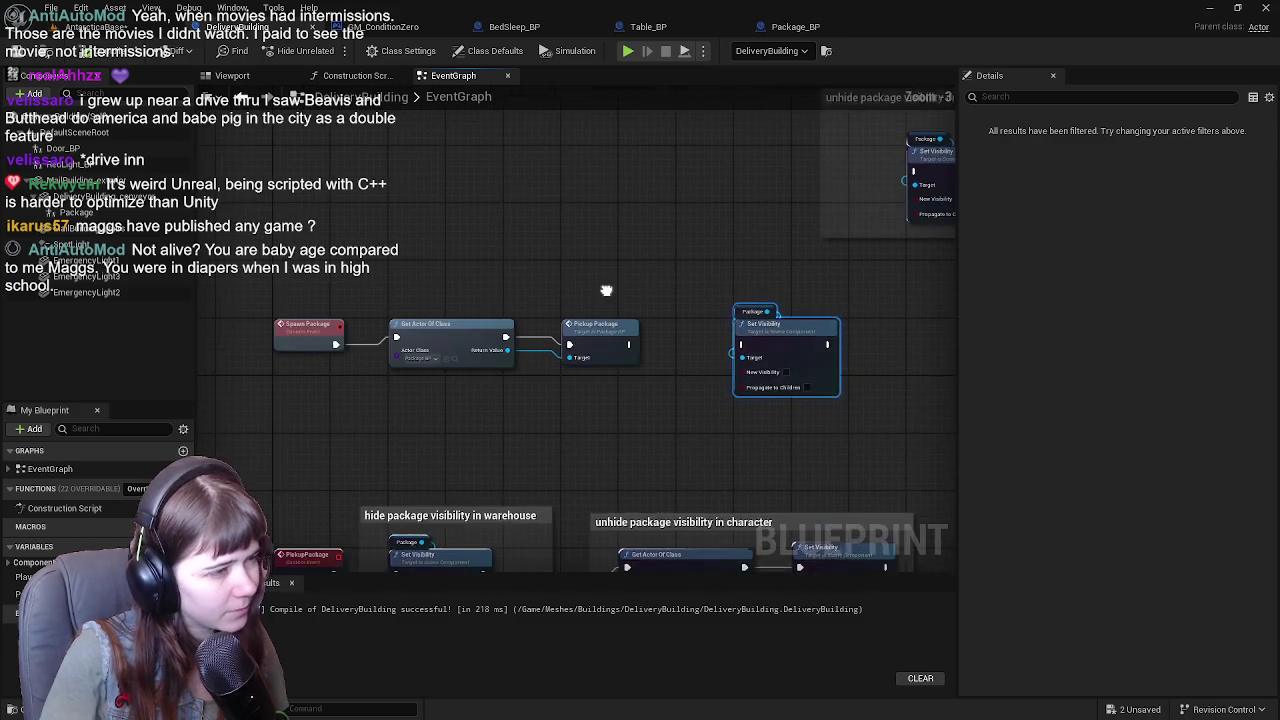
click(595, 335)
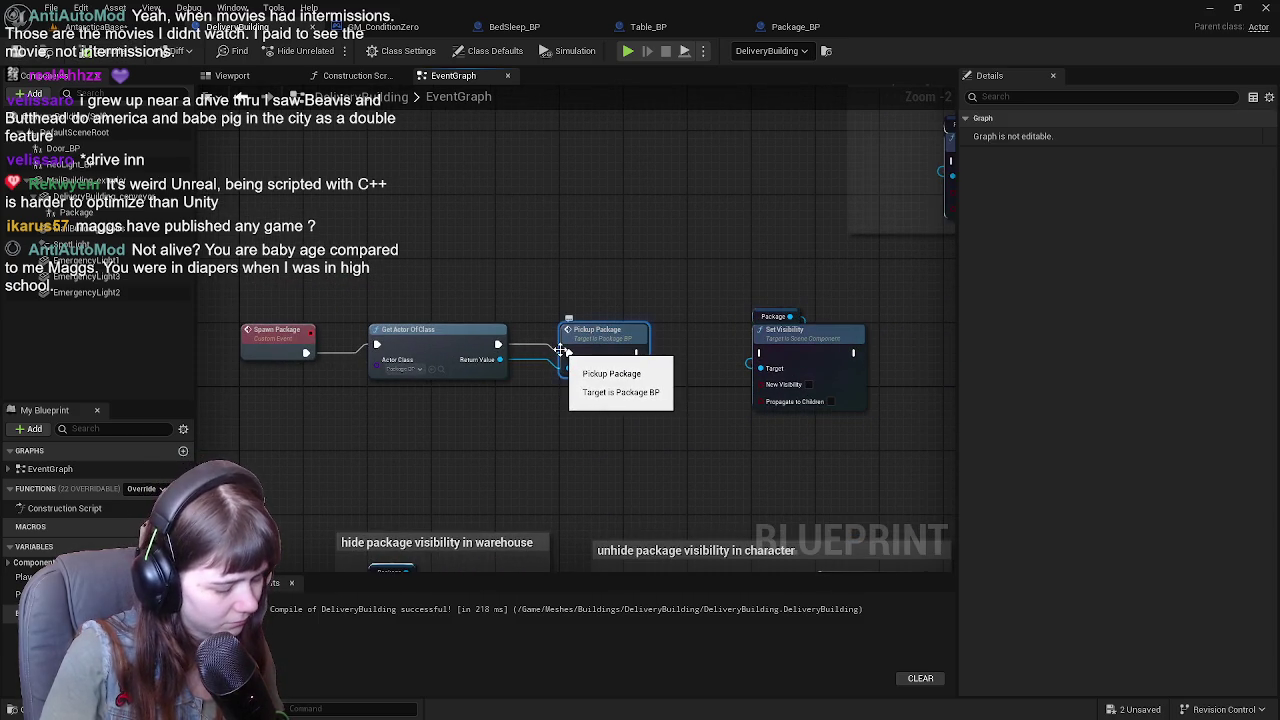
mouse_move(568, 352)
mouse_down()
mouse_move(655, 330)
mouse_move(622, 352)
mouse_move(646, 338)
mouse_move(699, 228)
mouse_up()
scroll(699, 228, down, 2)
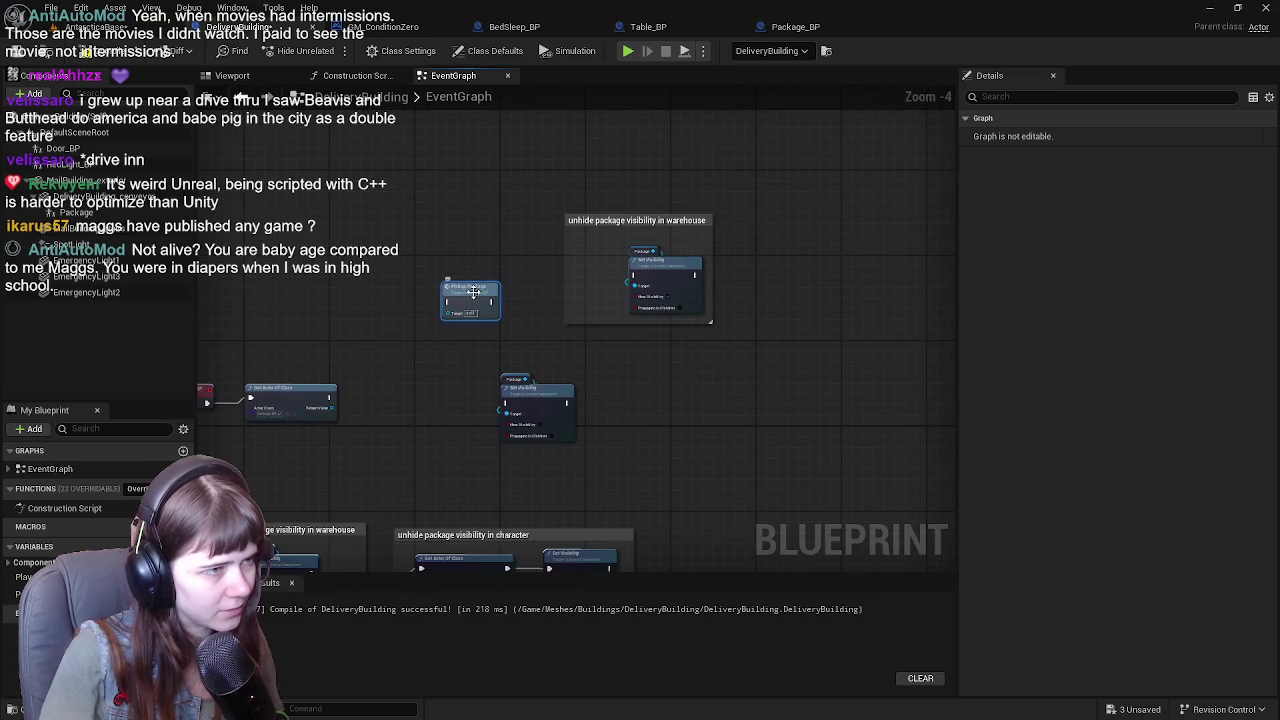
drag(598, 374, 864, 363)
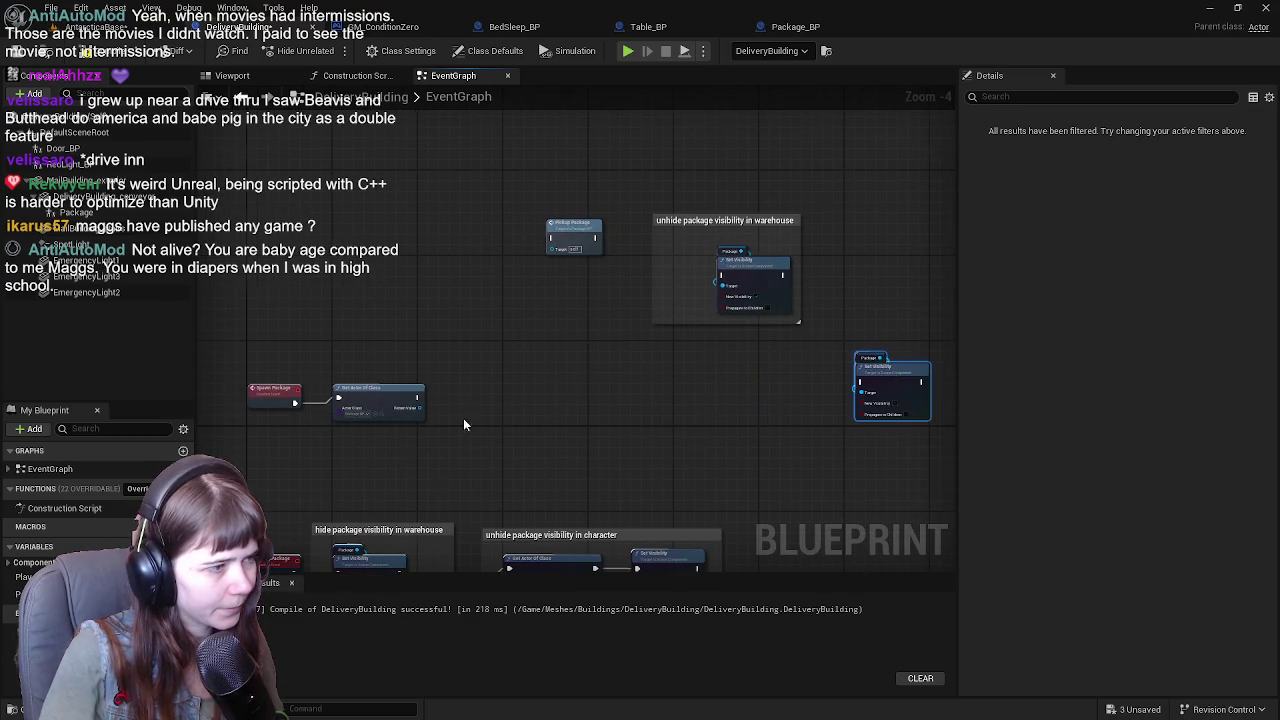
click(480, 372)
scroll(572, 373, up, 1)
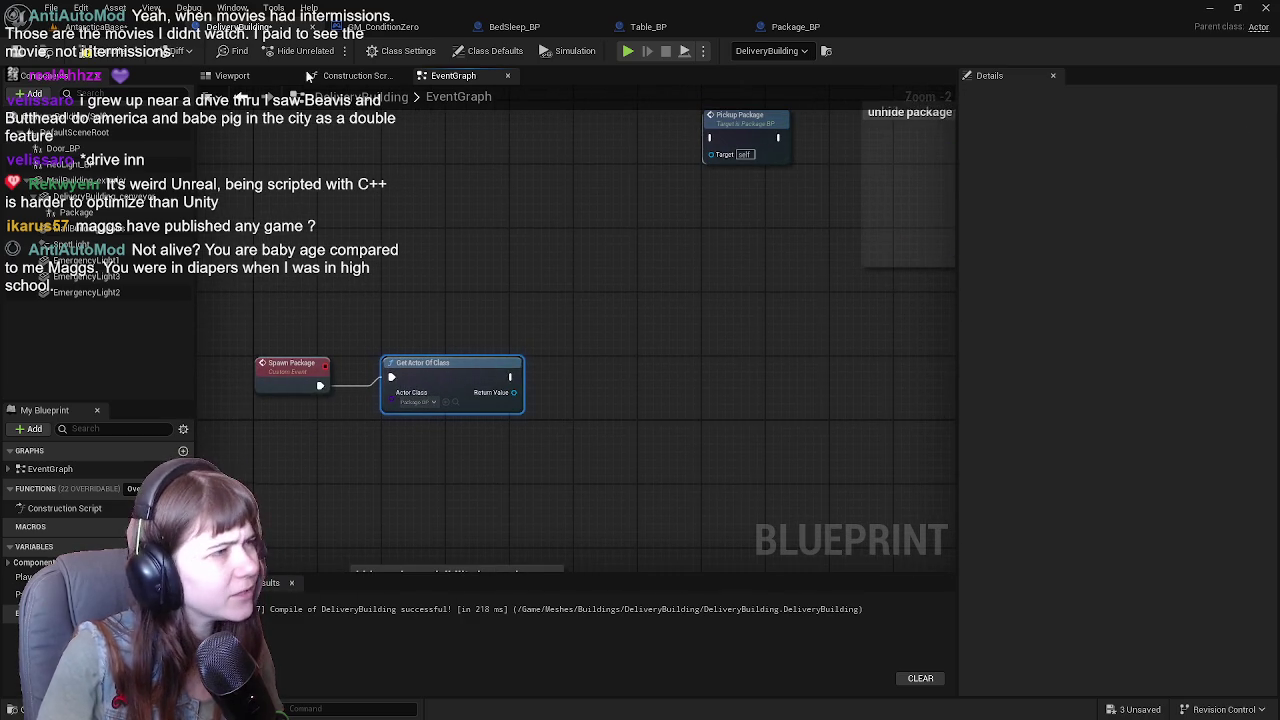
Review the Spawn Package call in GM_ConditionZero and Set Static Mesh in Package_BP.
click(382, 26)
scroll(450, 250, up, 4)
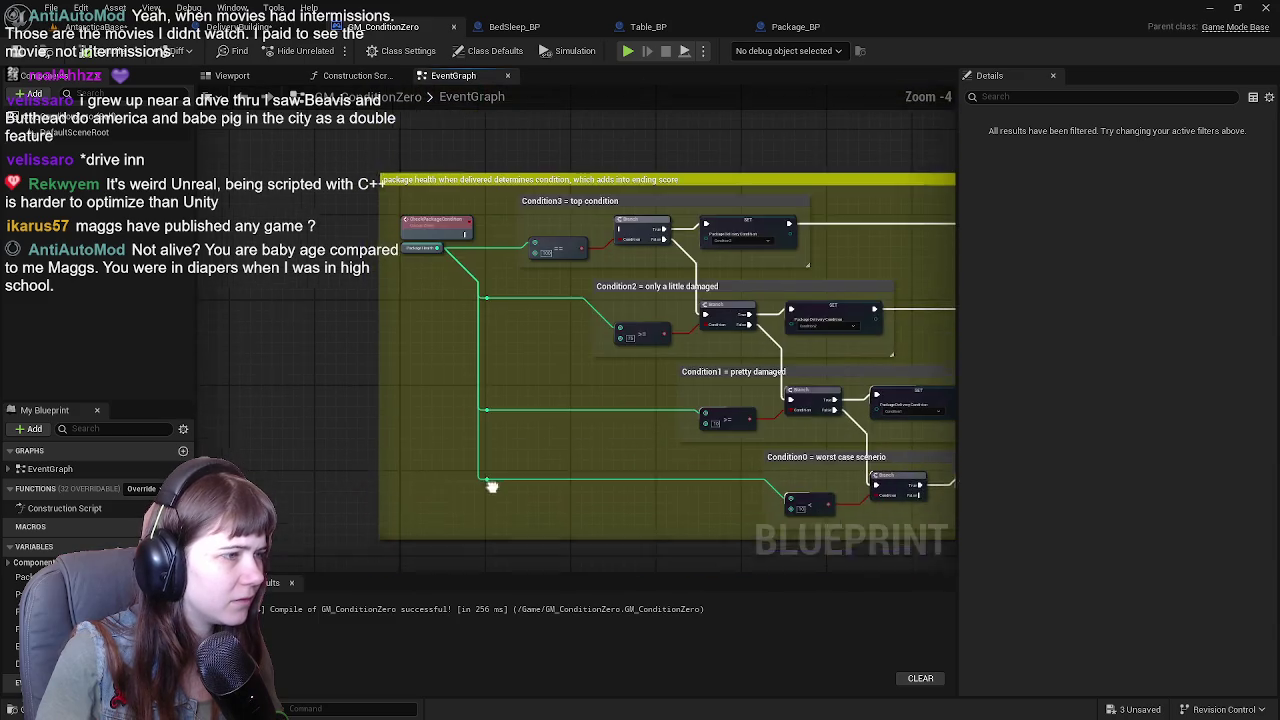
mouse_move(485, 343)
mouse_down()
mouse_move(499, 261)
mouse_move(498, 349)
mouse_move(337, 406)
mouse_move(395, 398)
mouse_move(566, 312)
mouse_up()
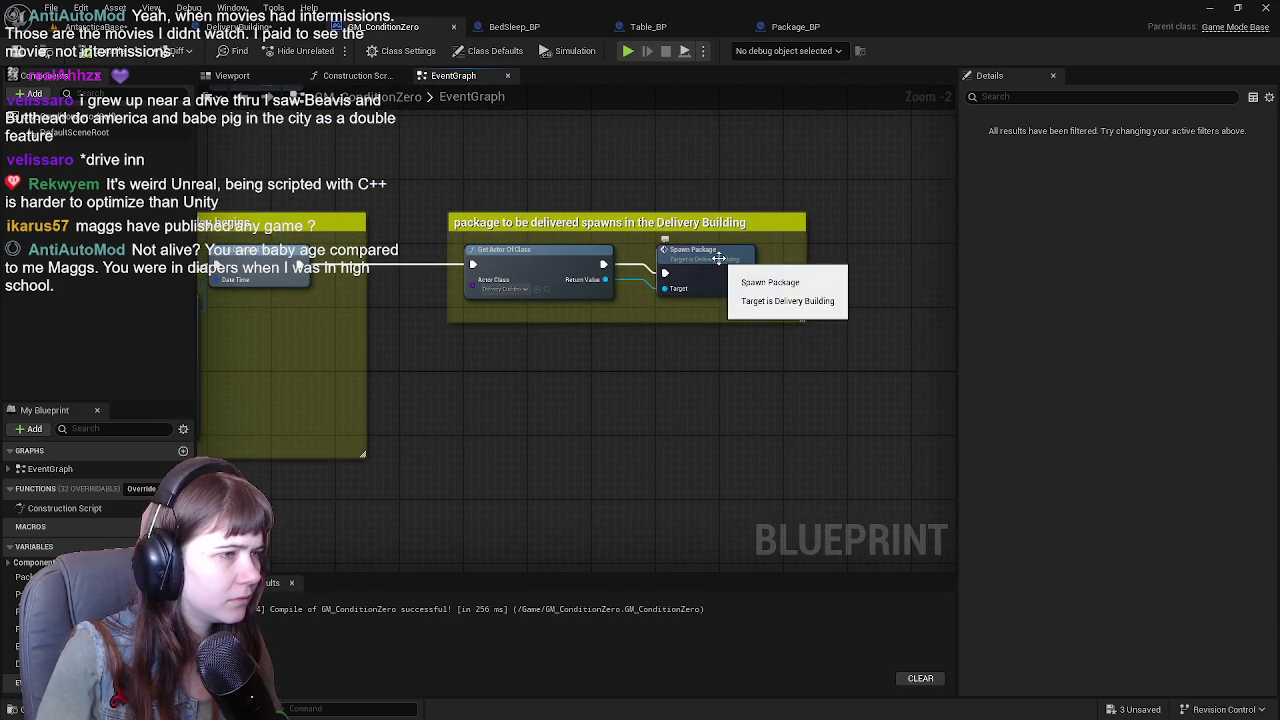
drag(534, 402, 437, 377)
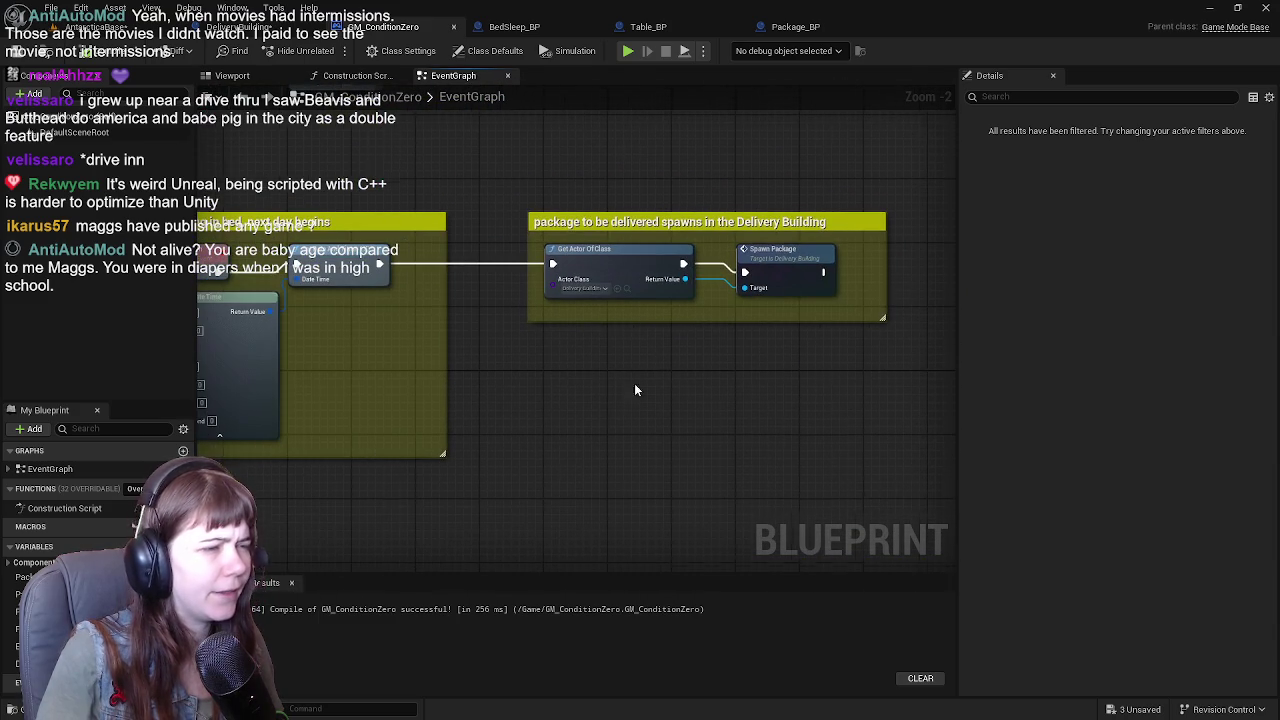
click(813, 27)
mouse_move(584, 390)
mouse_down()
mouse_move(575, 420)
mouse_move(668, 357)
mouse_up()
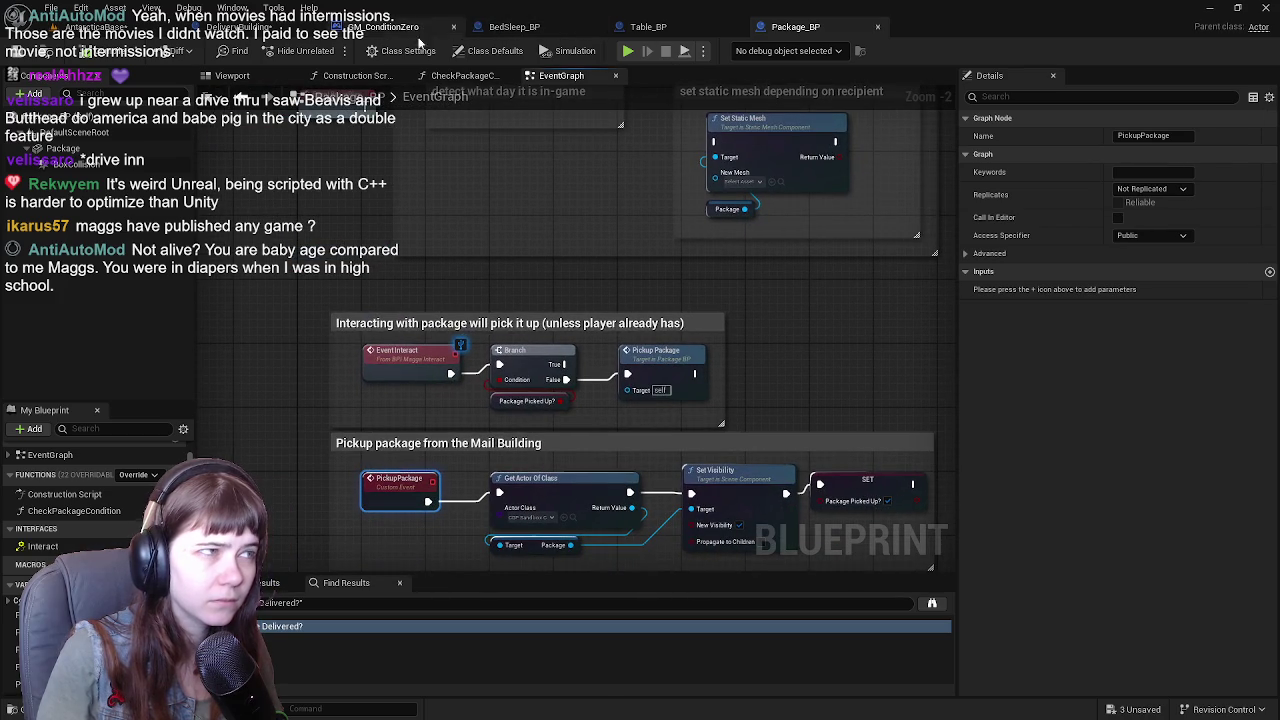
click(272, 28)
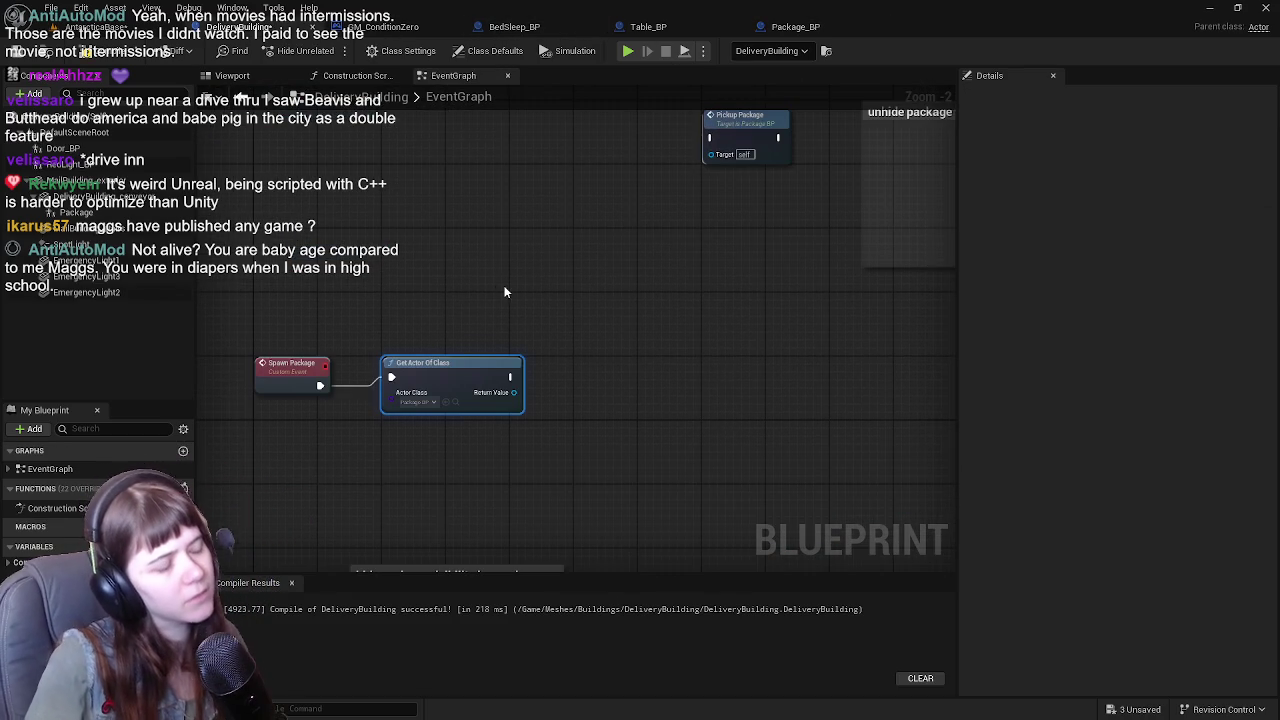
Remove the old Get Actor Of Class node and the stray Package getter, then compile.
drag(509, 229, 499, 252)
scroll(499, 252, up, 1)
drag(446, 400, 551, 343)
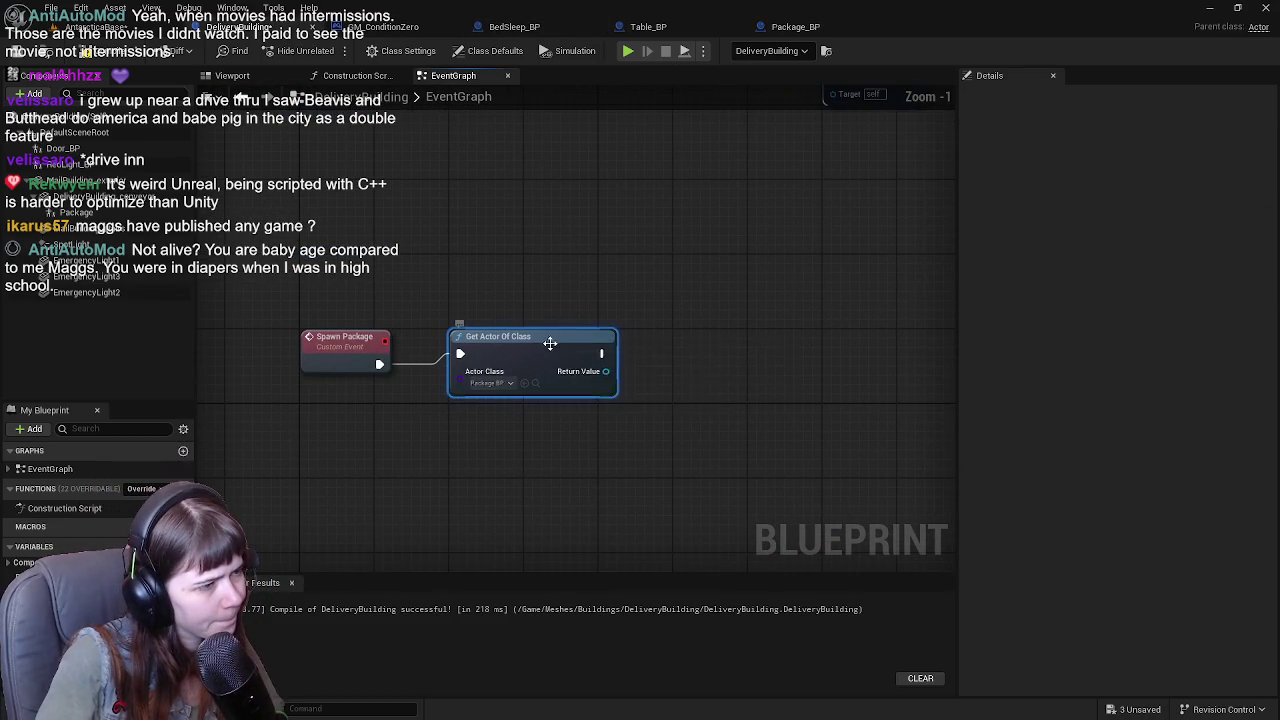
mouse_move(669, 331)
mouse_down()
mouse_move(635, 343)
mouse_move(654, 323)
mouse_move(689, 322)
mouse_up()
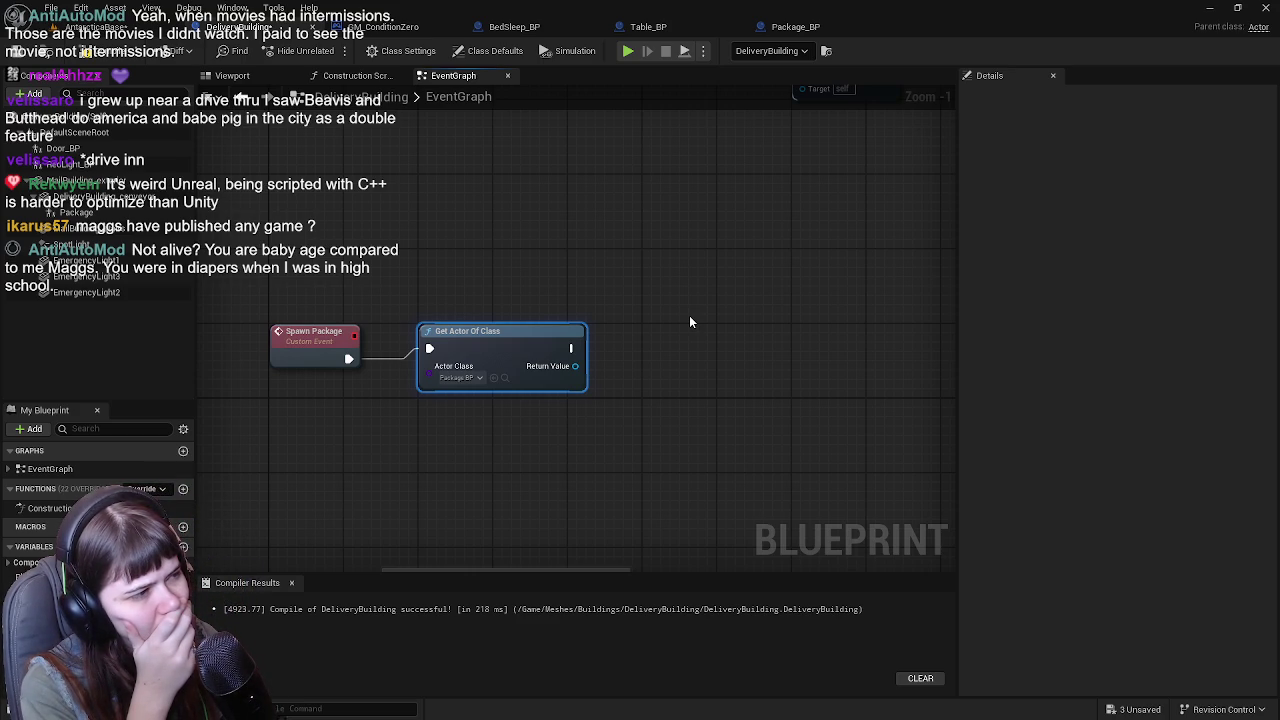
key(Delete)
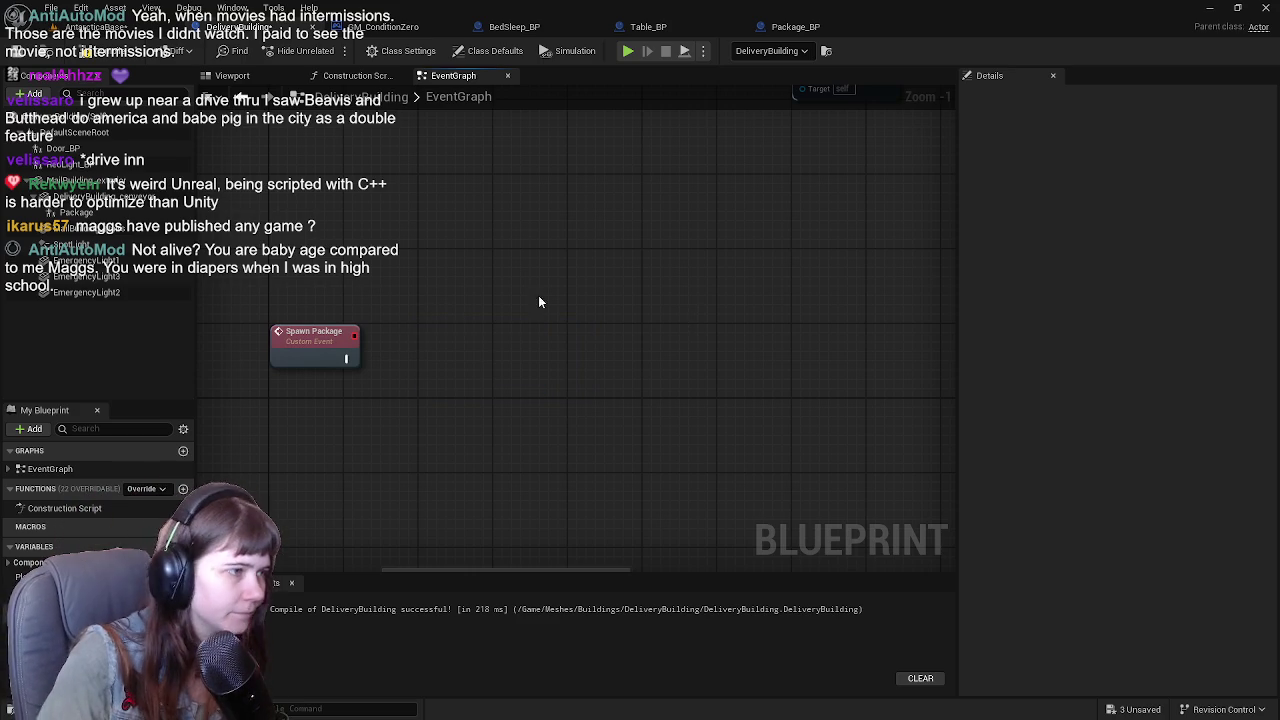
mouse_move(75, 213)
mouse_down()
mouse_move(225, 300)
mouse_move(457, 385)
mouse_move(279, 385)
mouse_move(435, 377)
mouse_up()
text(set stati)
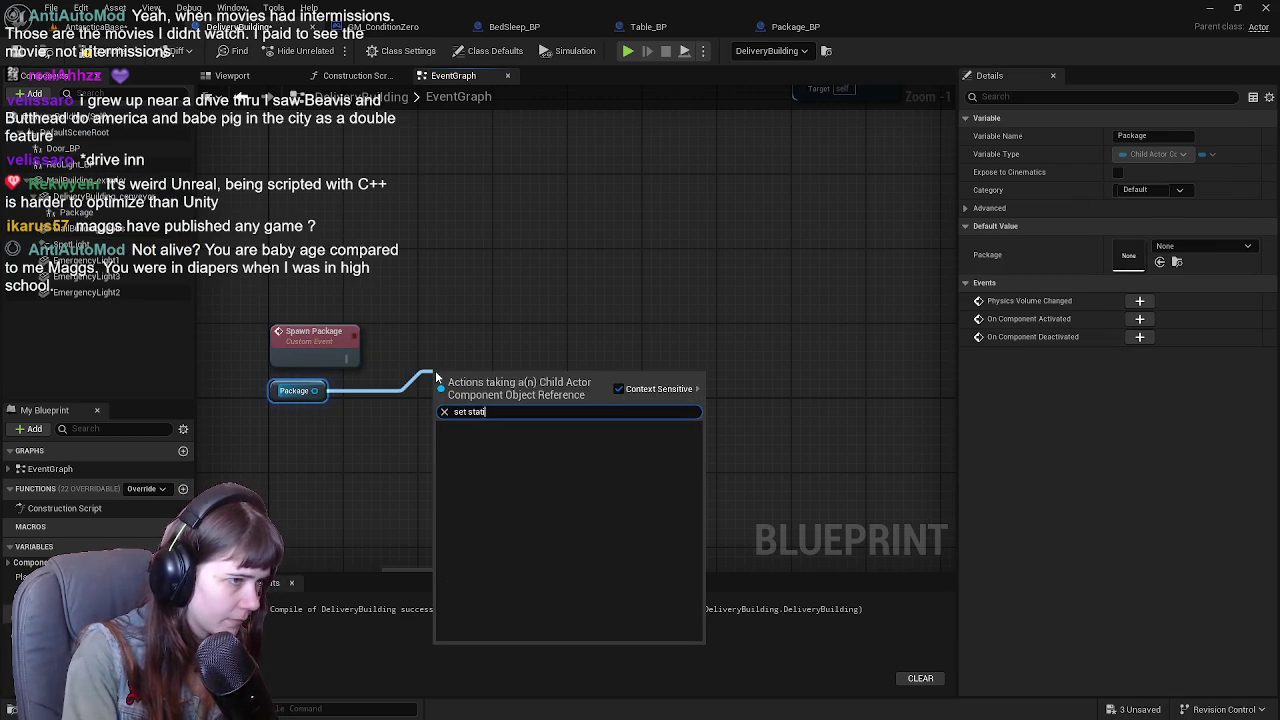
click(427, 360)
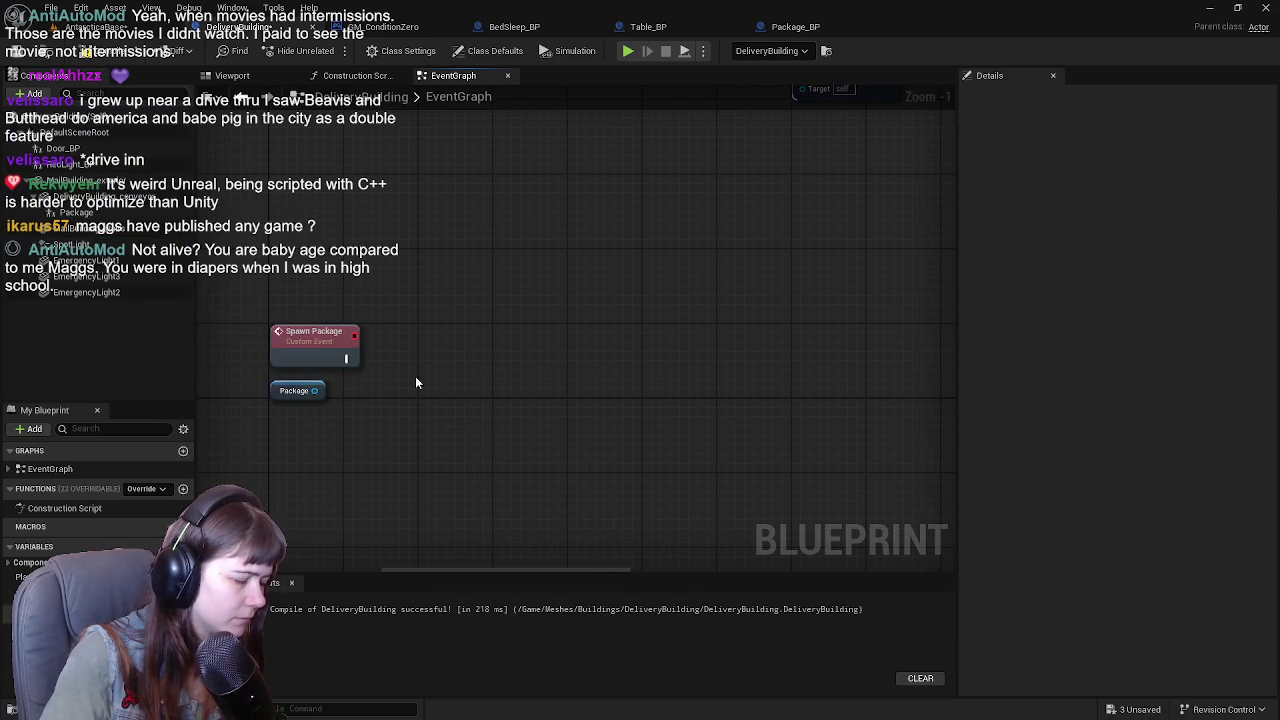
drag(360, 424, 305, 381)
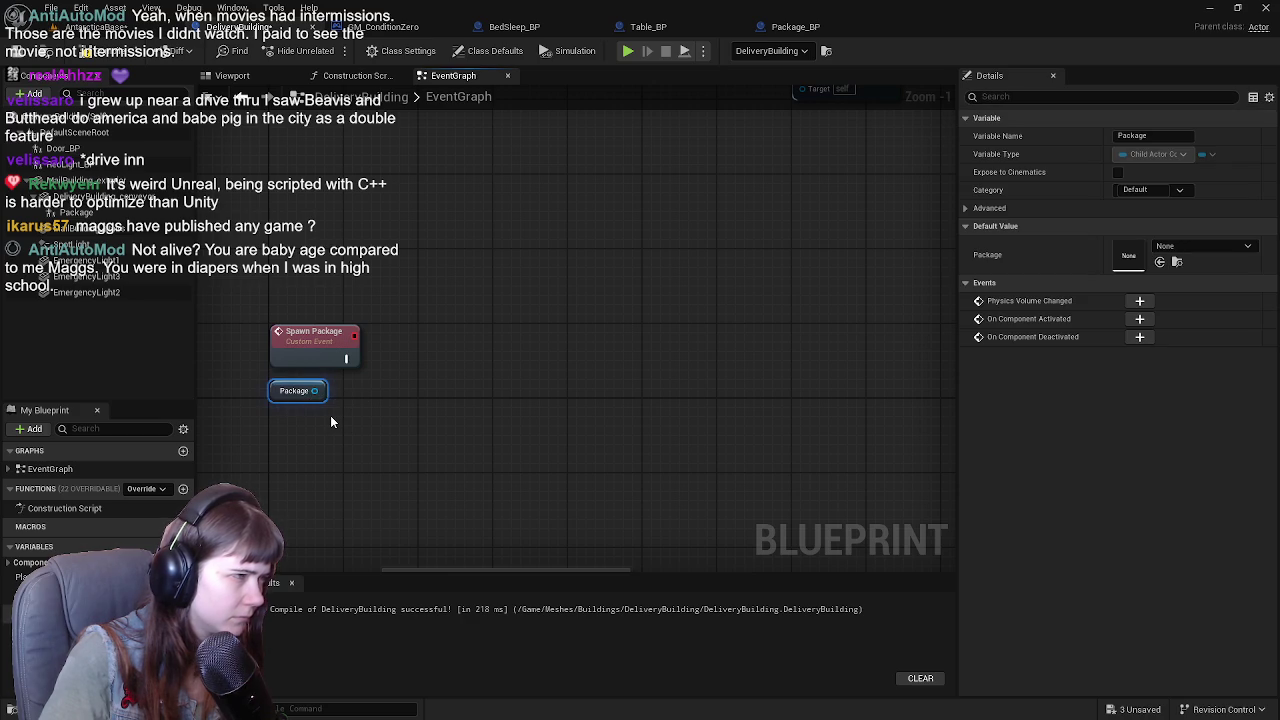
key(Delete)
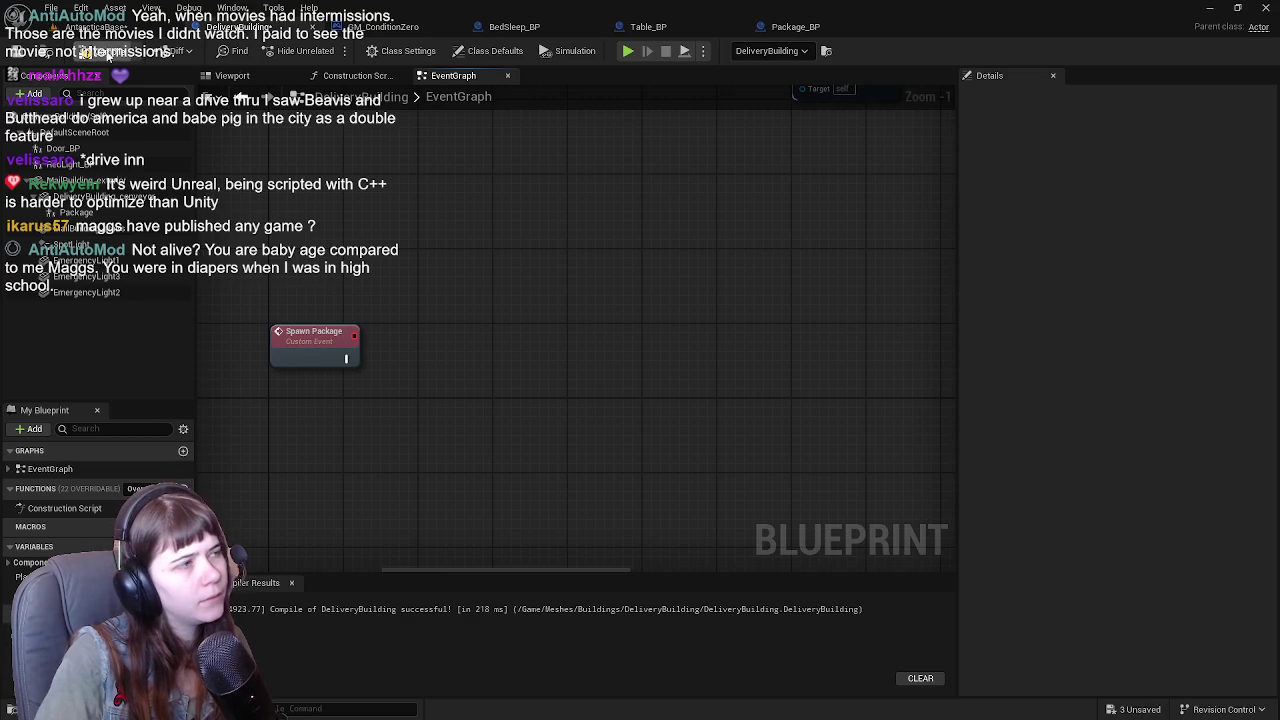
click(18, 52)
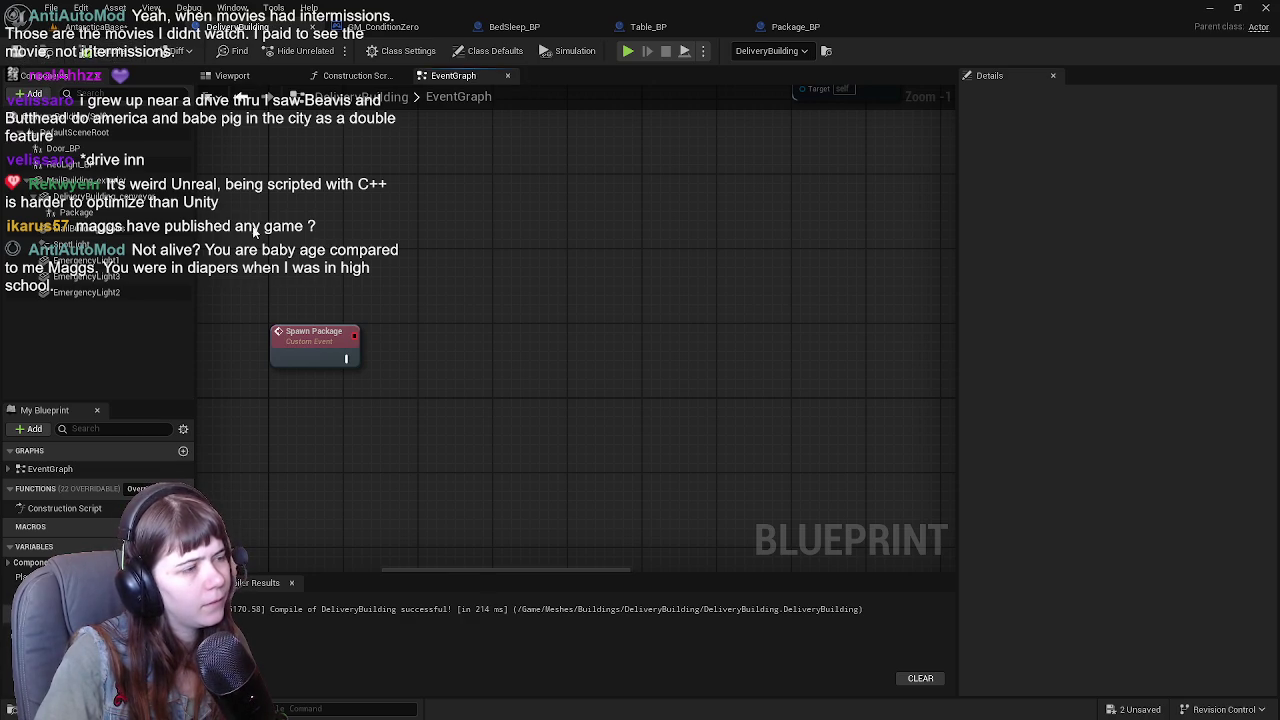
Add a Get Actor Of Class node with Actor Class set to Package_BP.
right_click(419, 394)
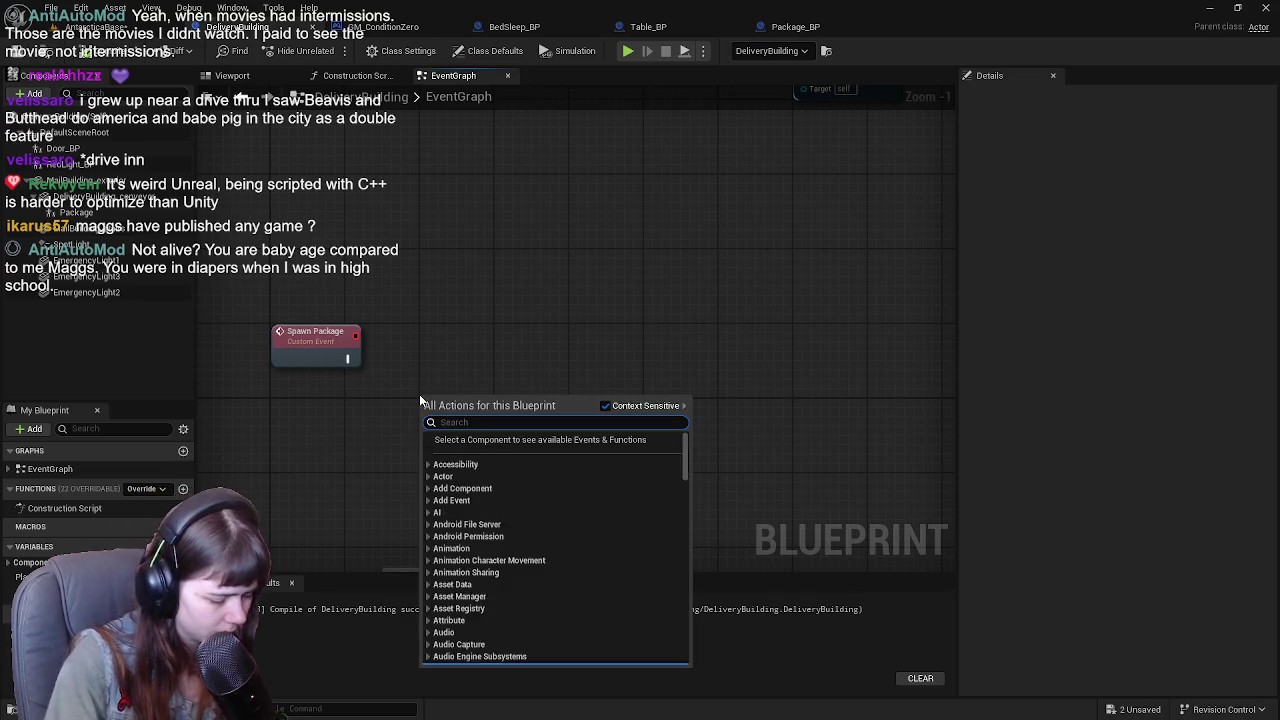
text(get actor of class)
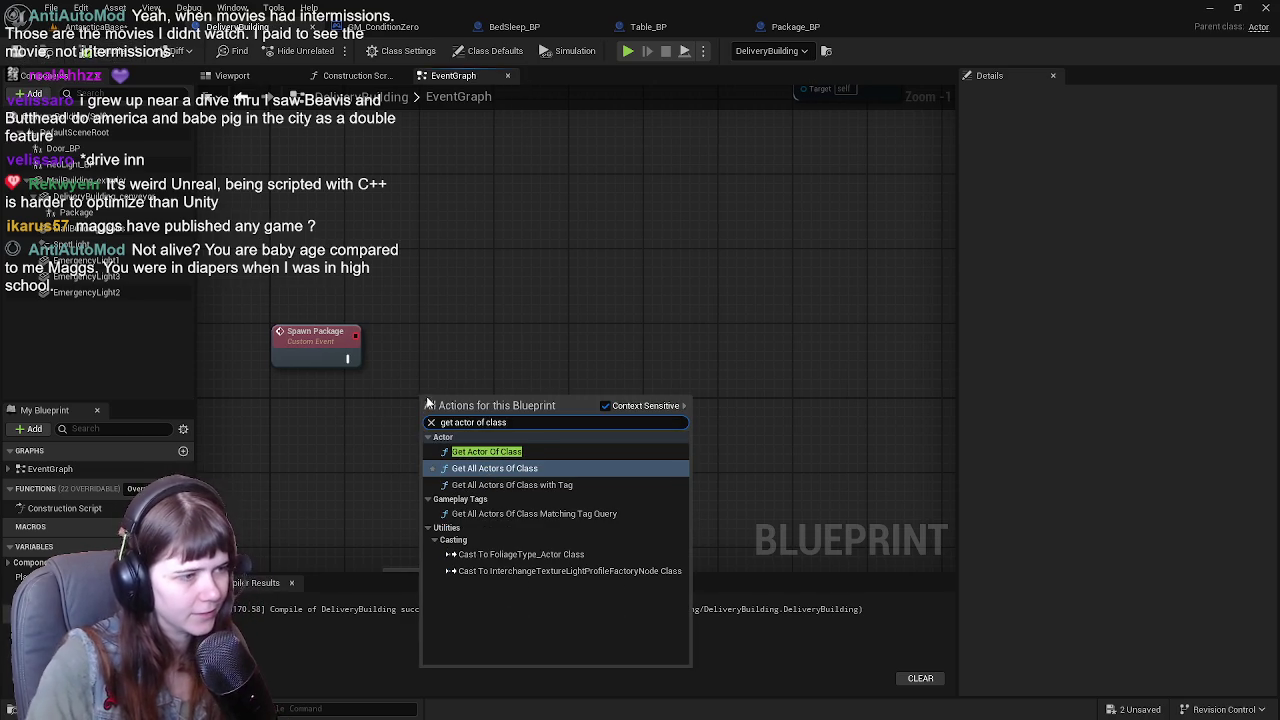
key(Return)
drag(500, 400, 494, 338)
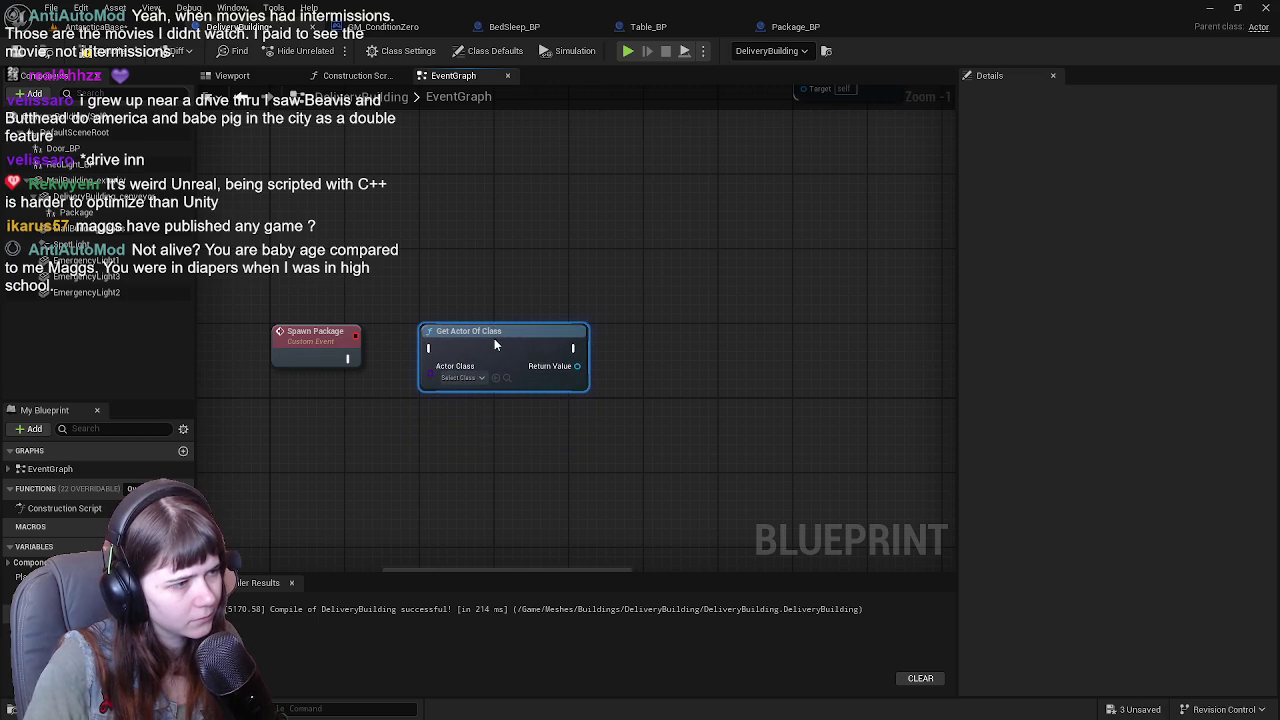
click(460, 379)
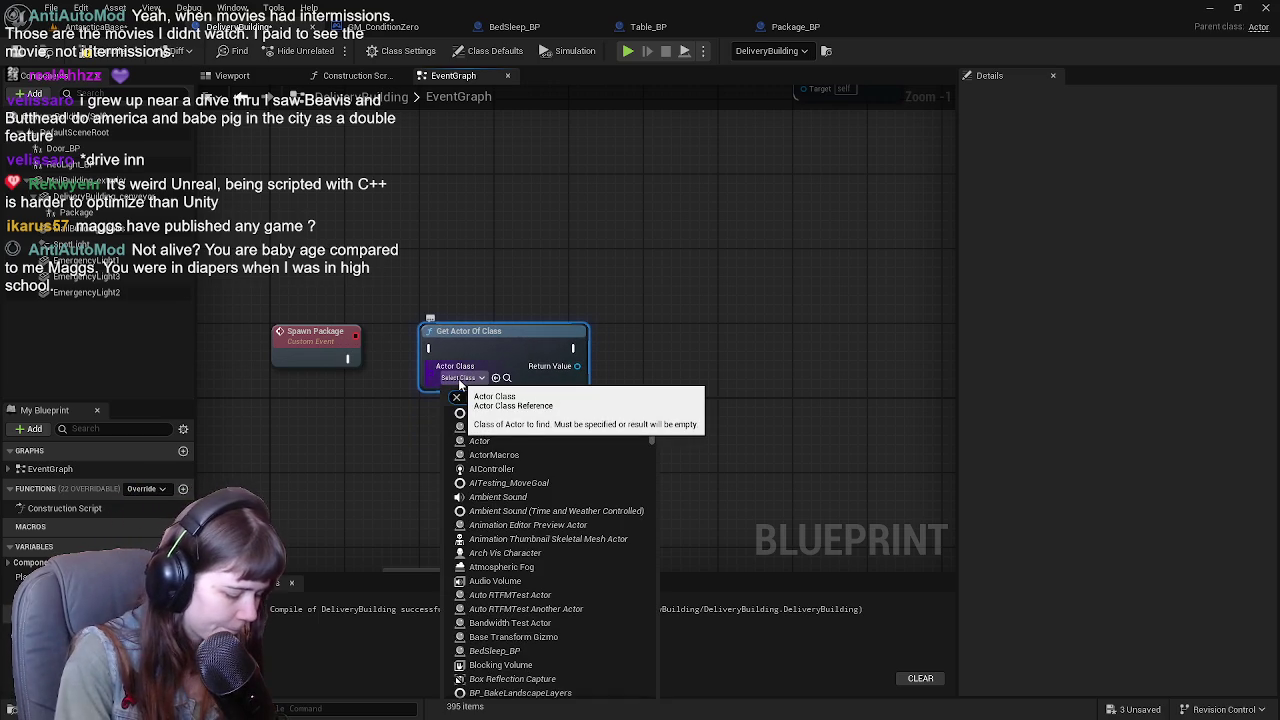
text(package)
click(490, 427)
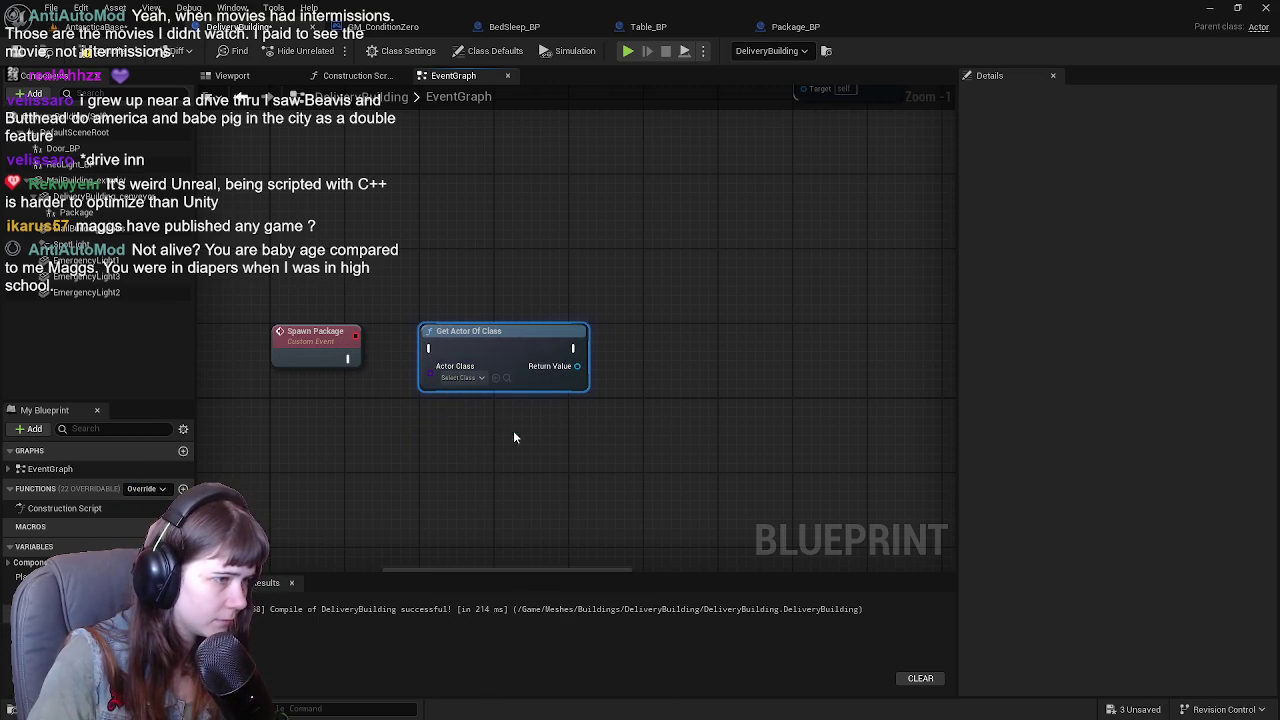
Try a Package getter, toggle it to a validated get and back, then delete it.
mouse_move(75, 212)
mouse_down()
mouse_move(514, 443)
mouse_move(578, 437)
mouse_up()
right_click(569, 438)
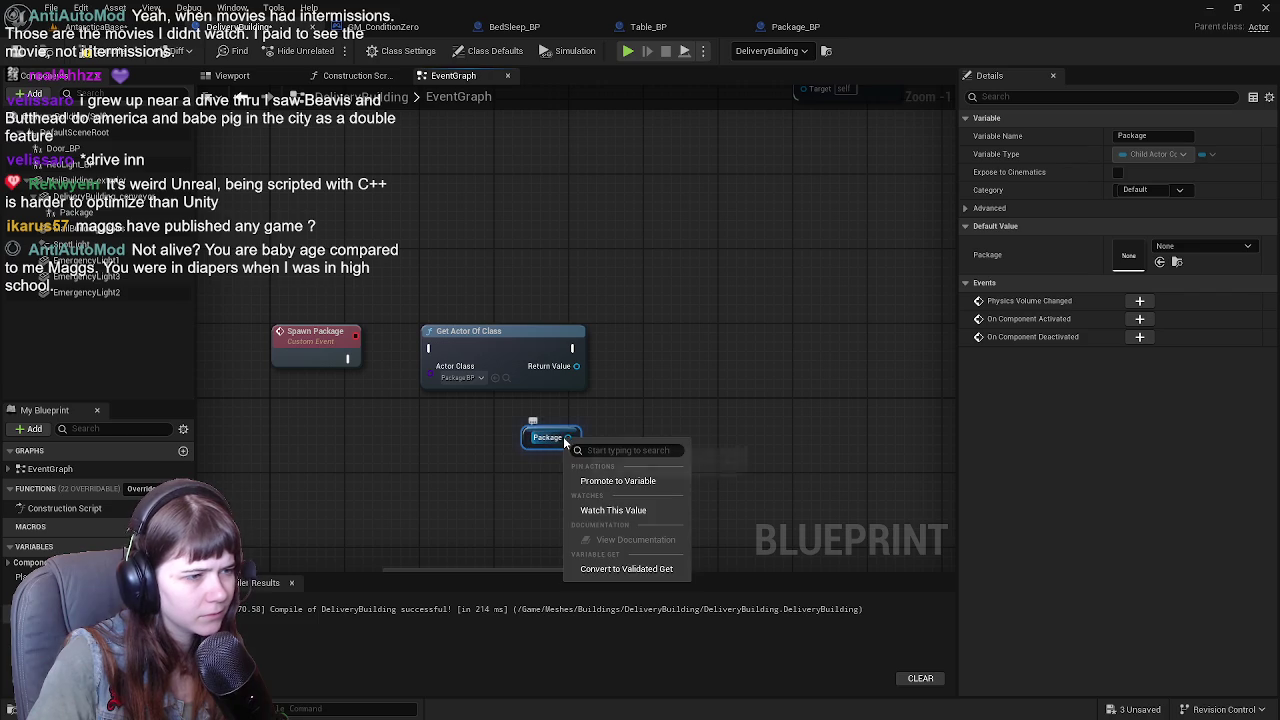
click(663, 566)
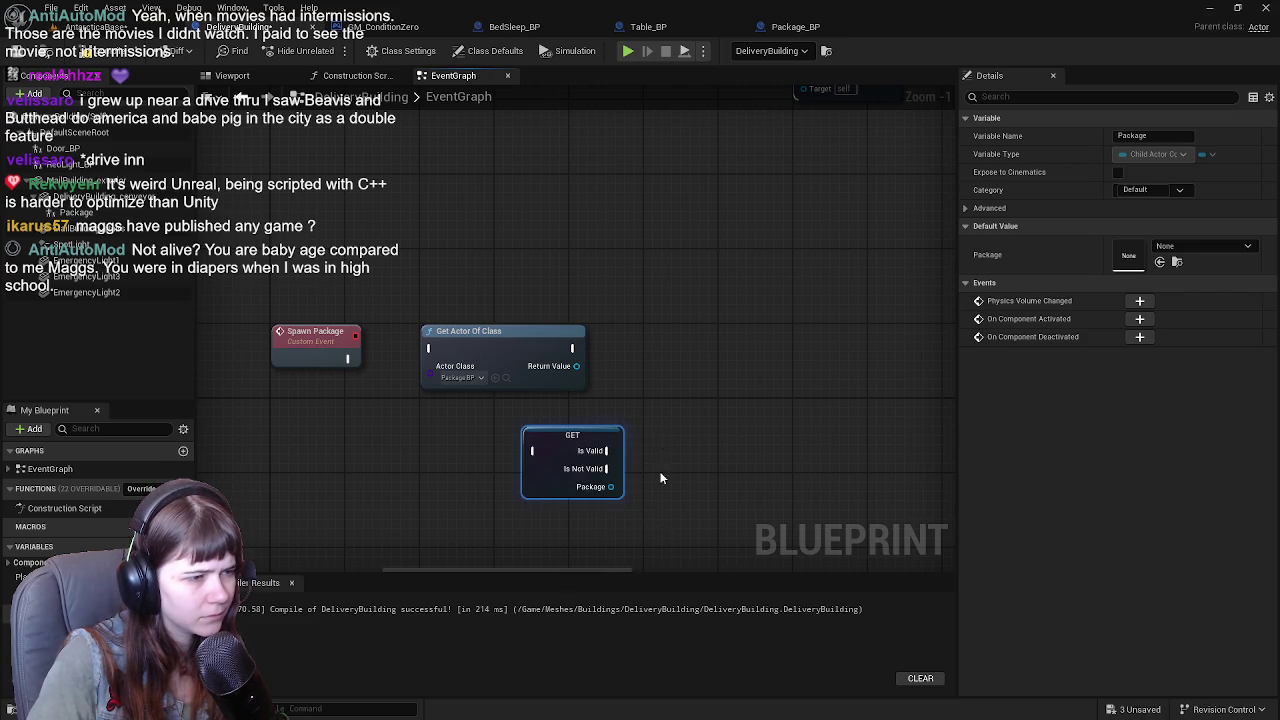
scroll(686, 374, up, 1)
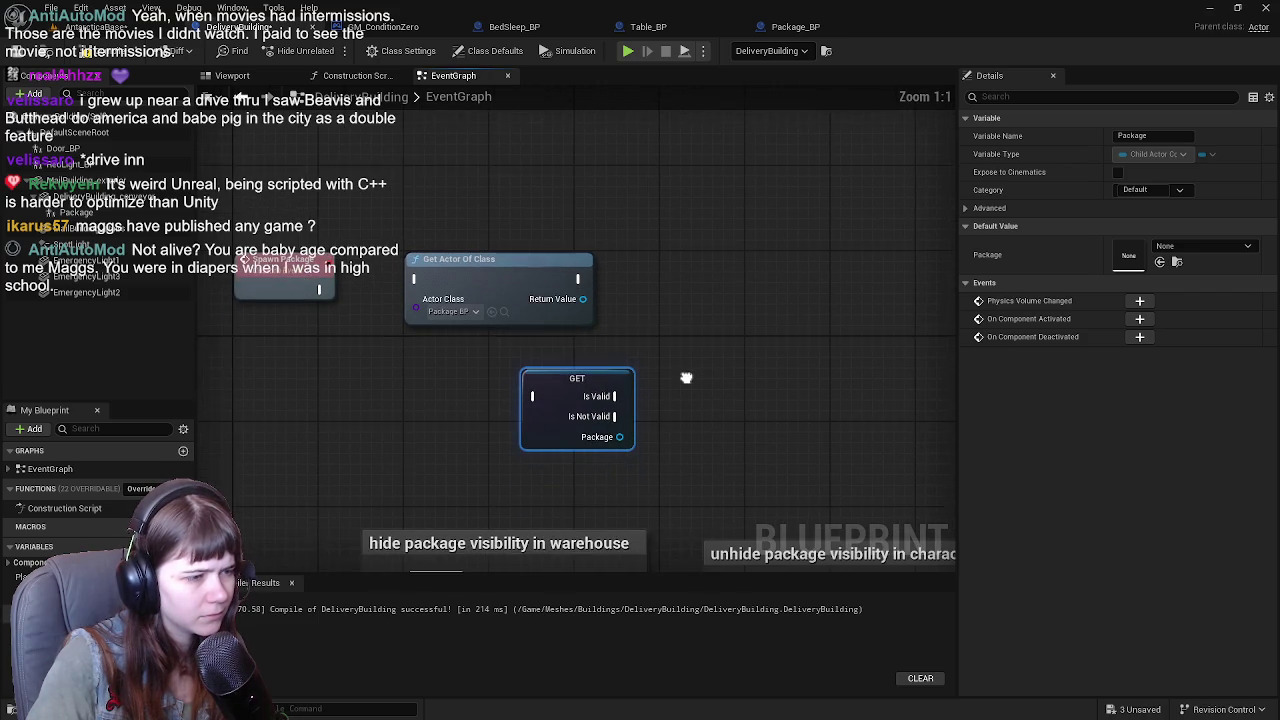
right_click(620, 392)
click(680, 464)
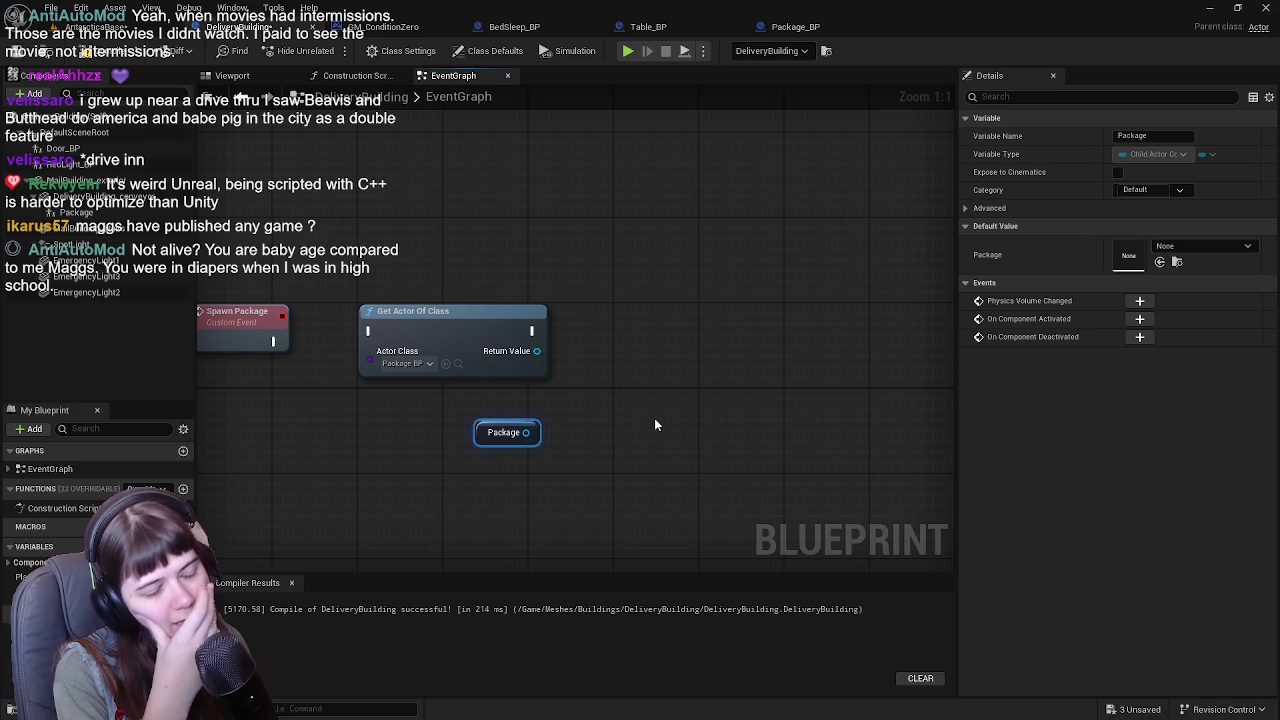
drag(525, 432, 596, 401)
text(get mesh)
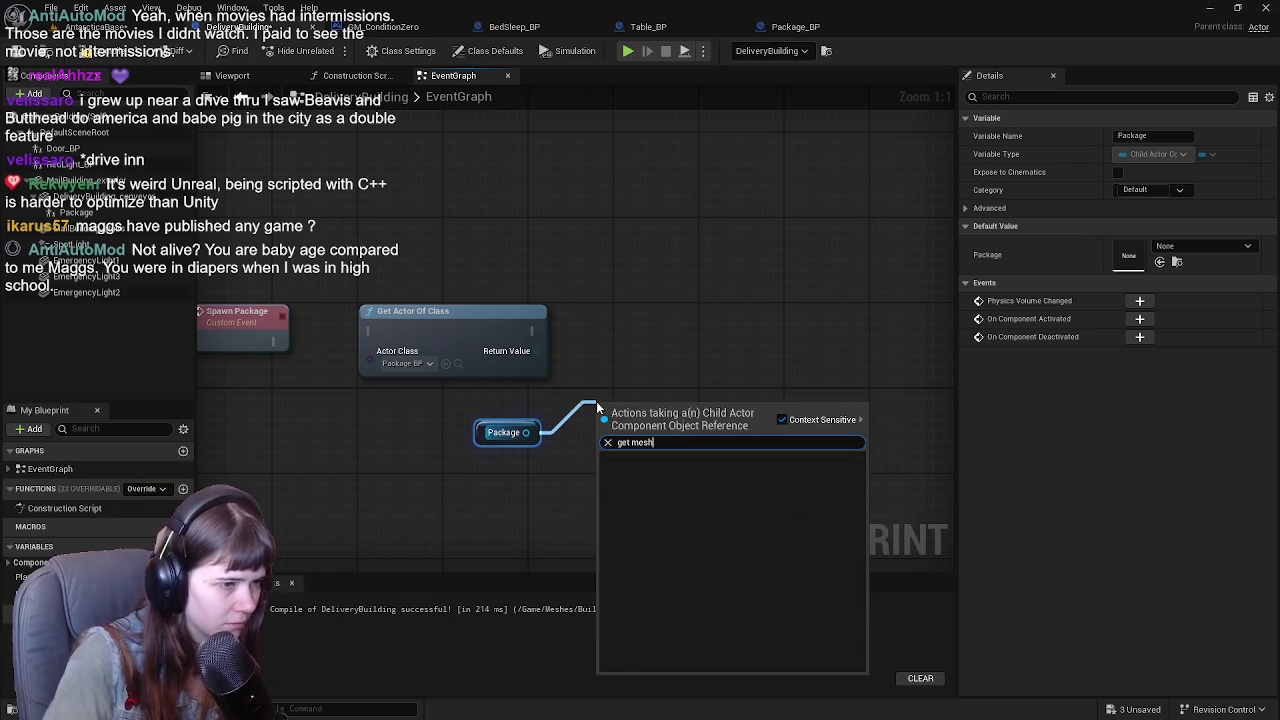
click(600, 358)
click(532, 464)
key(Delete)
Wire Spawn Package into Get Actor Of Class and switch to the level viewport.
mouse_move(342, 408)
mouse_down()
mouse_move(462, 408)
mouse_move(512, 363)
mouse_up()
drag(816, 410, 677, 390)
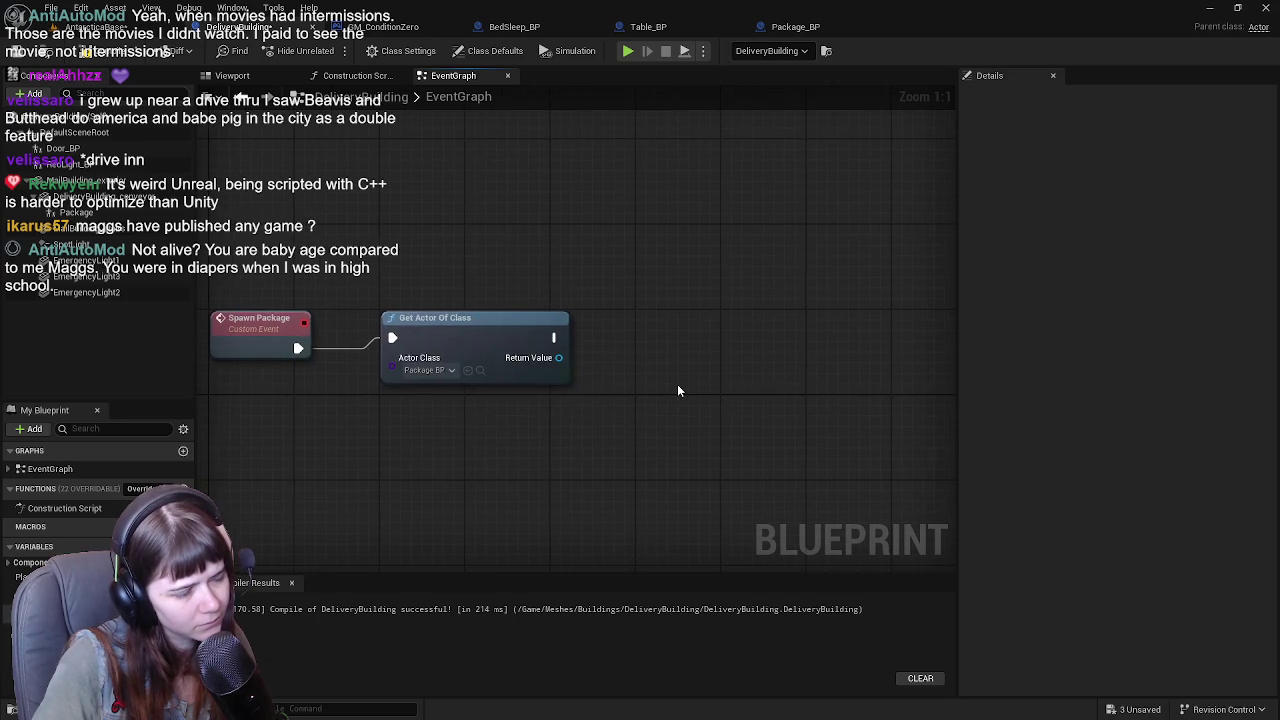
scroll(677, 390, down, 1)
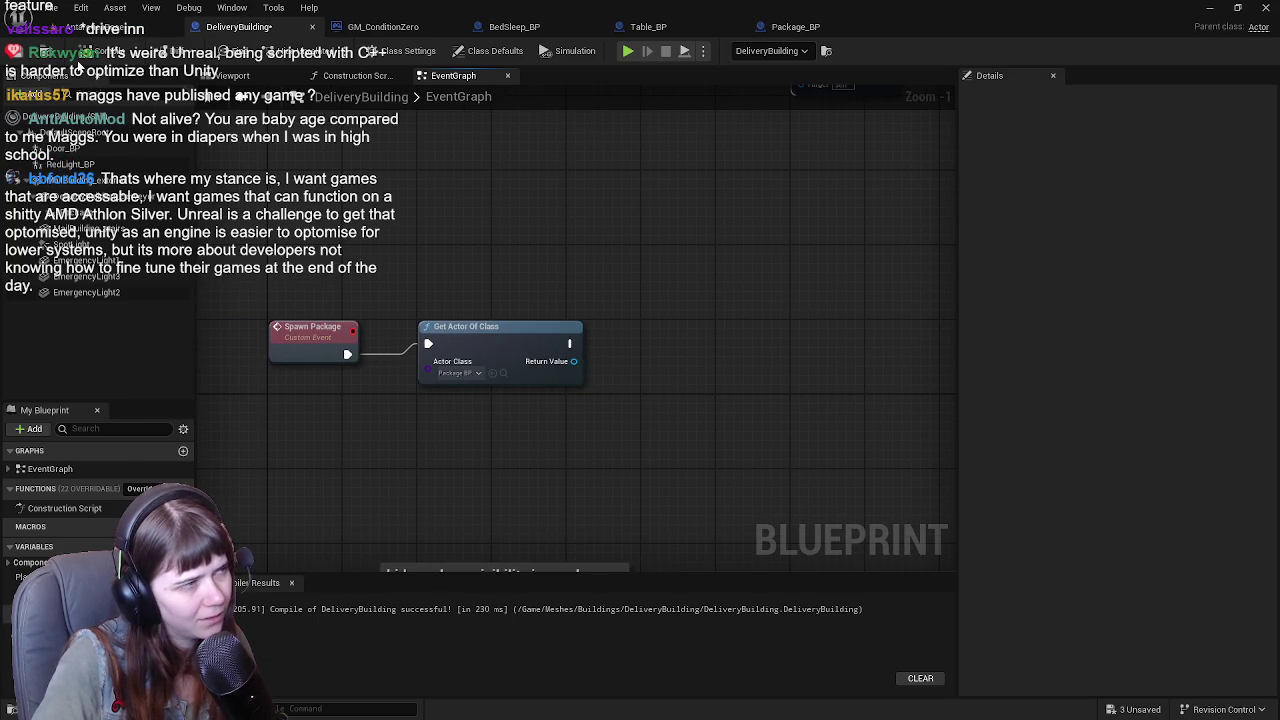
click(100, 27)
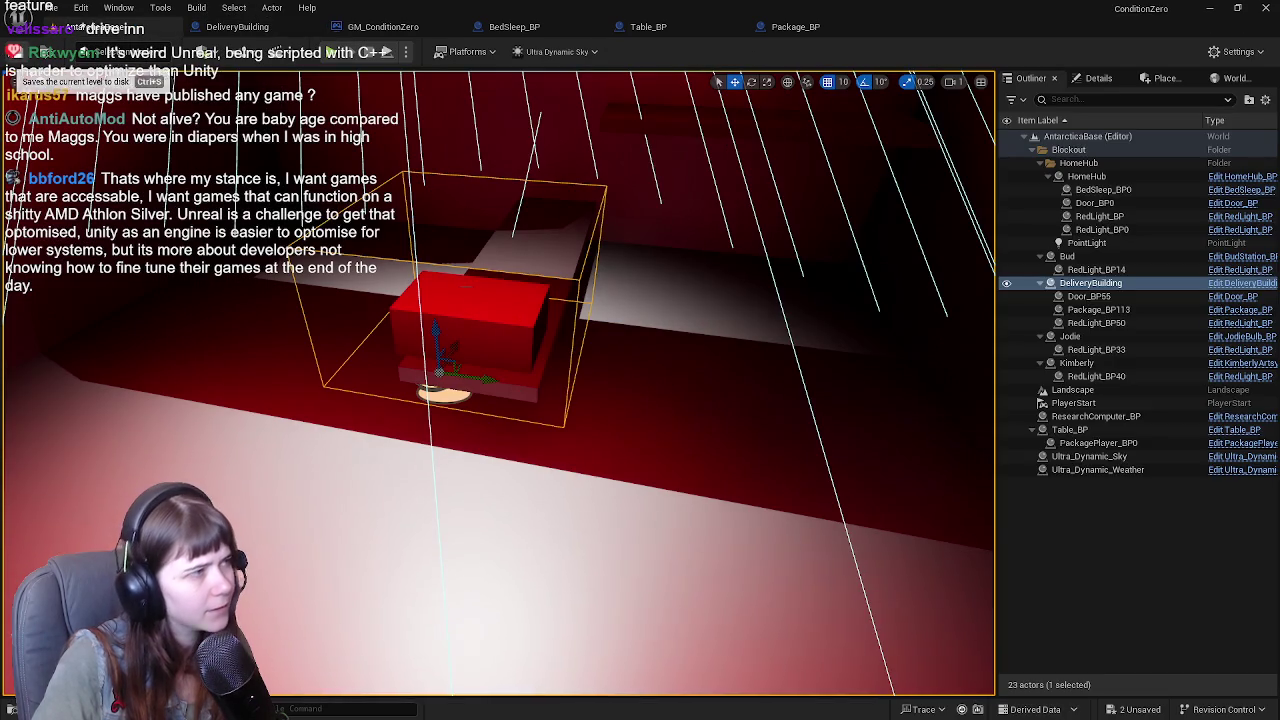
Add a Package component getter from Get Actor Of Class's return value.
click(270, 27)
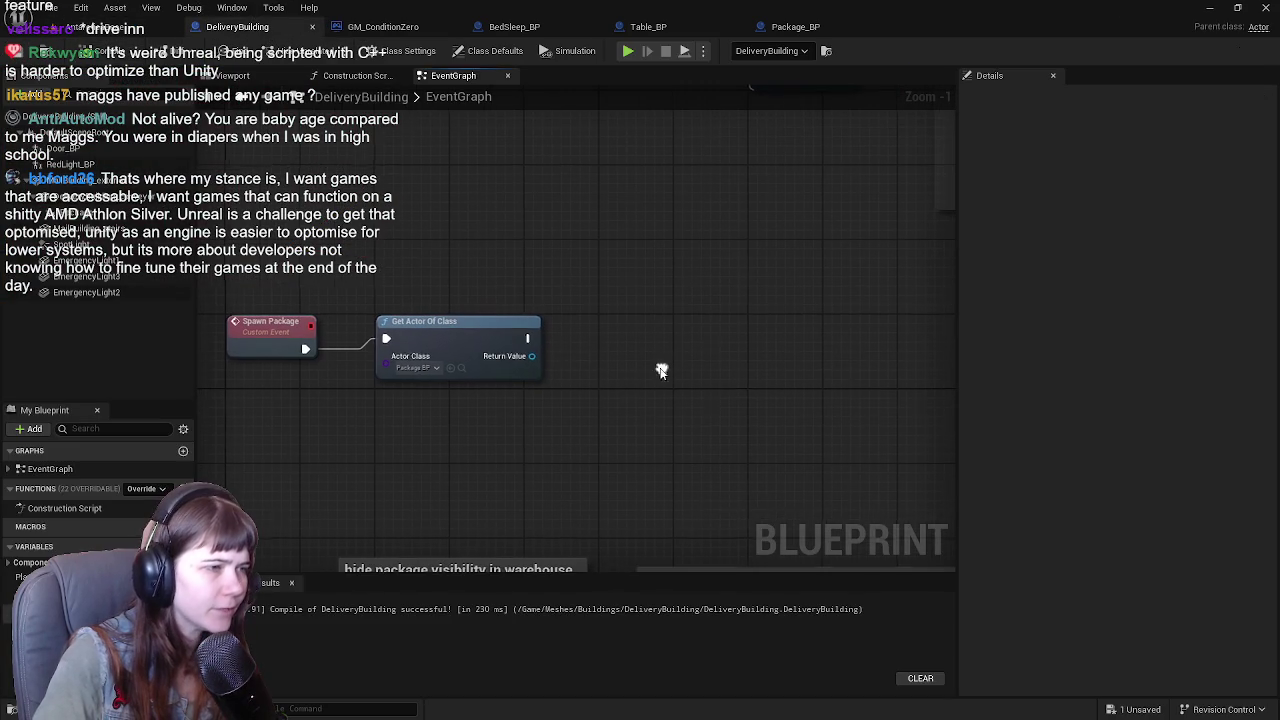
drag(535, 357, 603, 382)
text(get mesh)
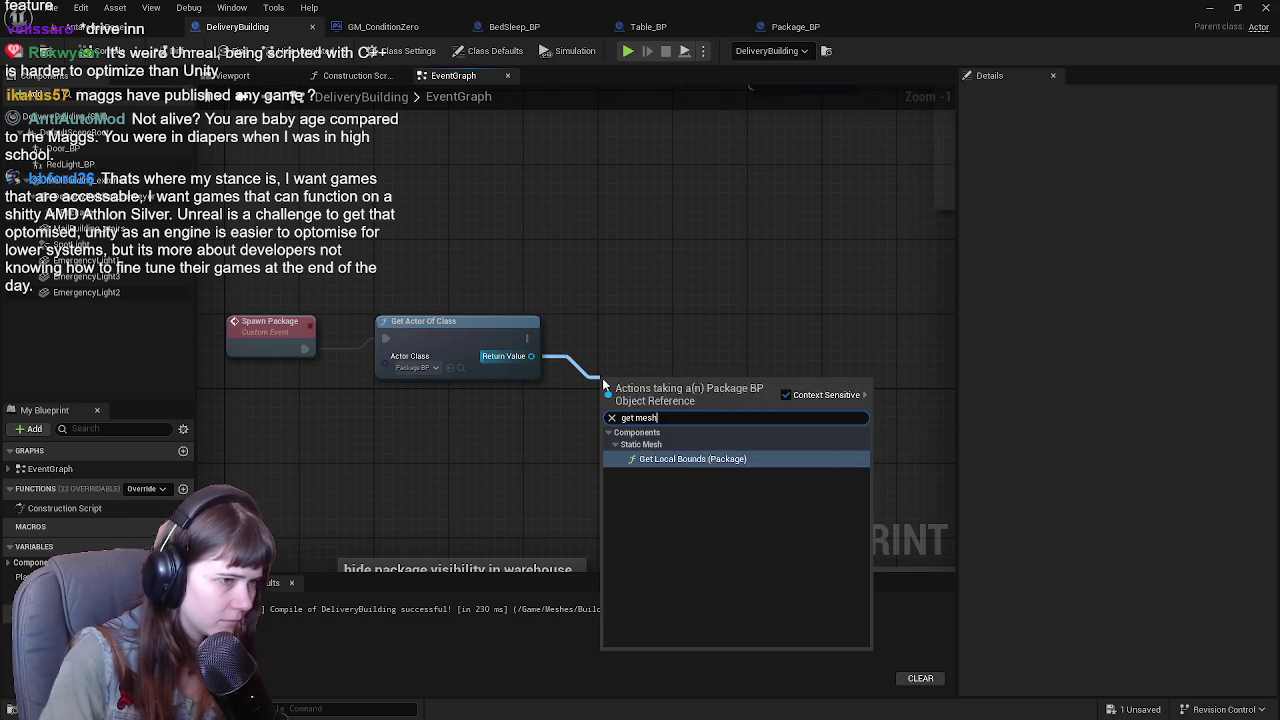
key(BackSpace)
key(BackSpace)
key(BackSpace)
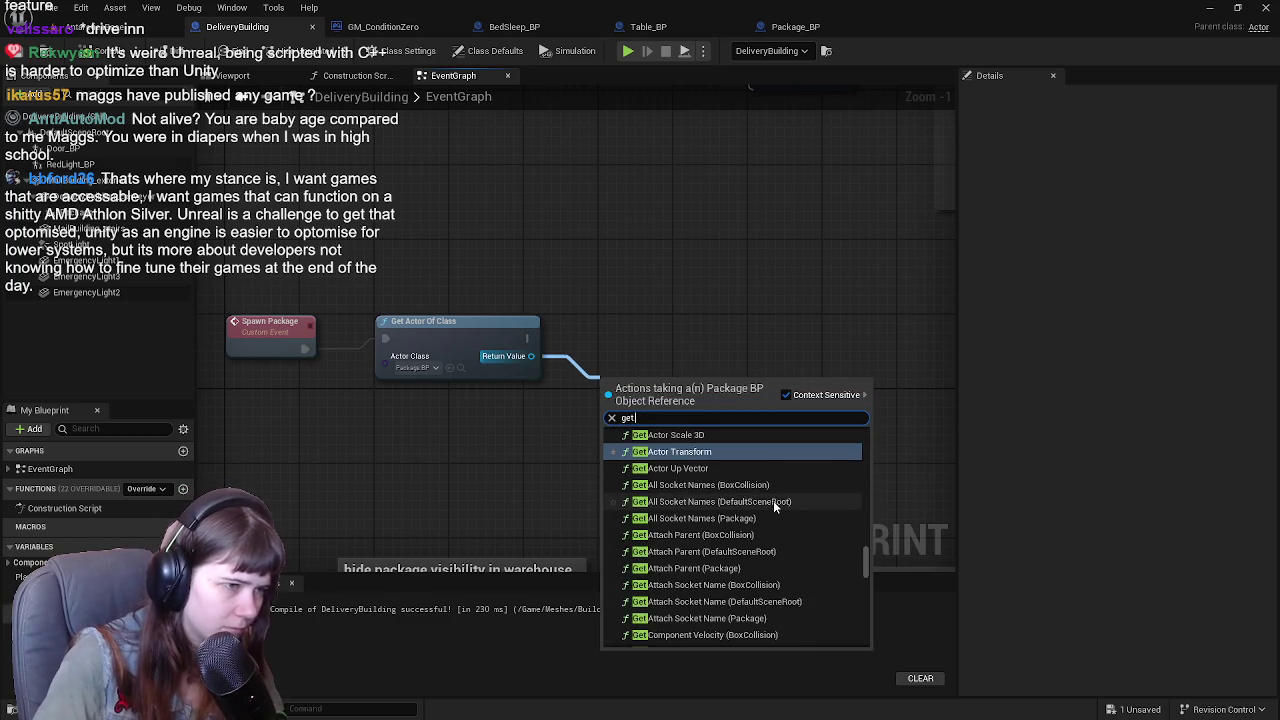
text(package)
scroll(743, 588, down, 3)
scroll(743, 588, down, 5)
click(712, 560)
Add Set Static Mesh on Package after Get Actor Of Class, New Mesh Package, and compile.
mouse_move(648, 381)
mouse_down()
mouse_move(492, 409)
mouse_move(648, 378)
mouse_move(629, 330)
mouse_up()
text(set mesh)
key(Return)
mouse_move(527, 339)
mouse_down()
mouse_move(565, 365)
mouse_move(607, 354)
mouse_up()
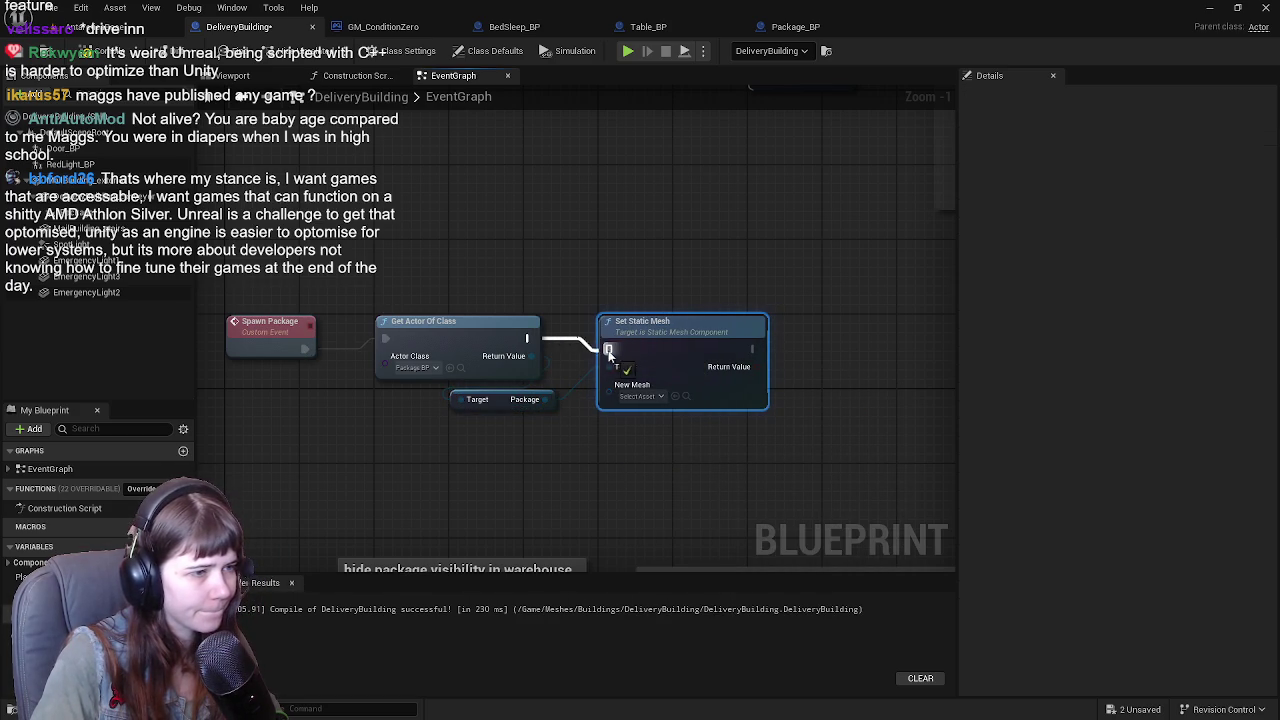
scroll(600, 354, up, 1)
click(558, 340)
text(package)
click(637, 430)
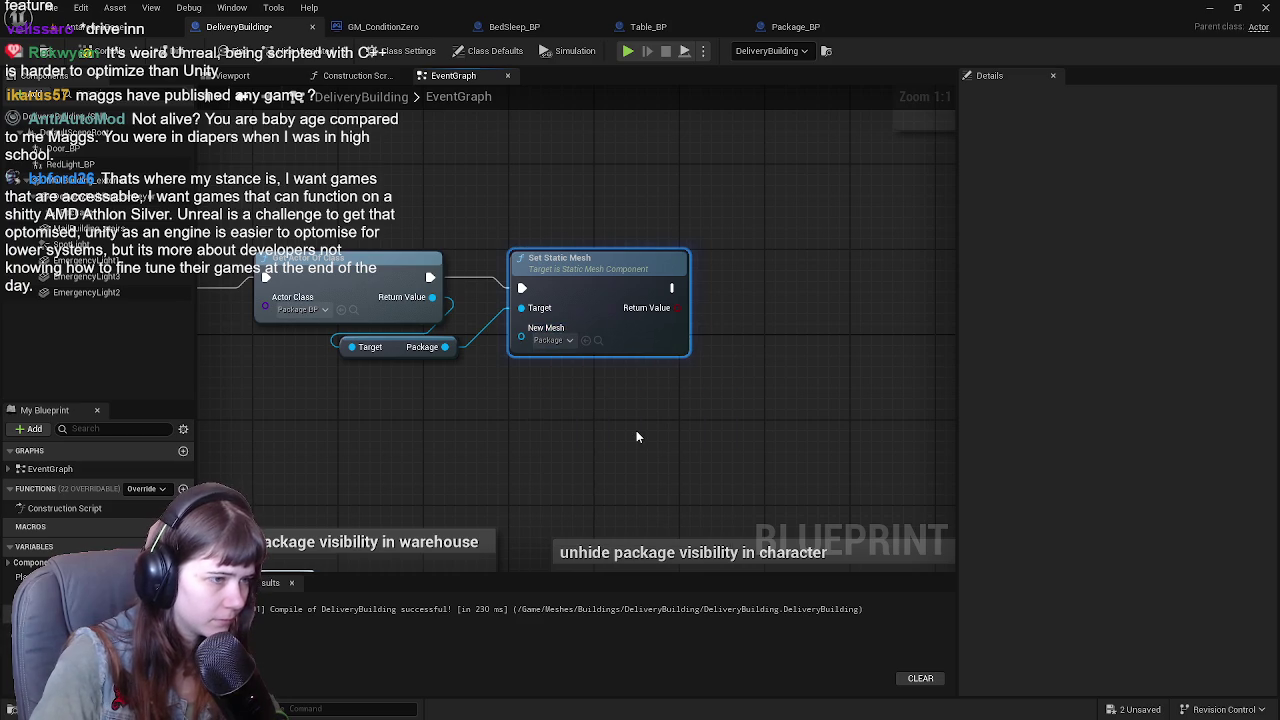
key(F7)
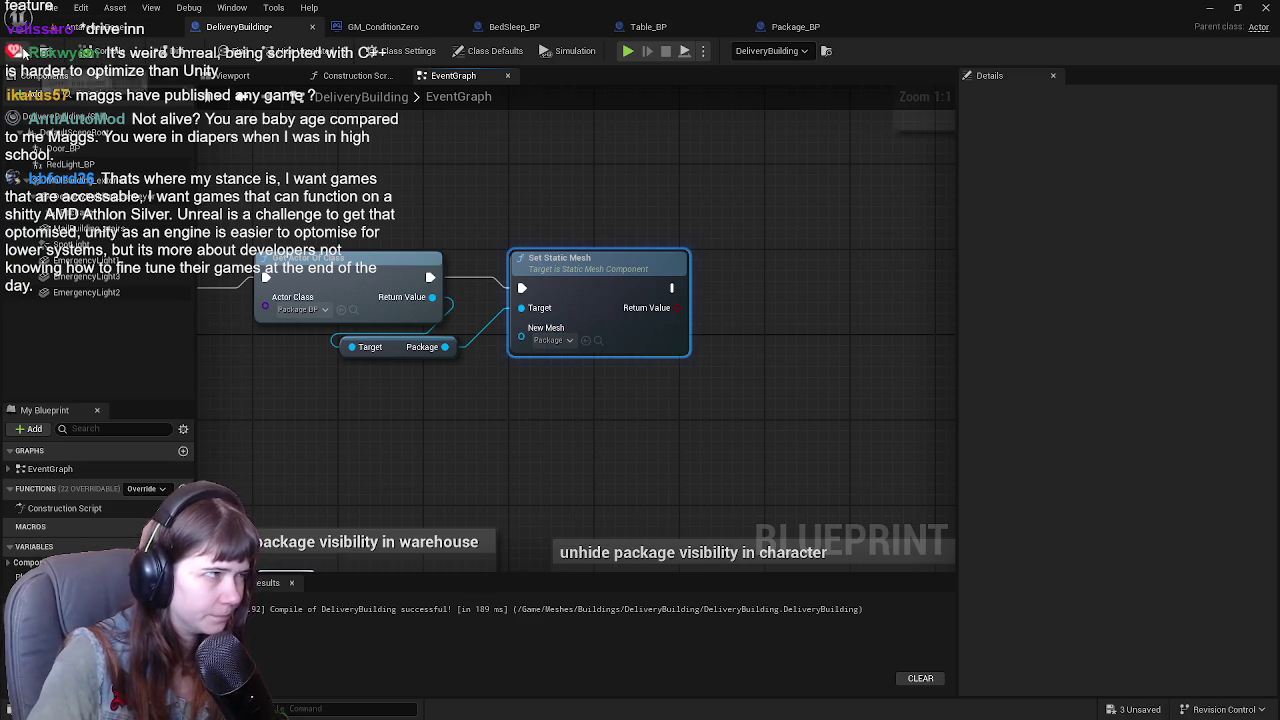
mouse_move(840, 186)
mouse_down()
mouse_move(697, 223)
mouse_move(766, 229)
mouse_up()
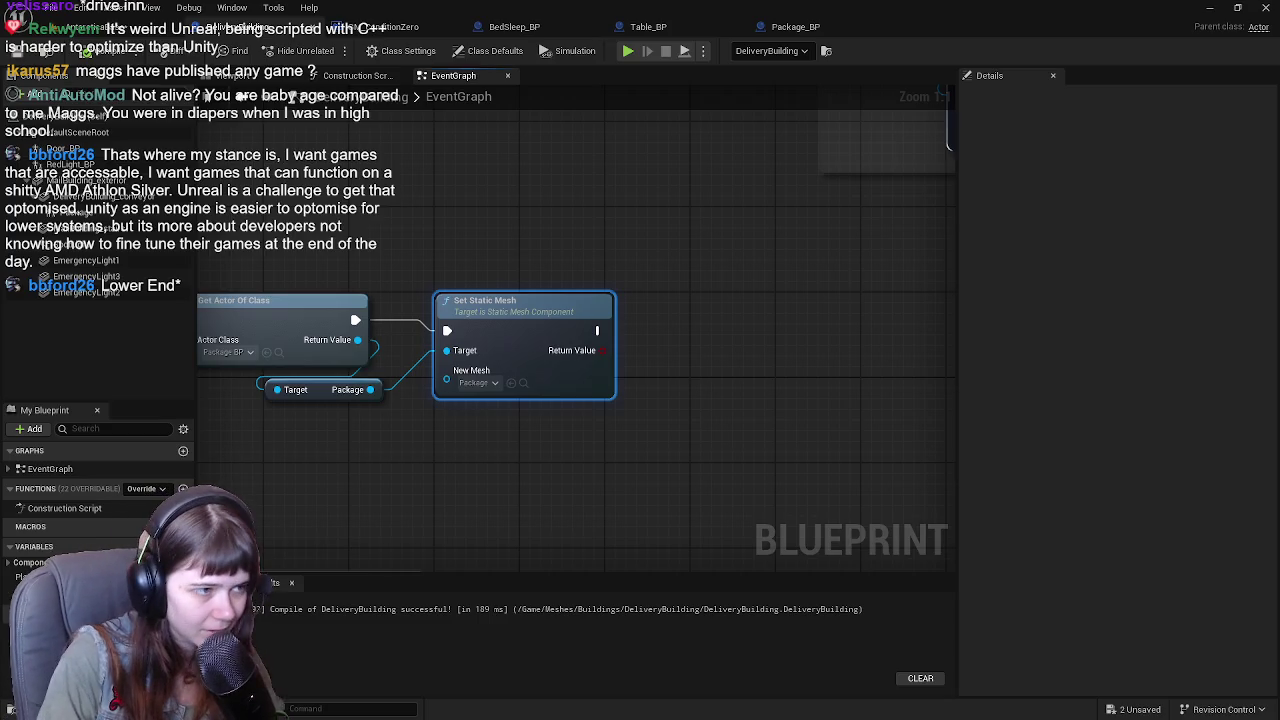
Wrap the new nodes in a comment titled 'set static mesh dependa', then view GM_ConditionZero's graph.
scroll(855, 312, down, 2)
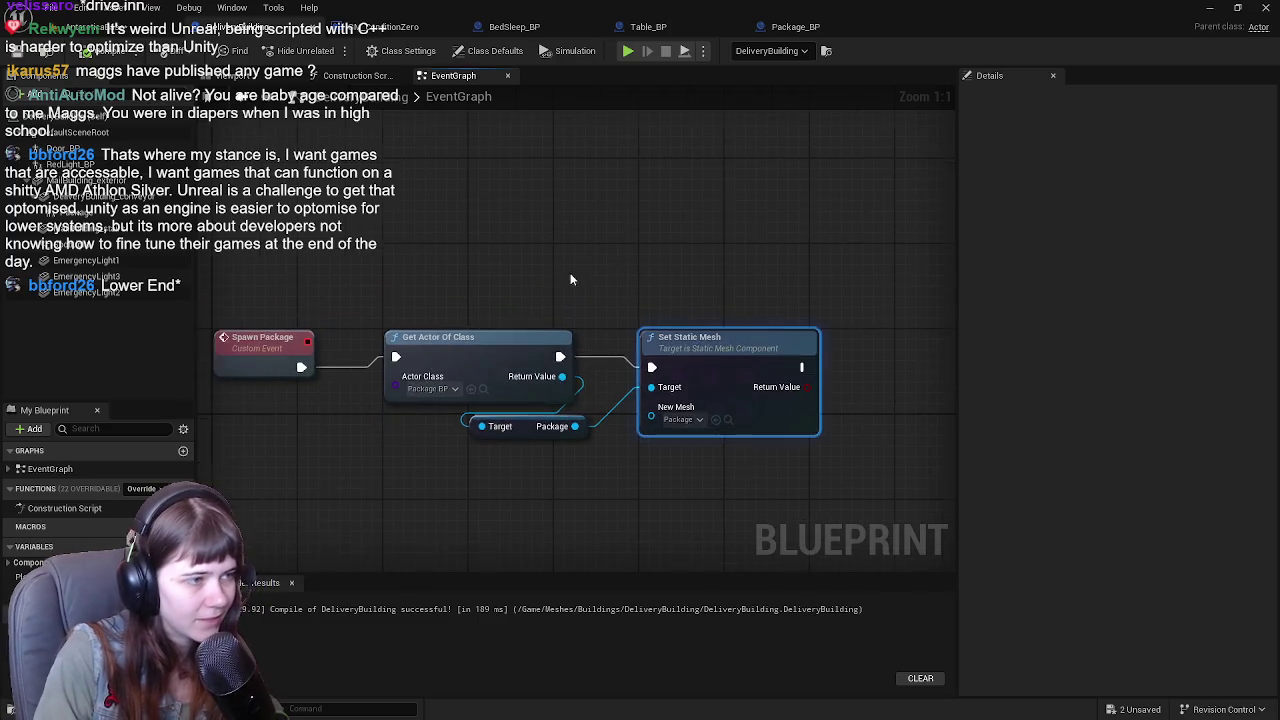
scroll(517, 236, up, 2)
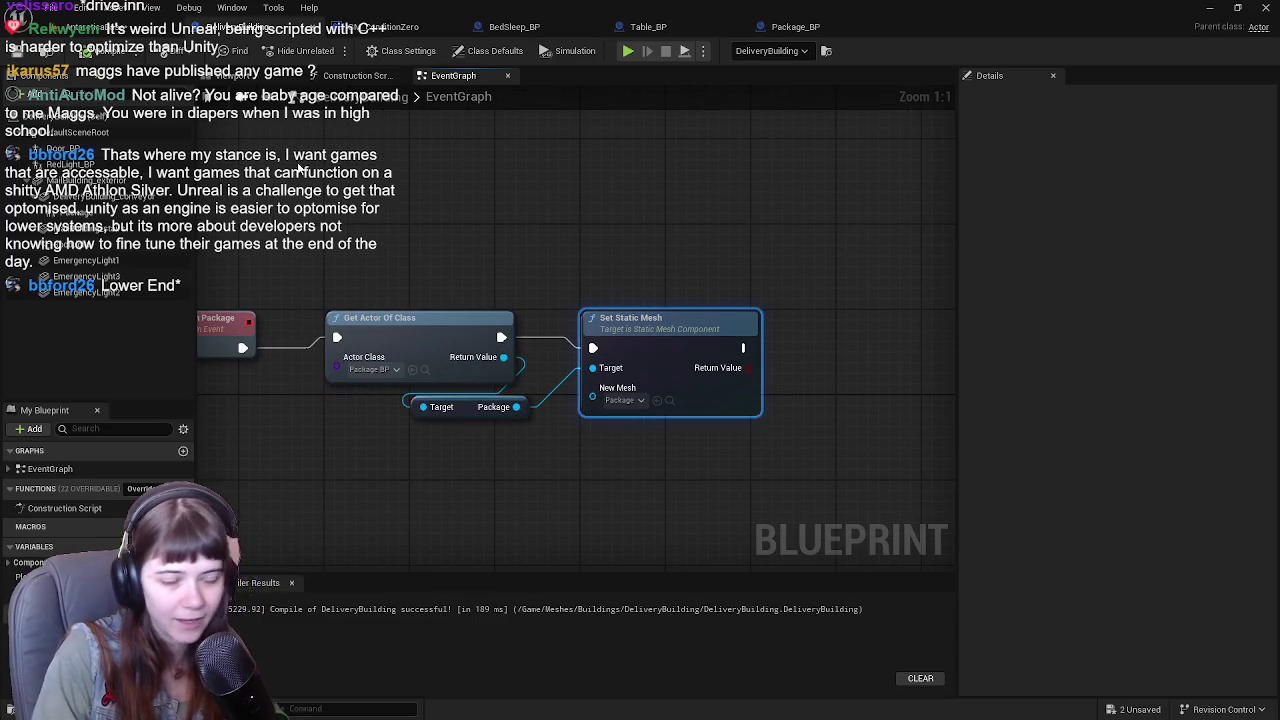
click(80, 30)
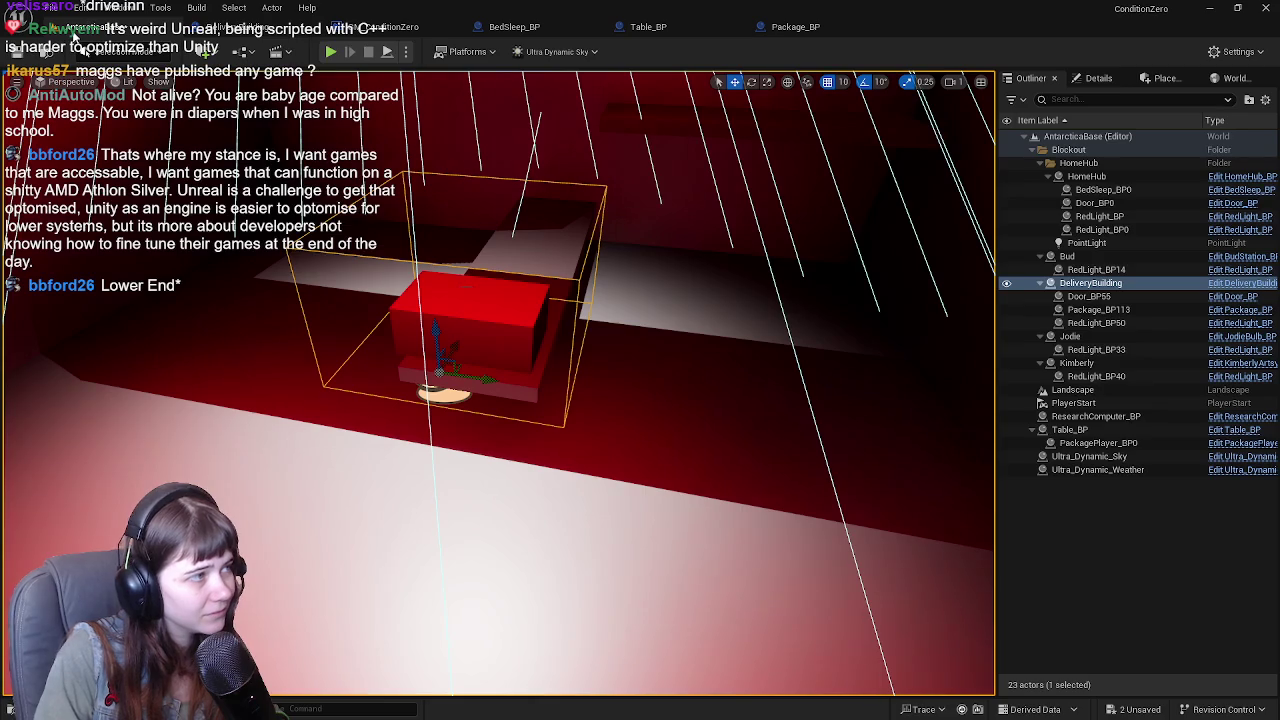
click(236, 34)
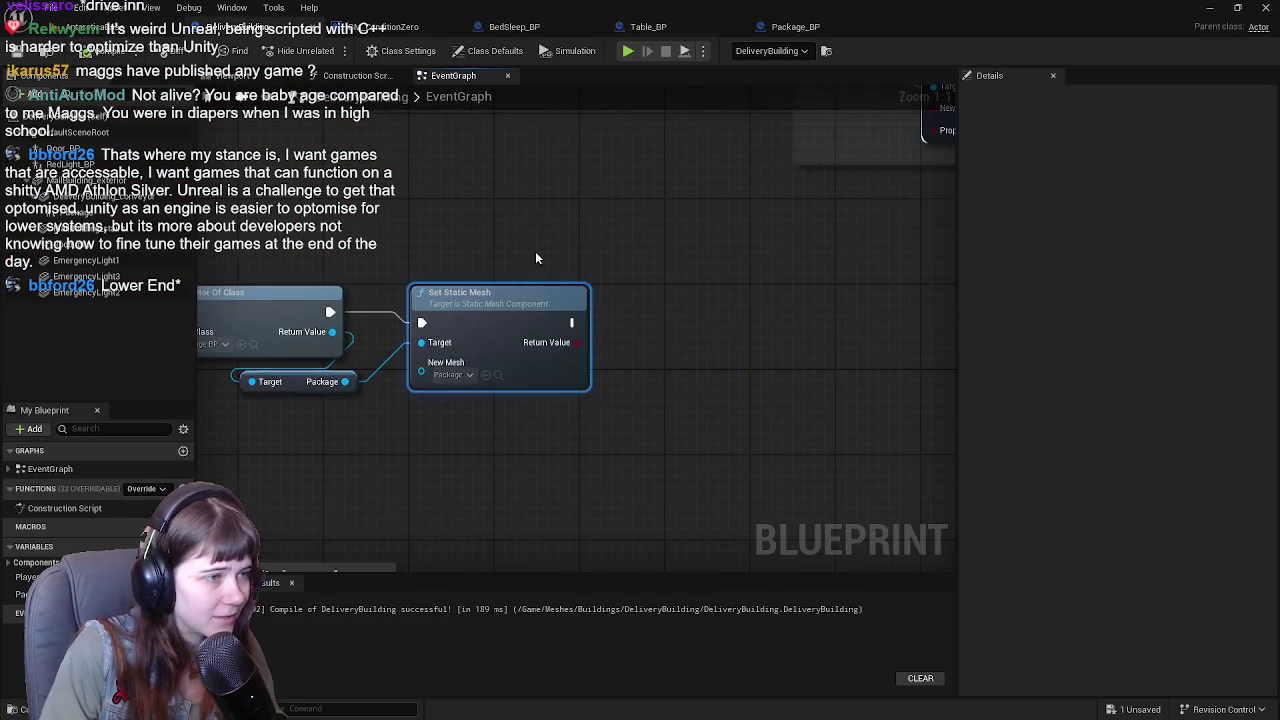
scroll(708, 256, down, 1)
mouse_move(365, 262)
mouse_down()
mouse_move(570, 380)
mouse_move(776, 422)
mouse_up()
text(c)
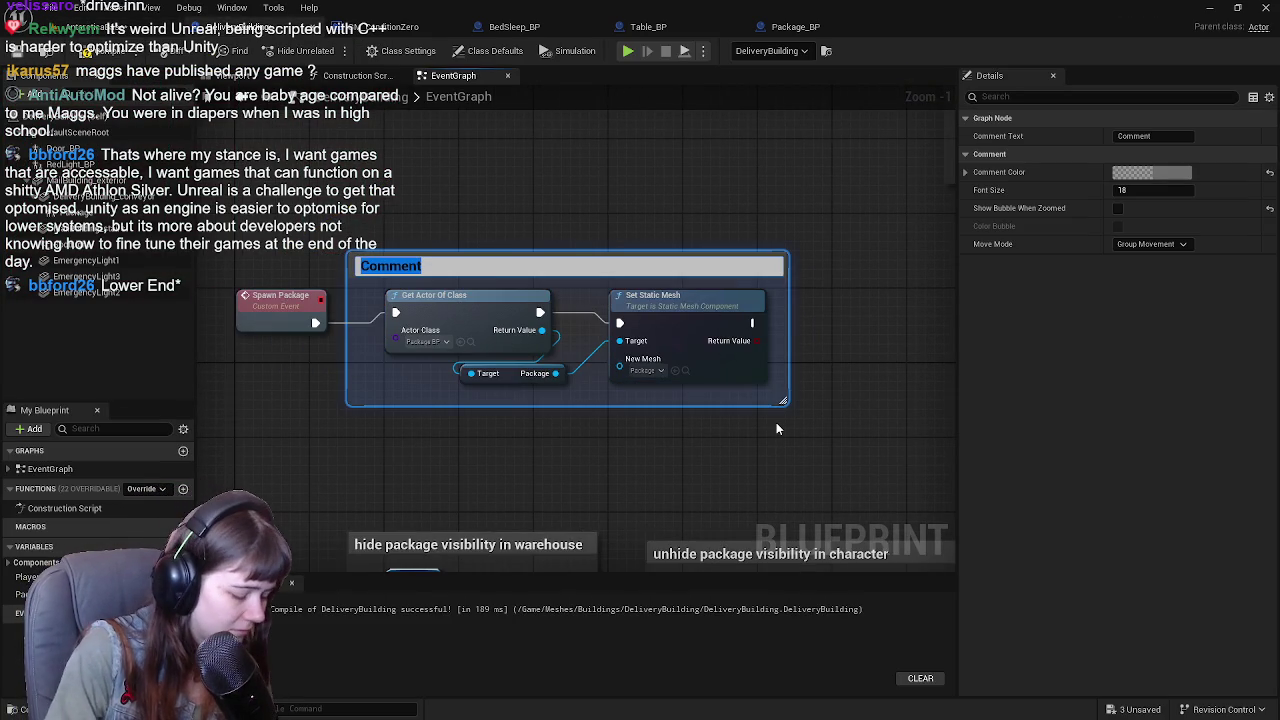
text(set stat)
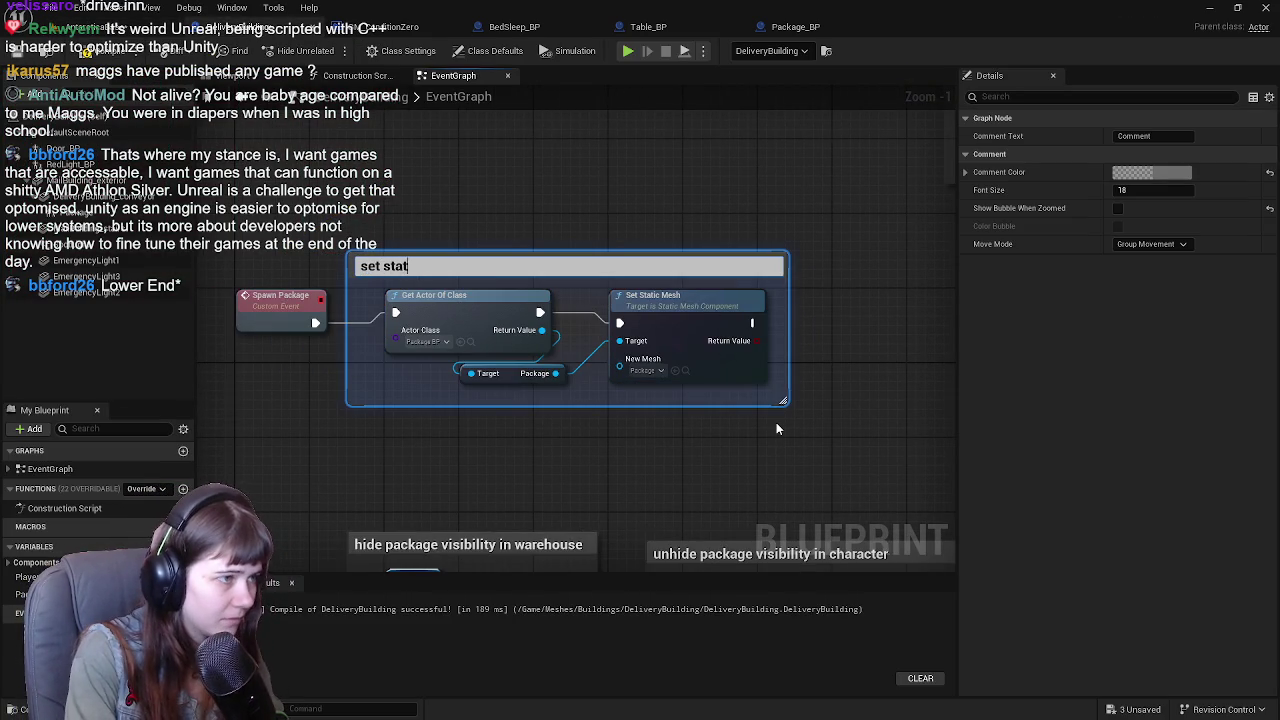
text(ic mesh depe)
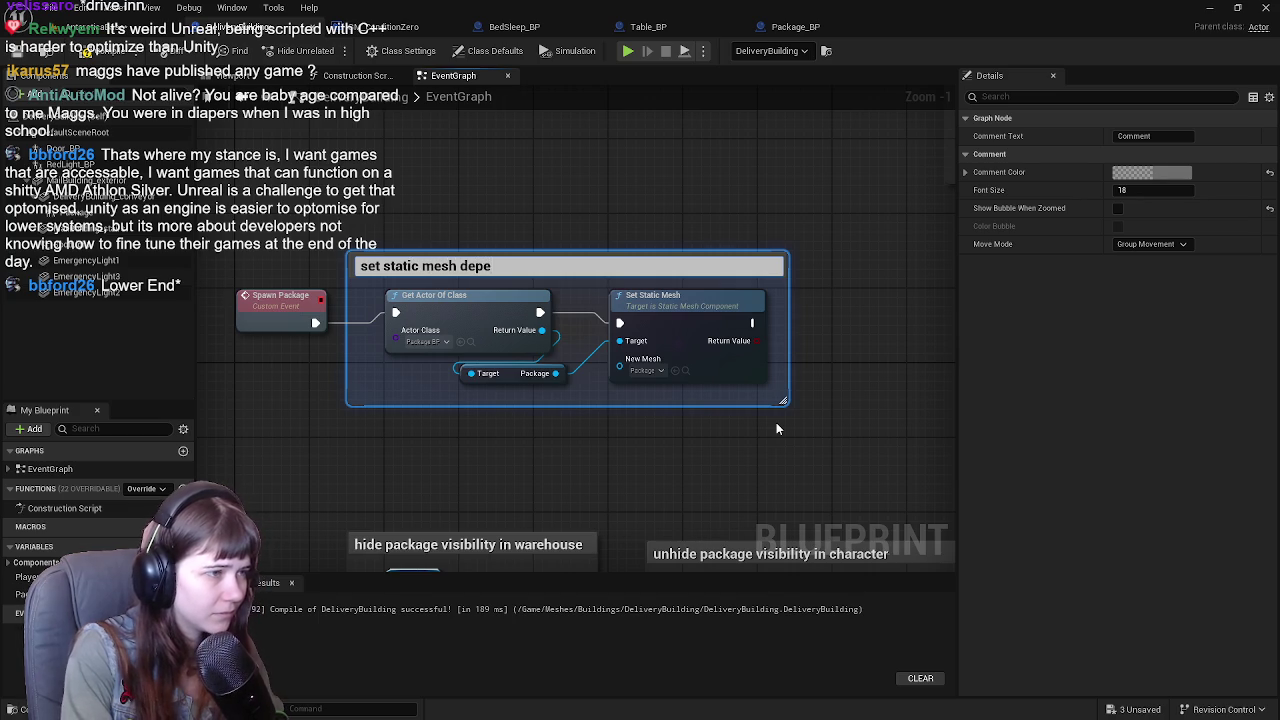
text(nda)
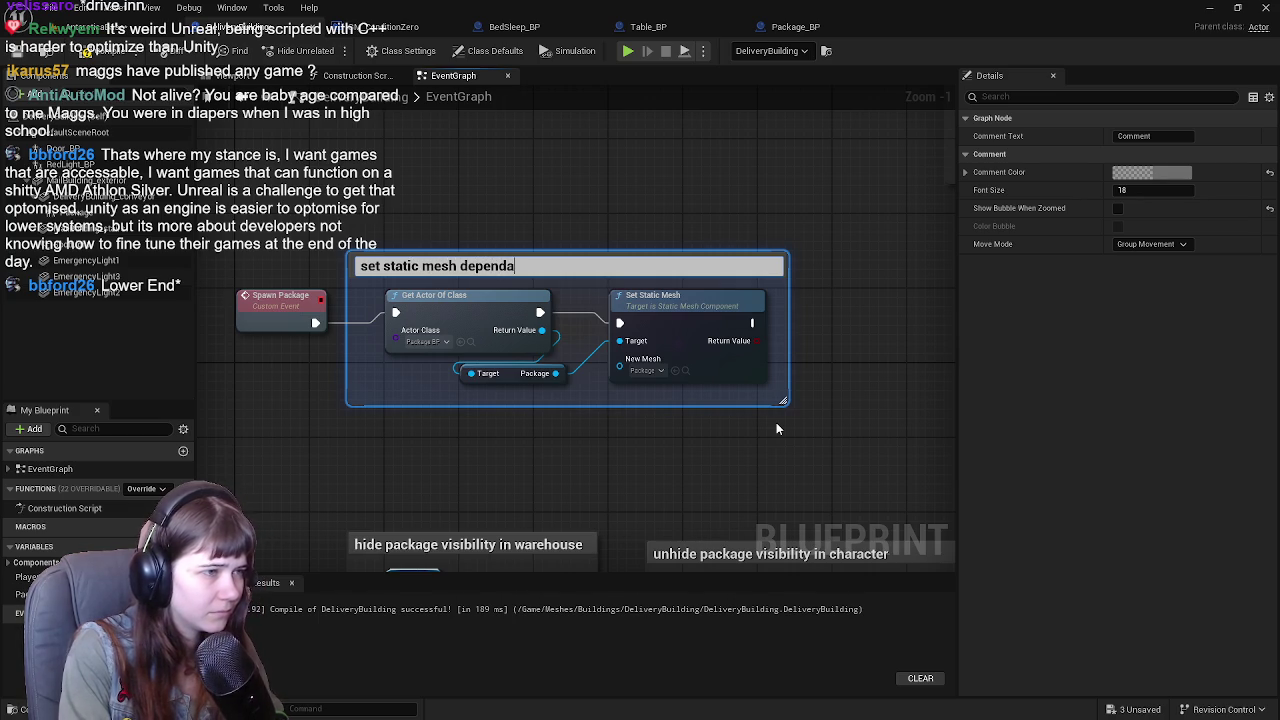
click(707, 240)
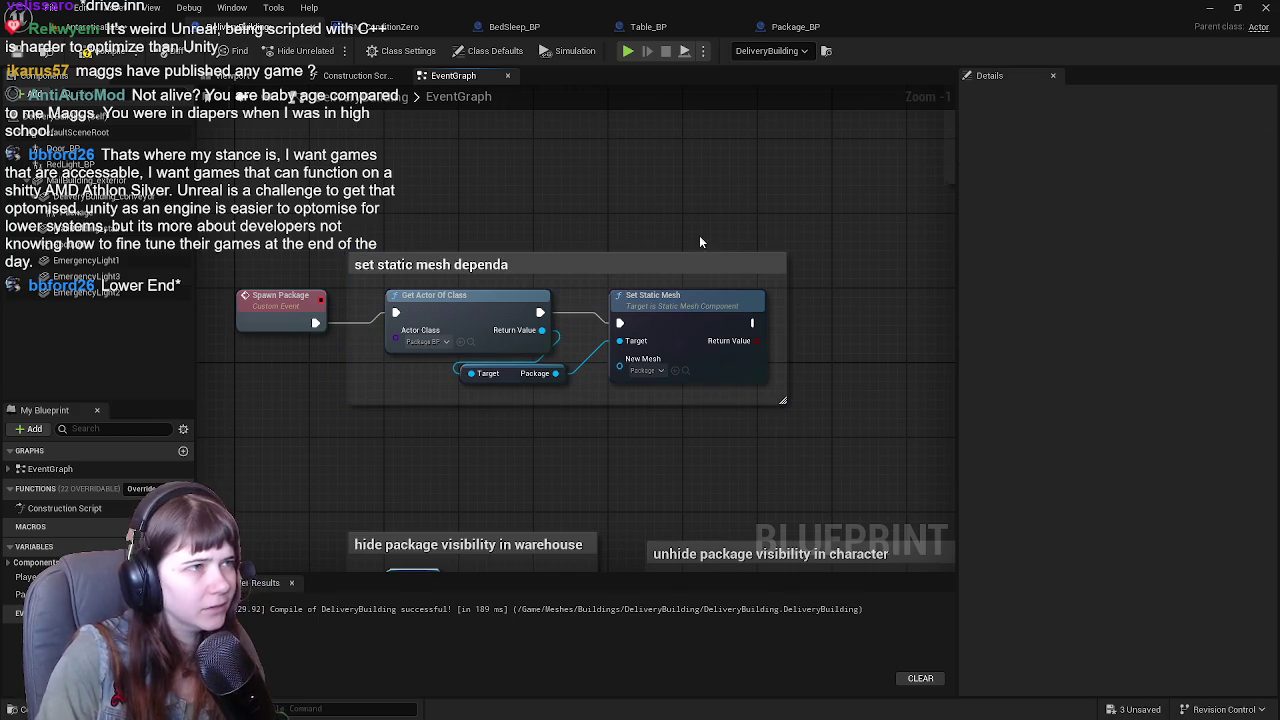
click(390, 27)
mouse_move(500, 250)
mouse_down()
mouse_move(686, 340)
mouse_move(692, 420)
mouse_up()
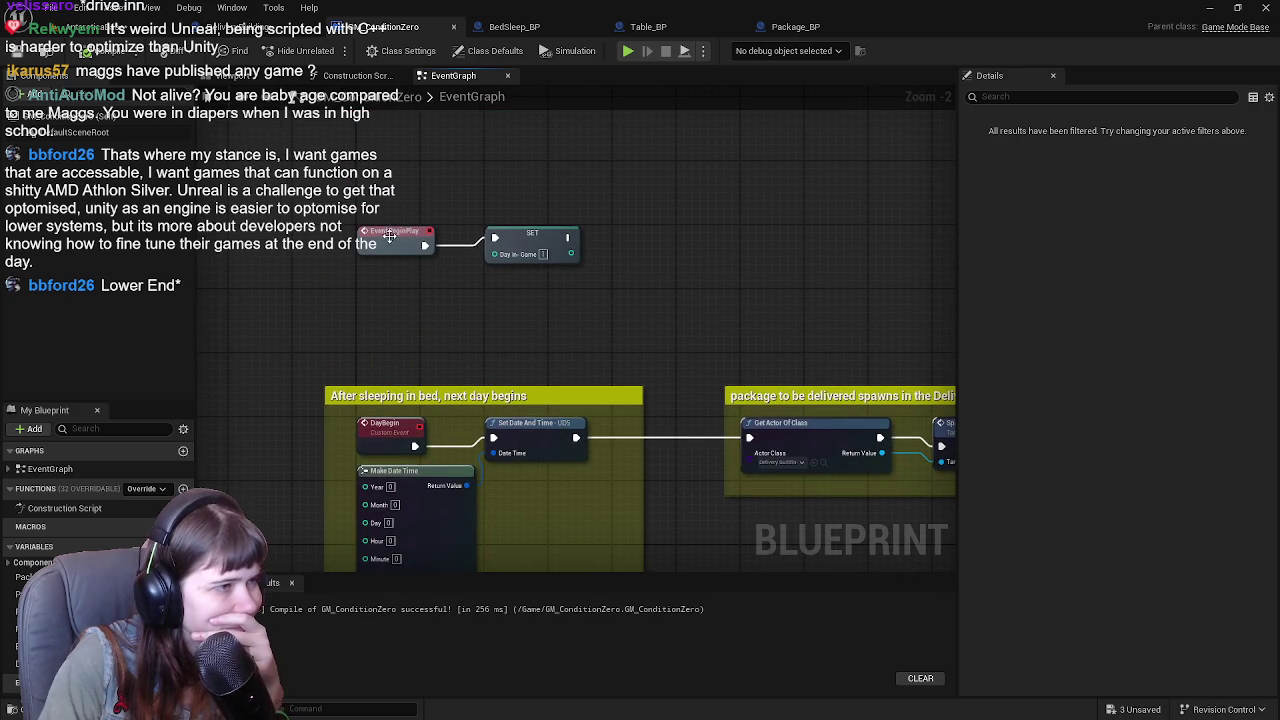
mouse_move(698, 272)
mouse_down()
mouse_move(725, 282)
mouse_move(643, 273)
mouse_up()
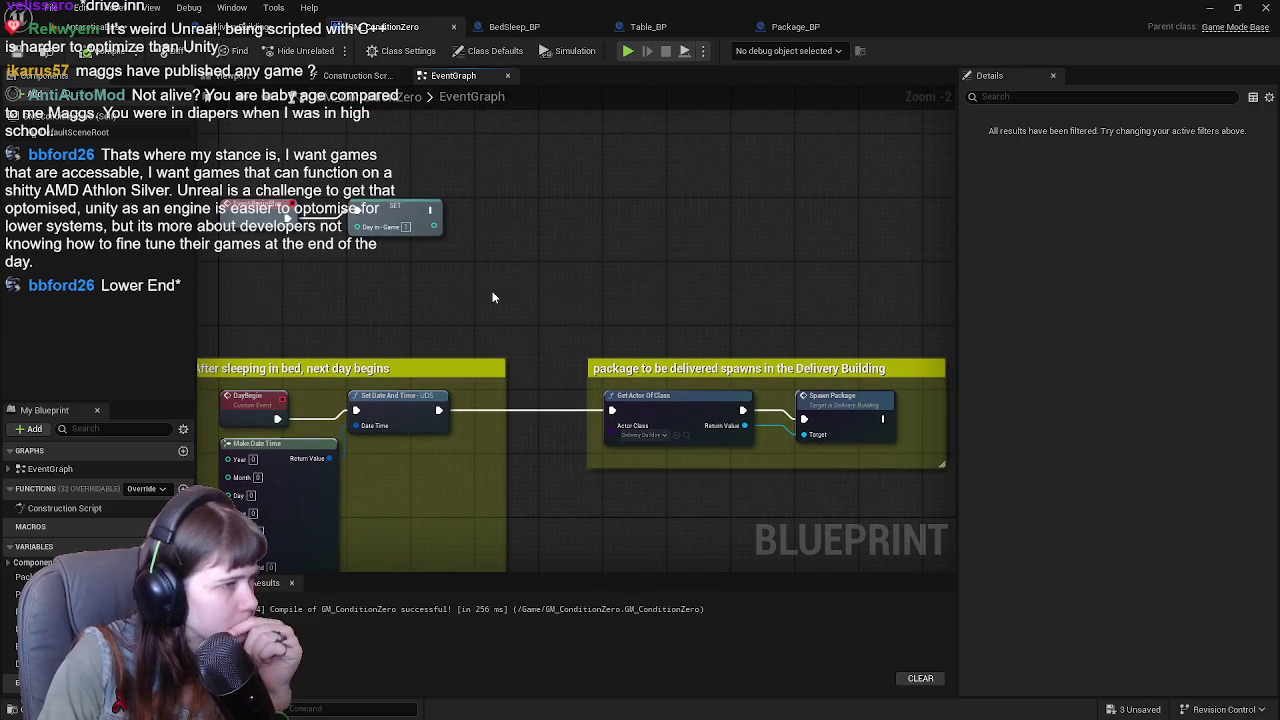
mouse_move(518, 309)
mouse_down()
mouse_move(606, 272)
mouse_move(589, 216)
mouse_move(570, 244)
mouse_move(625, 254)
mouse_up()
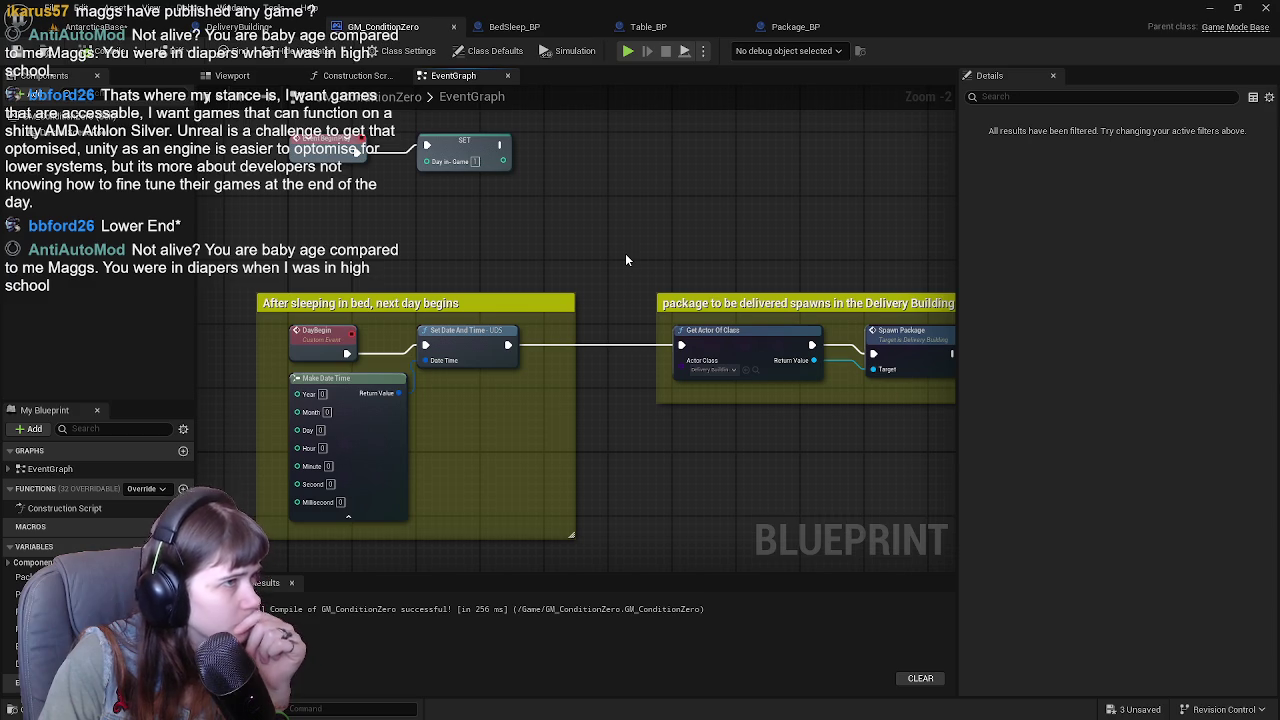
click(514, 26)
mouse_move(665, 259)
mouse_down()
mouse_move(745, 244)
mouse_move(613, 181)
mouse_move(552, 229)
mouse_move(640, 250)
mouse_up()
scroll(707, 263, down, 1)
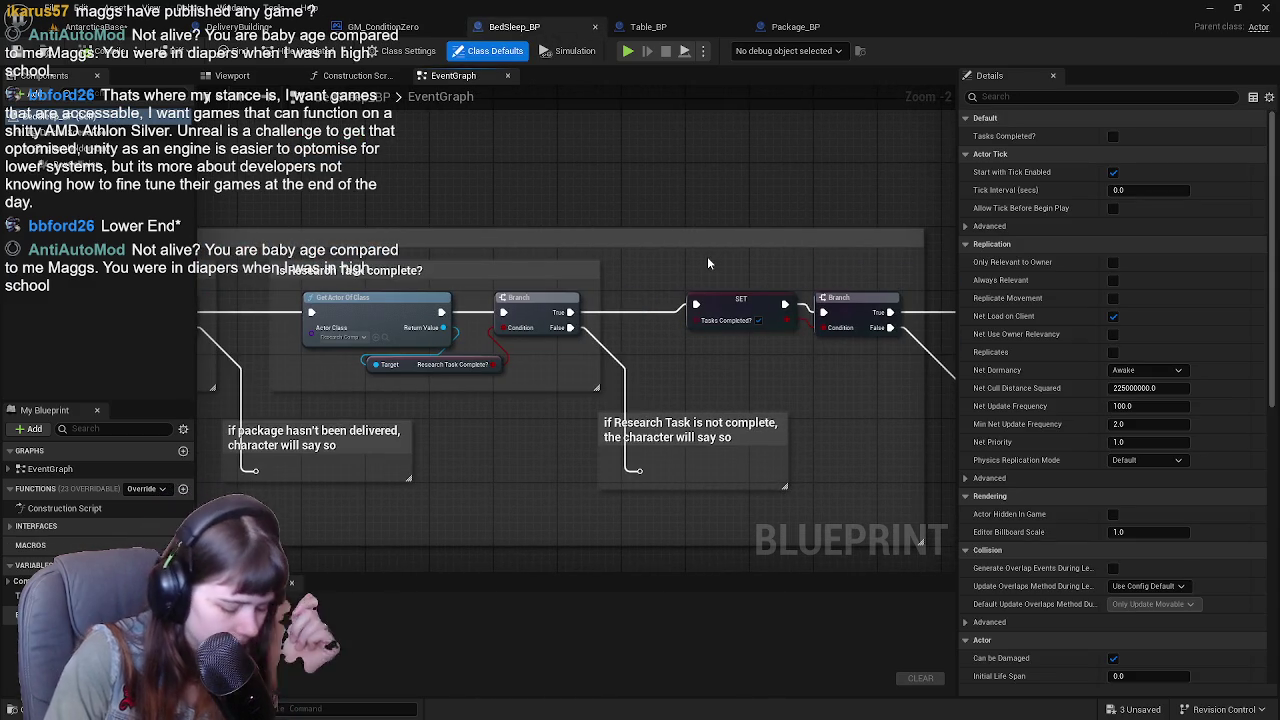
mouse_move(130, 175)
mouse_down()
mouse_move(425, 203)
mouse_move(648, 303)
mouse_up()
mouse_move(300, 300)
mouse_down()
mouse_move(720, 281)
mouse_move(539, 236)
mouse_move(560, 230)
mouse_move(529, 210)
mouse_move(561, 283)
mouse_move(247, 232)
mouse_up()
scroll(720, 281, down, 1)
drag(1000, 250, 758, 264)
mouse_move(990, 280)
mouse_down()
mouse_move(744, 233)
mouse_move(634, 238)
mouse_move(729, 215)
mouse_move(770, 185)
mouse_move(477, 193)
mouse_up()
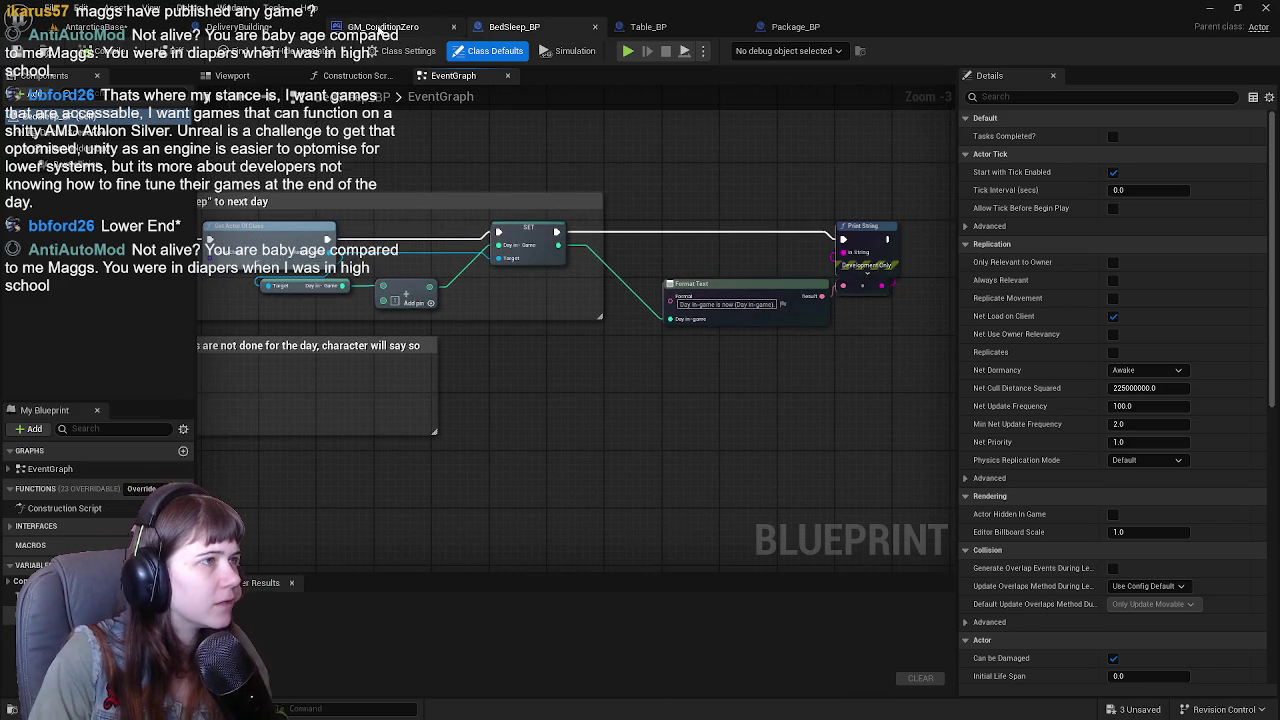
click(383, 26)
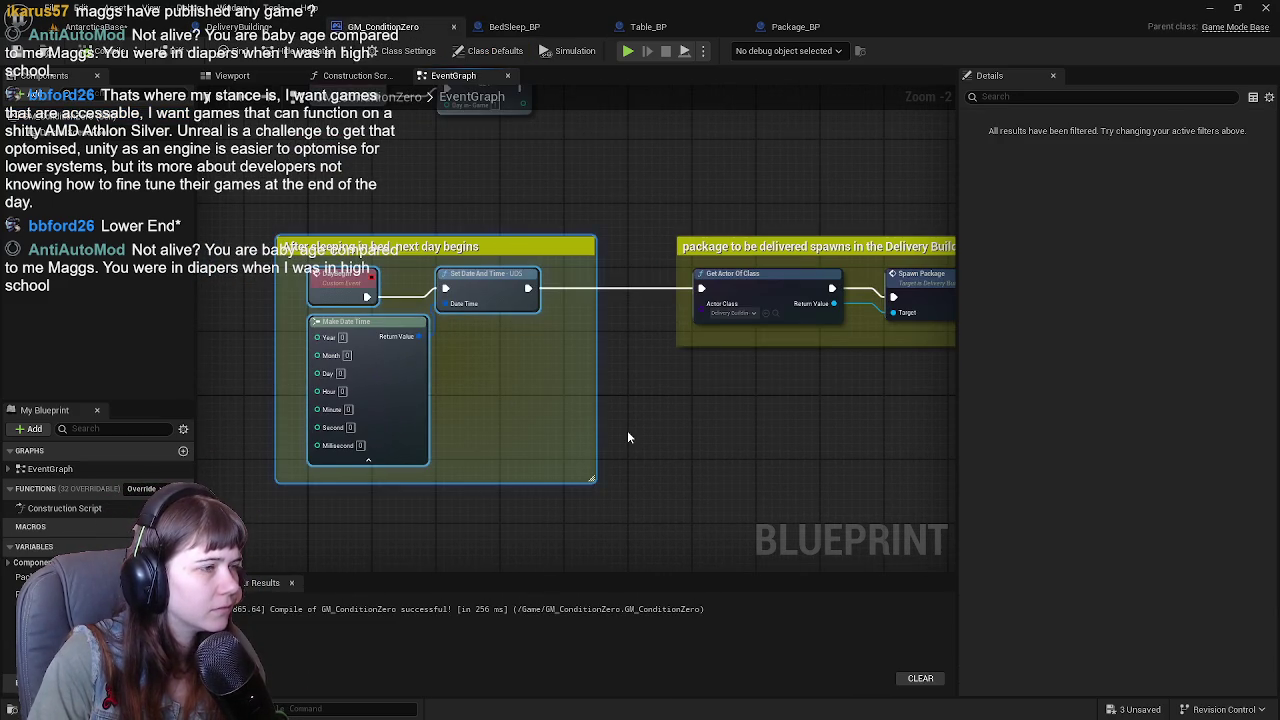
Delete the DayBegin custom event and its 'After sleeping in bed' comment.
drag(639, 419, 611, 423)
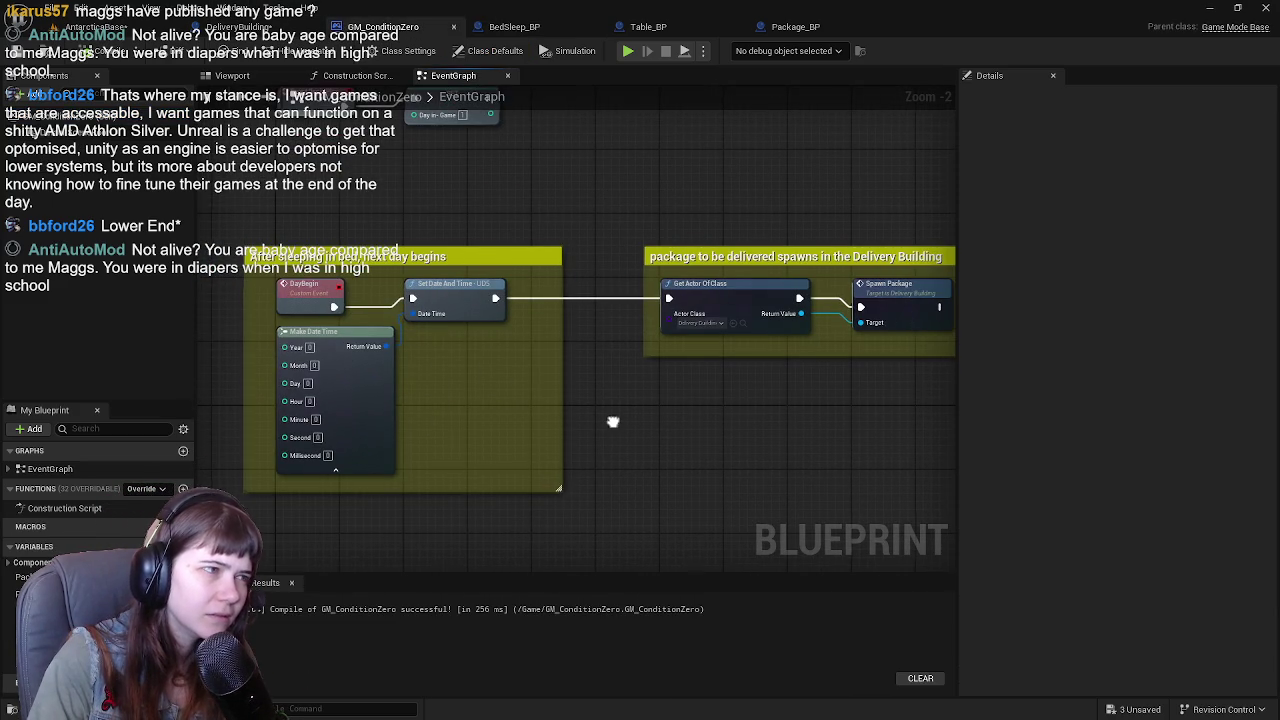
click(330, 290)
key(Delete)
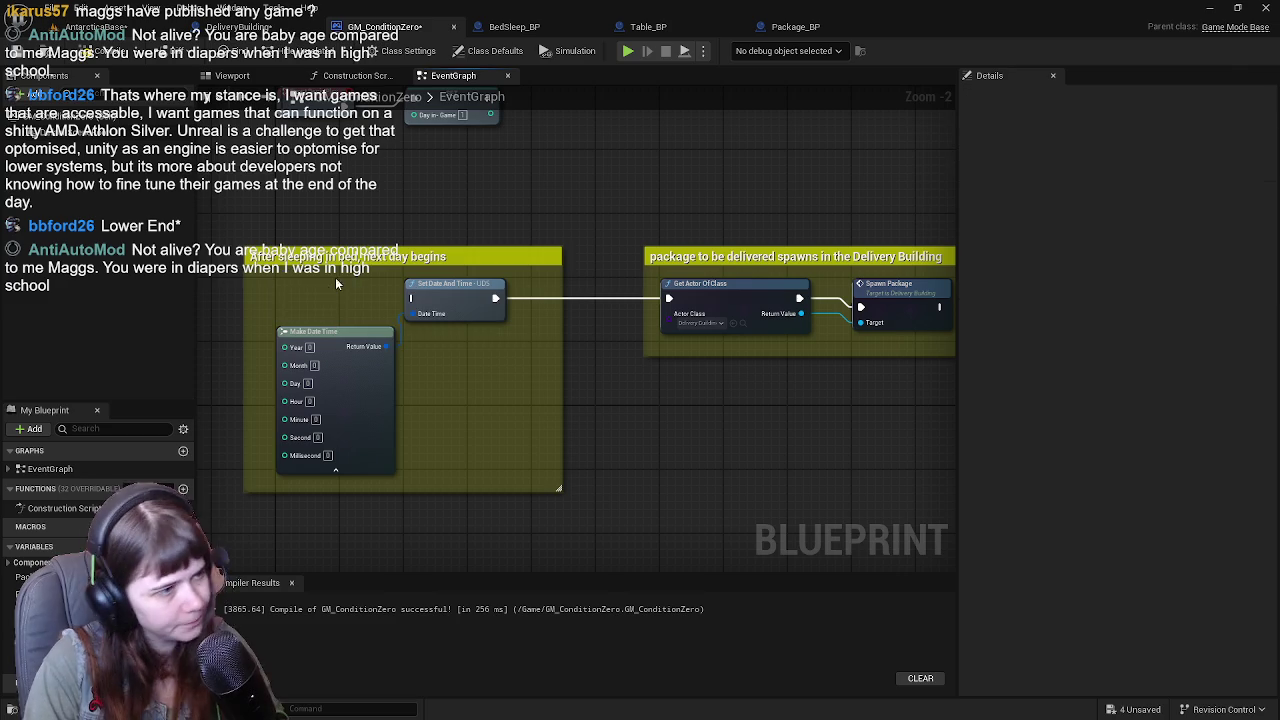
key(Delete)
mouse_move(381, 258)
mouse_down()
mouse_move(422, 280)
mouse_move(468, 278)
mouse_up()
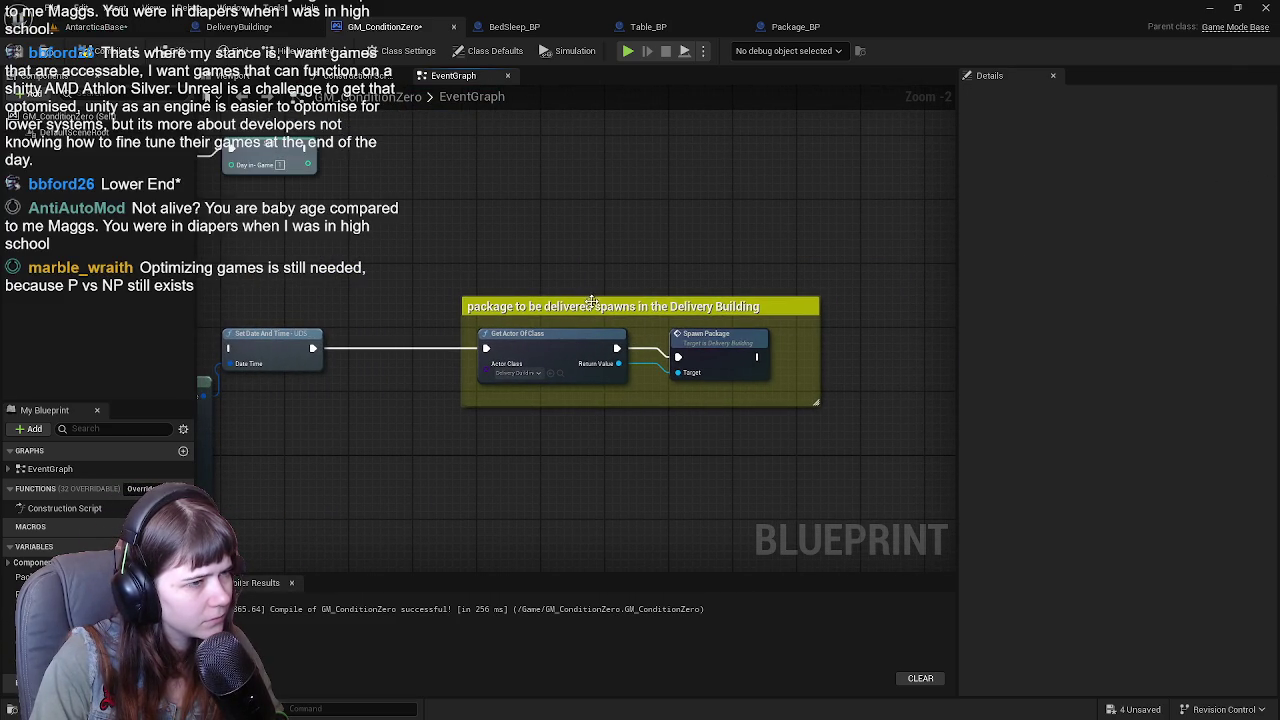
Move the spawn comment group upward and delete the Make Date Time and Set Date And Time nodes.
drag(507, 259, 713, 360)
mouse_move(524, 316)
mouse_down()
mouse_move(637, 406)
mouse_move(650, 252)
mouse_move(663, 250)
mouse_move(625, 245)
mouse_up()
click(633, 356)
mouse_move(614, 351)
mouse_down()
mouse_move(534, 391)
mouse_move(576, 222)
mouse_up()
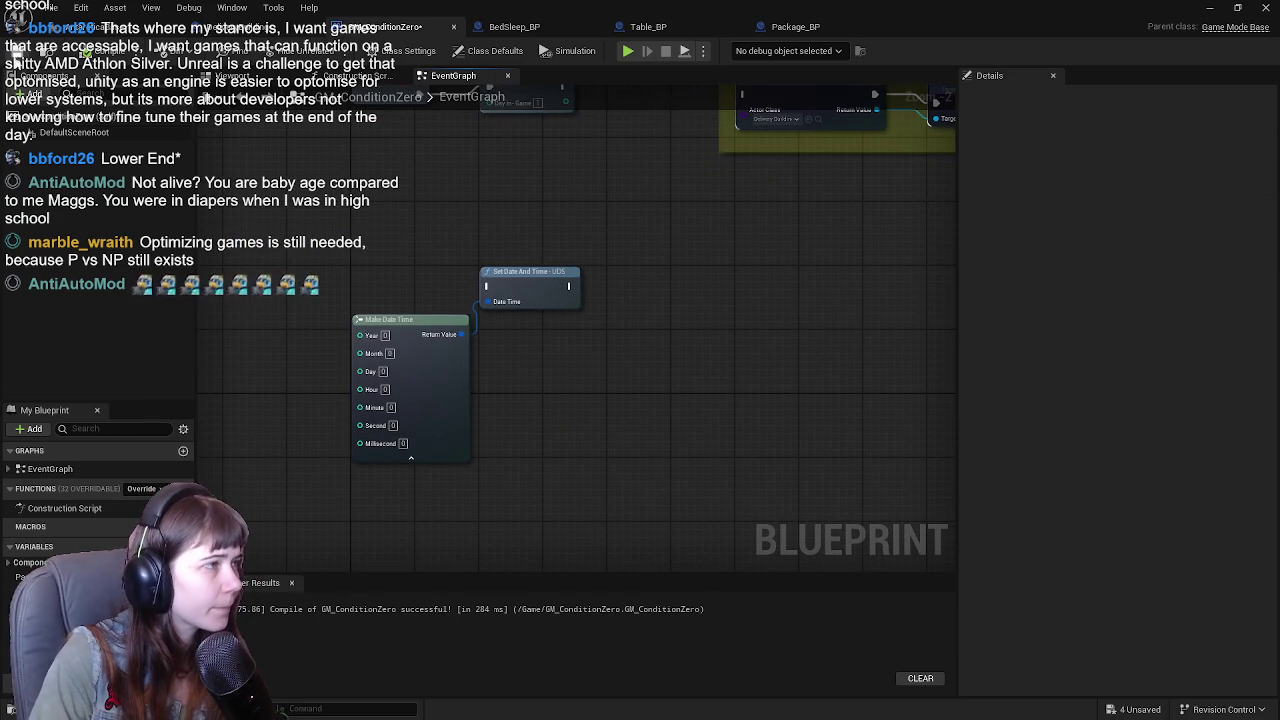
mouse_move(390, 232)
mouse_down()
mouse_move(570, 414)
mouse_move(602, 425)
mouse_up()
click(602, 425)
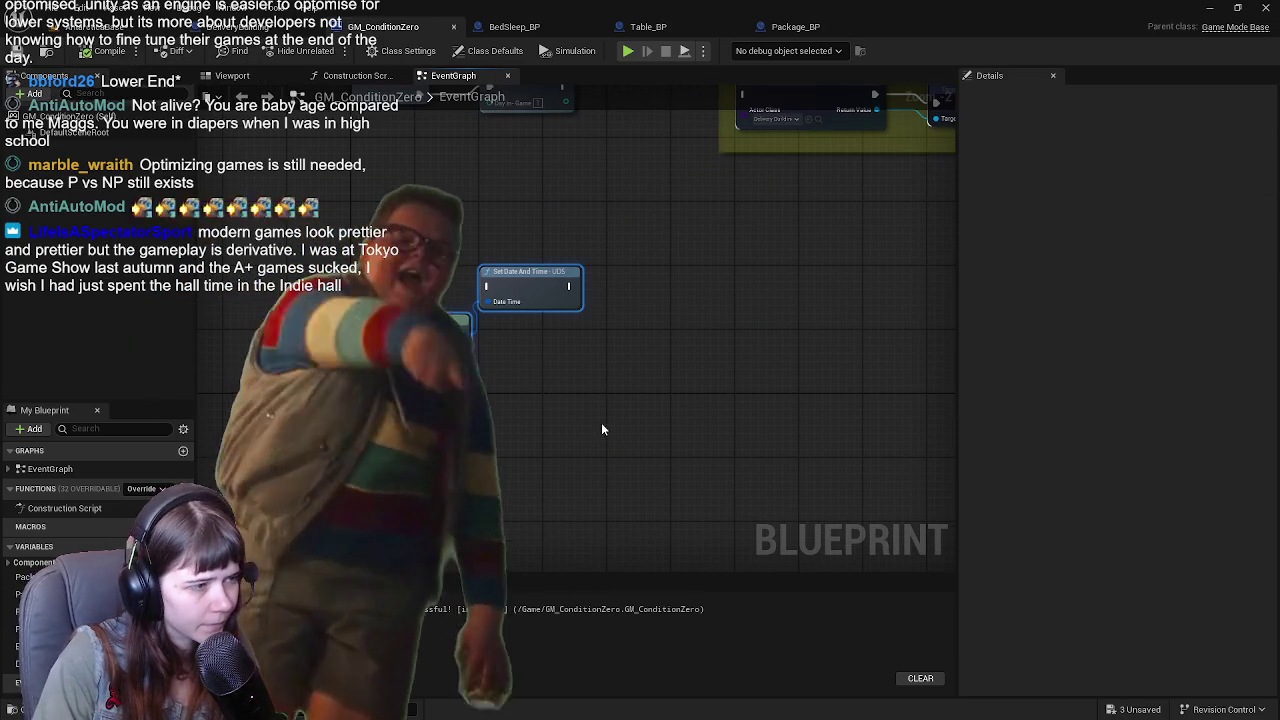
drag(345, 255, 650, 395)
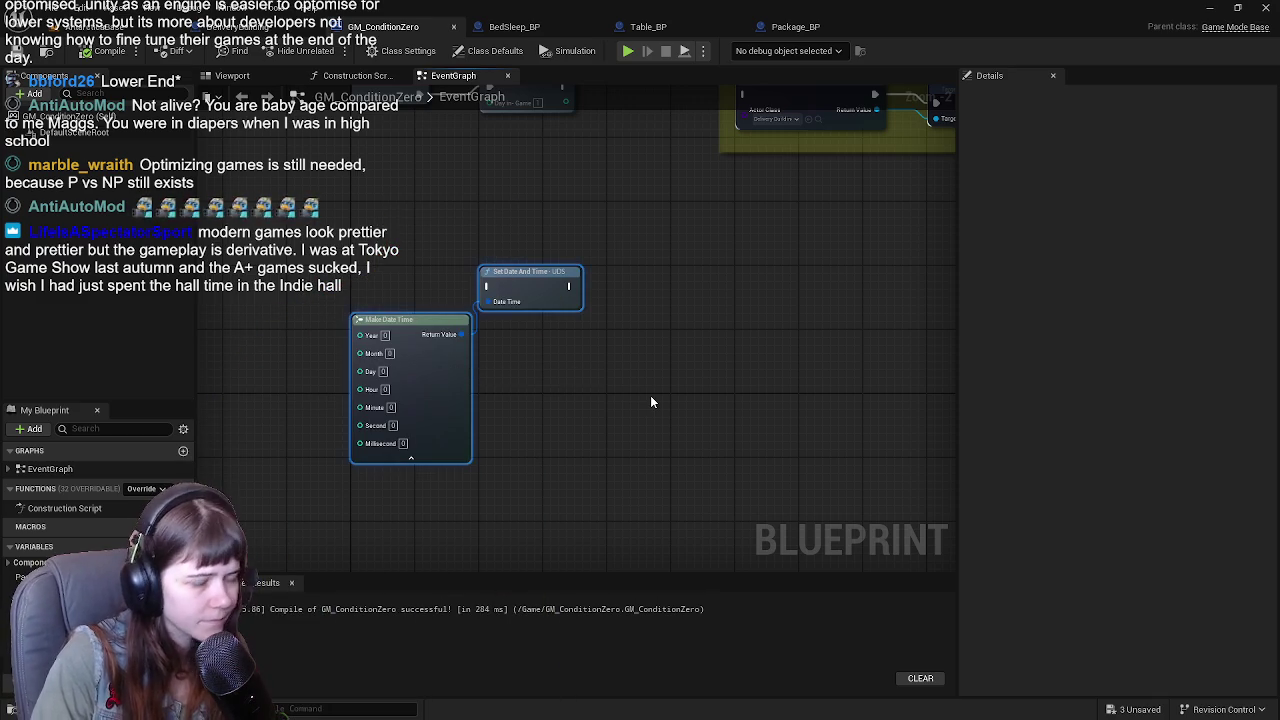
key(Delete)
Select all the graph's comment blocks and move the condition comment higher.
scroll(618, 397, down, 1)
scroll(640, 466, down, 3)
mouse_move(640, 466)
mouse_down()
mouse_move(527, 155)
mouse_move(403, 180)
mouse_move(380, 248)
mouse_up()
scroll(797, 319, up, 1)
scroll(599, 389, up, 1)
scroll(596, 323, up, 1)
scroll(596, 325, down, 6)
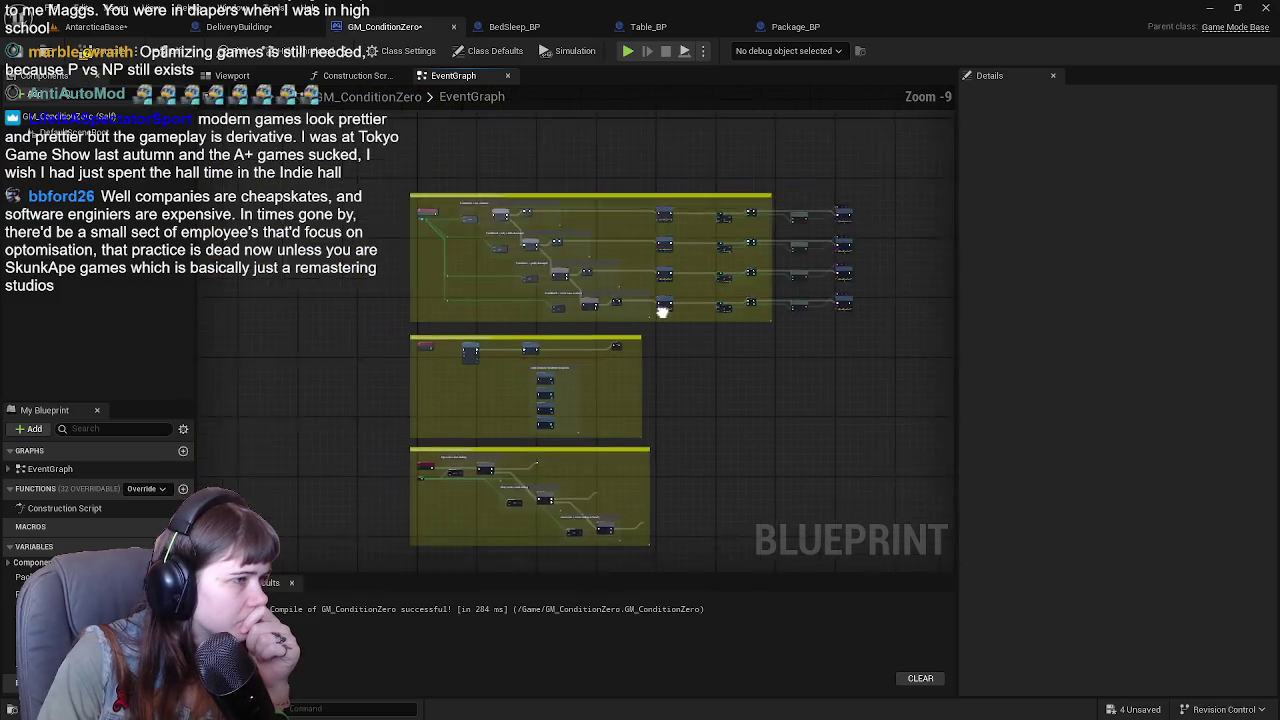
mouse_move(417, 90)
mouse_down()
mouse_move(886, 572)
mouse_move(920, 389)
mouse_up()
scroll(528, 382, up, 6)
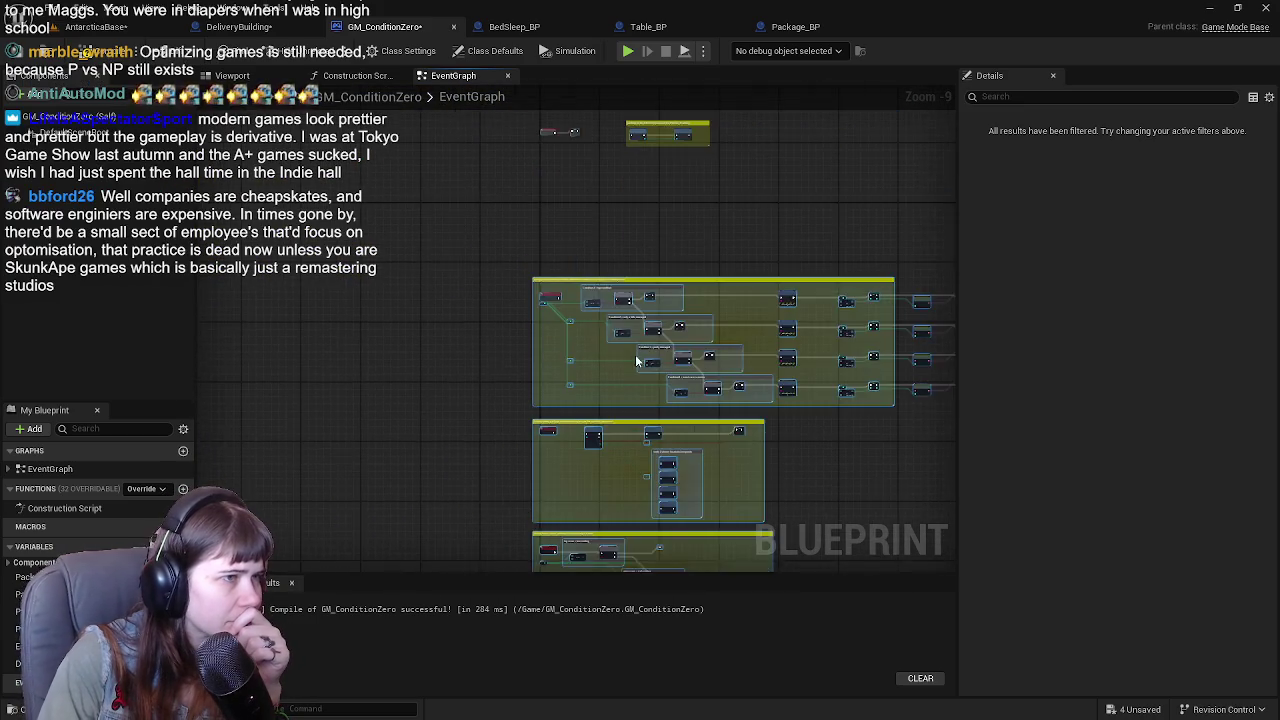
mouse_move(530, 388)
mouse_down()
mouse_move(565, 248)
mouse_move(536, 445)
mouse_move(355, 347)
mouse_move(355, 512)
mouse_move(336, 349)
mouse_up()
Review the Print String, Condition, Package Condition, score, ending and spawn sections of the graph.
scroll(400, 330, down, 5)
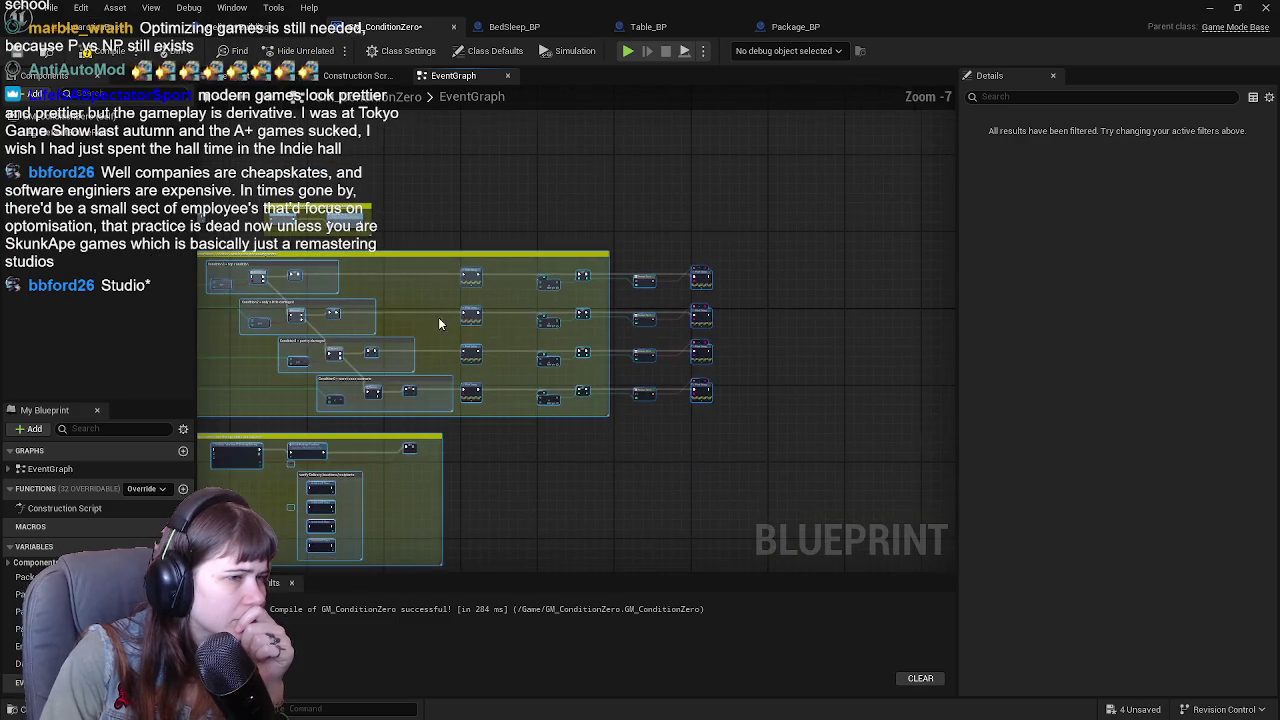
scroll(653, 355, up, 6)
scroll(465, 472, down, 1)
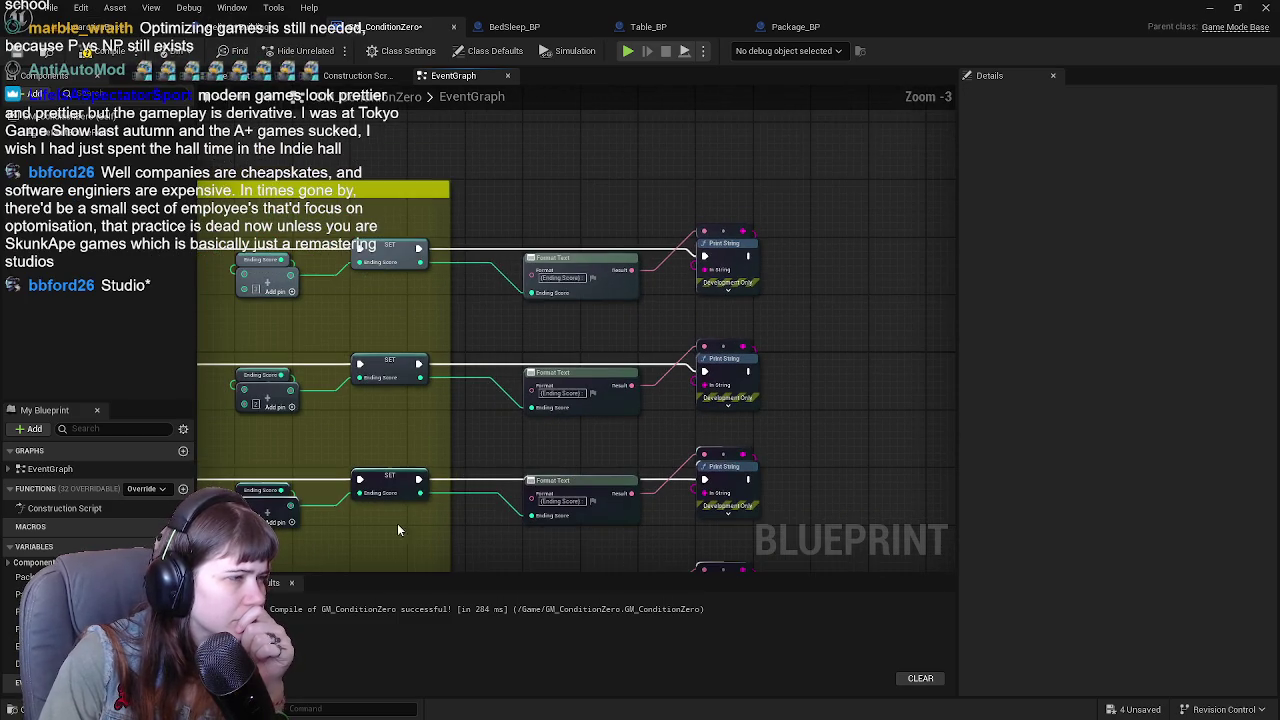
drag(397, 523, 769, 436)
mouse_move(492, 514)
mouse_down()
mouse_move(275, 258)
mouse_move(395, 478)
mouse_move(437, 441)
mouse_move(557, 421)
mouse_move(570, 449)
mouse_move(449, 423)
mouse_move(519, 354)
mouse_move(400, 434)
mouse_move(414, 429)
mouse_move(384, 406)
mouse_up()
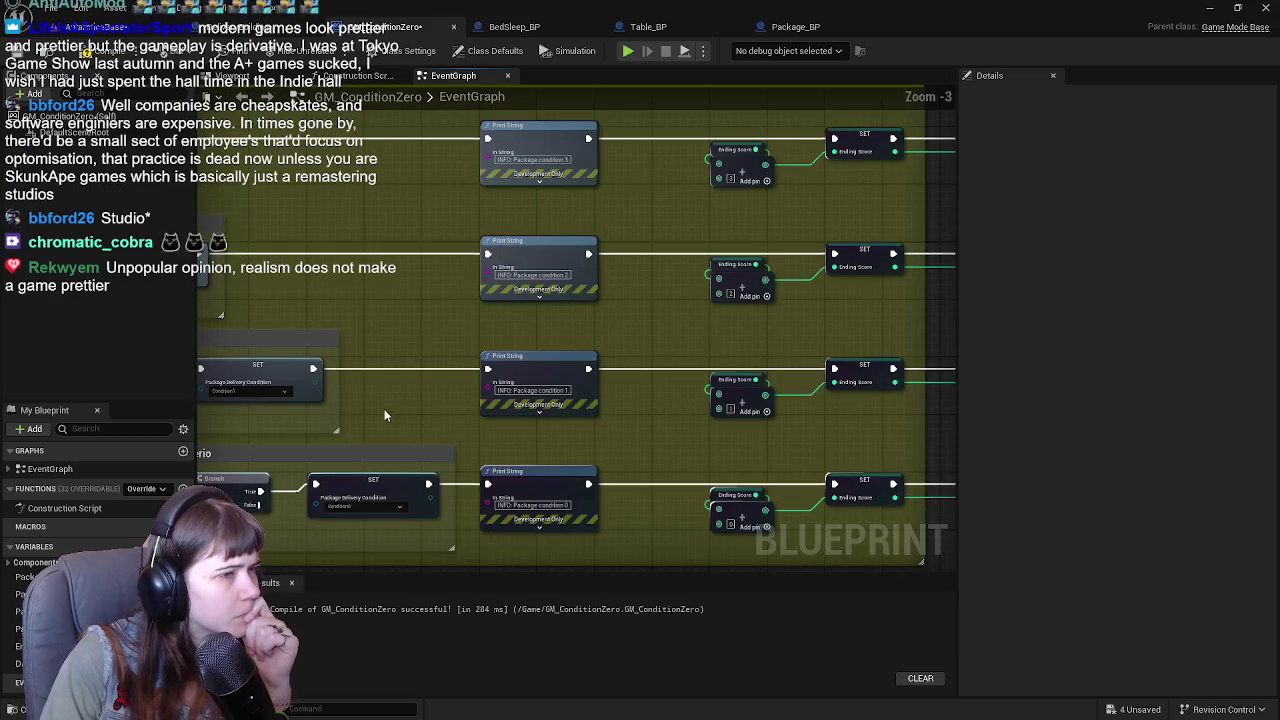
mouse_move(666, 315)
mouse_down()
mouse_move(588, 466)
mouse_move(629, 400)
mouse_move(829, 248)
mouse_move(342, 436)
mouse_move(553, 486)
mouse_move(839, 297)
mouse_move(950, 184)
mouse_move(853, 164)
mouse_up()
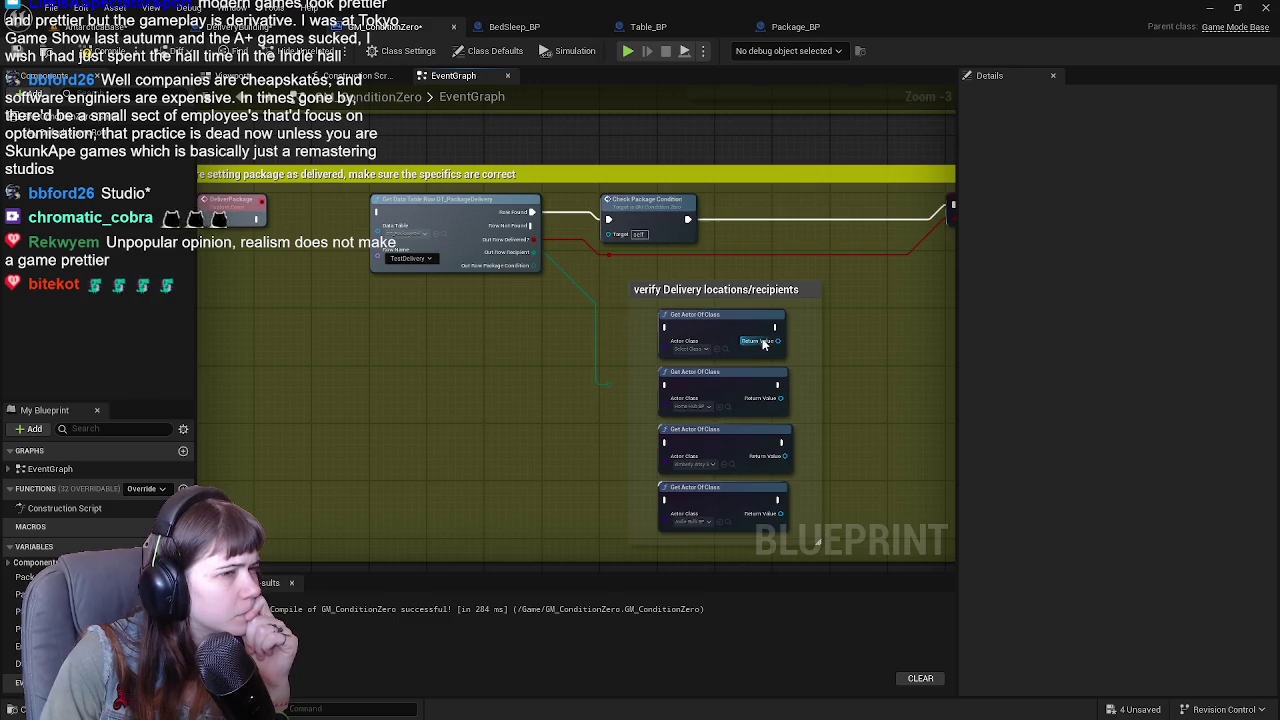
scroll(763, 343, down, 1)
mouse_move(860, 303)
mouse_down()
mouse_move(694, 271)
mouse_move(766, 163)
mouse_move(622, 318)
mouse_move(716, 249)
mouse_move(651, 190)
mouse_up()
scroll(655, 186, down, 2)
mouse_move(699, 134)
mouse_down()
mouse_move(534, 282)
mouse_move(608, 278)
mouse_up()
scroll(534, 282, up, 3)
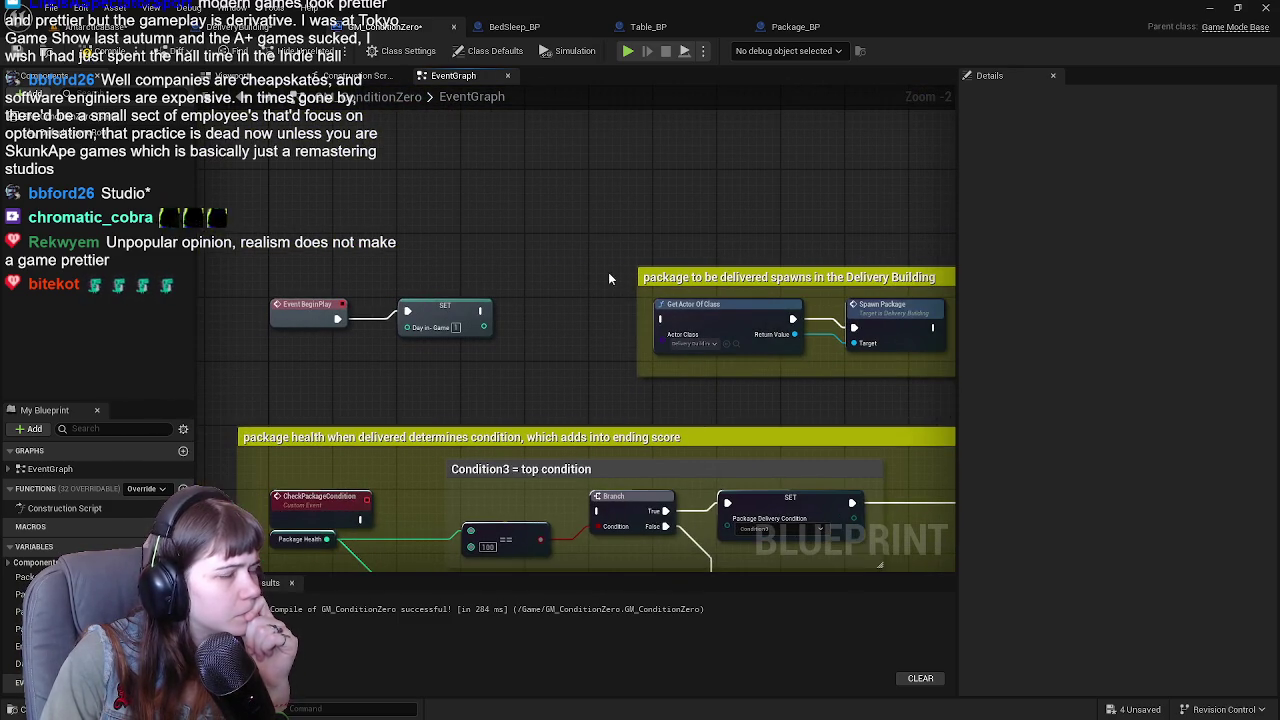
Connect the SET Day In-Game node's exec output to Get Actor Of Class.
drag(480, 311, 652, 320)
click(600, 315)
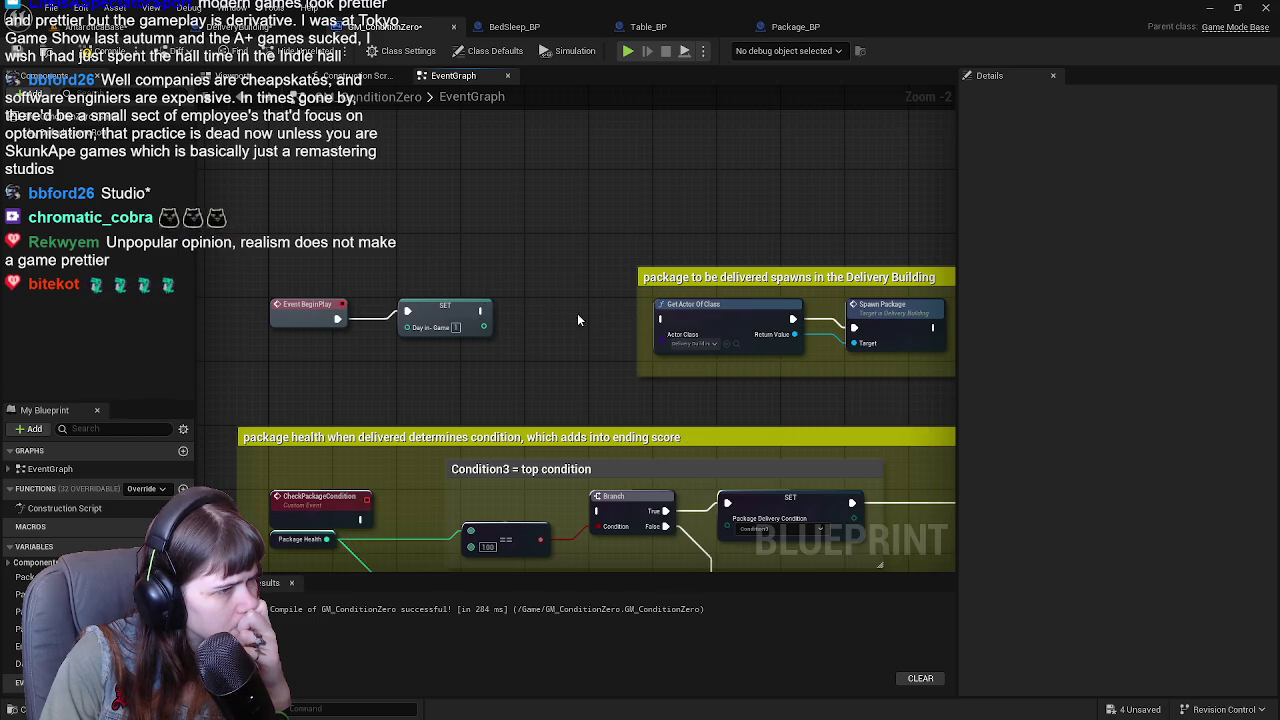
drag(481, 311, 652, 316)
drag(570, 285, 492, 277)
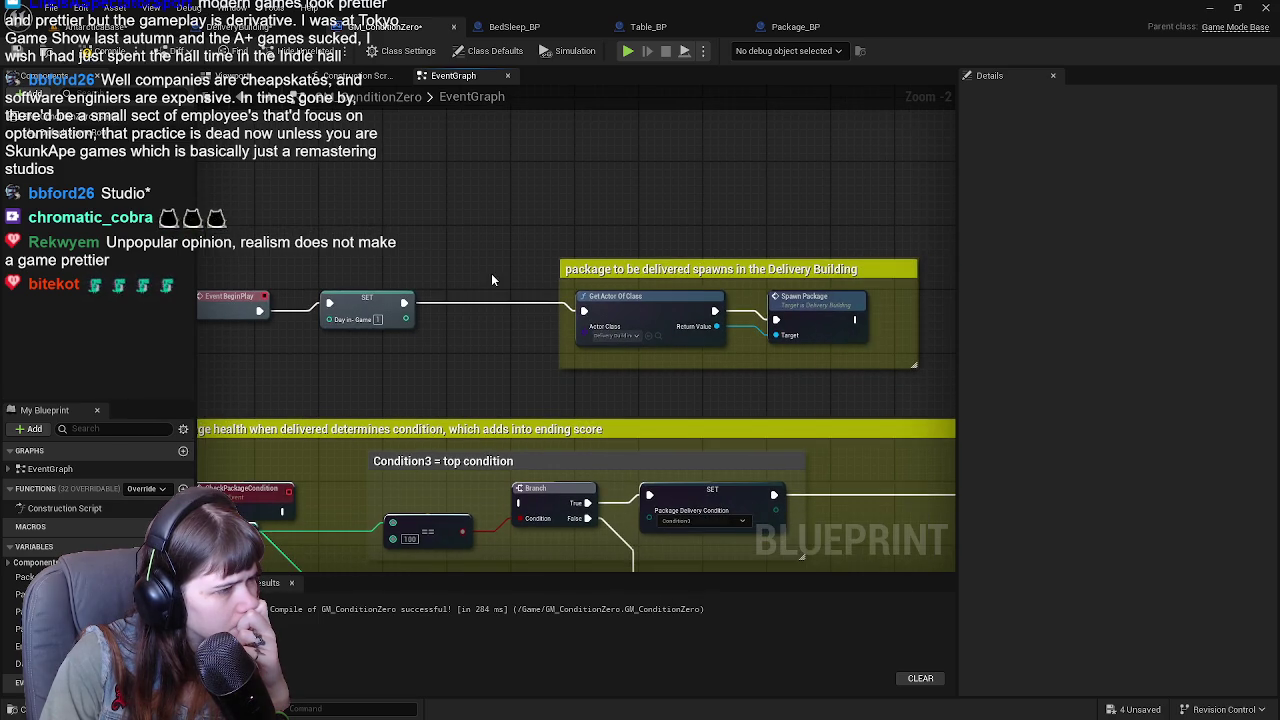
drag(390, 236, 428, 242)
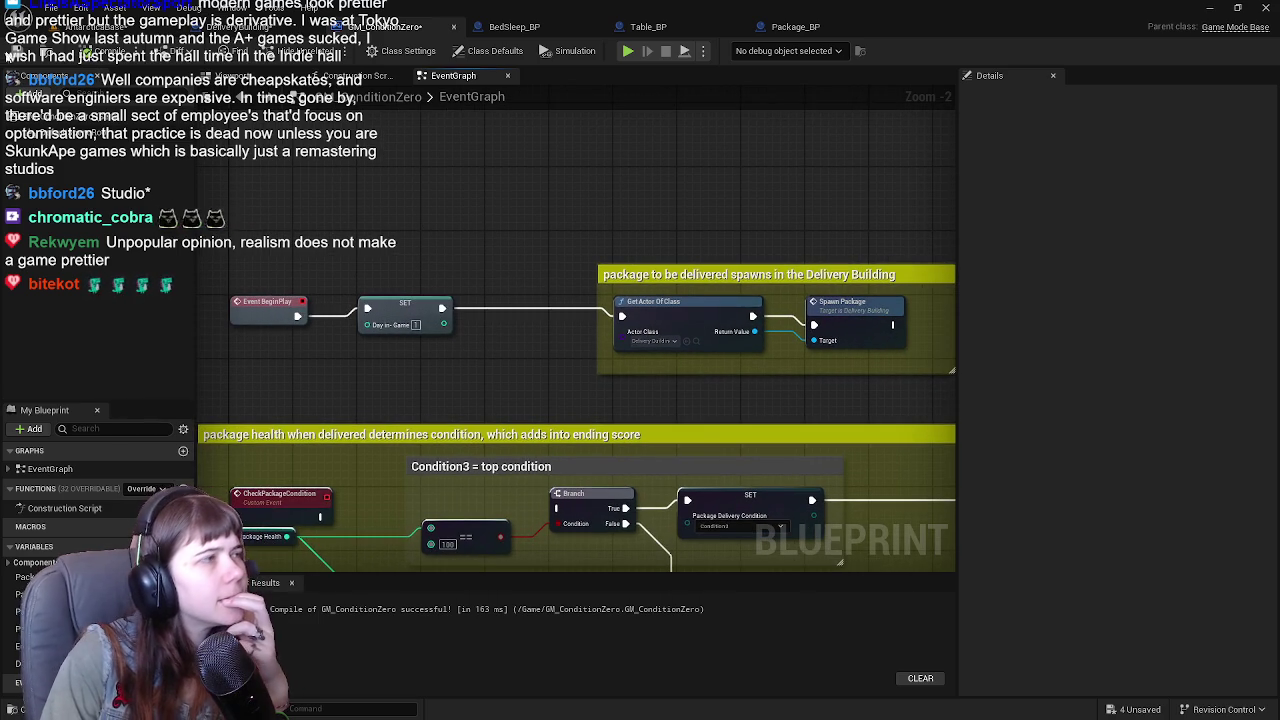
drag(451, 194, 486, 208)
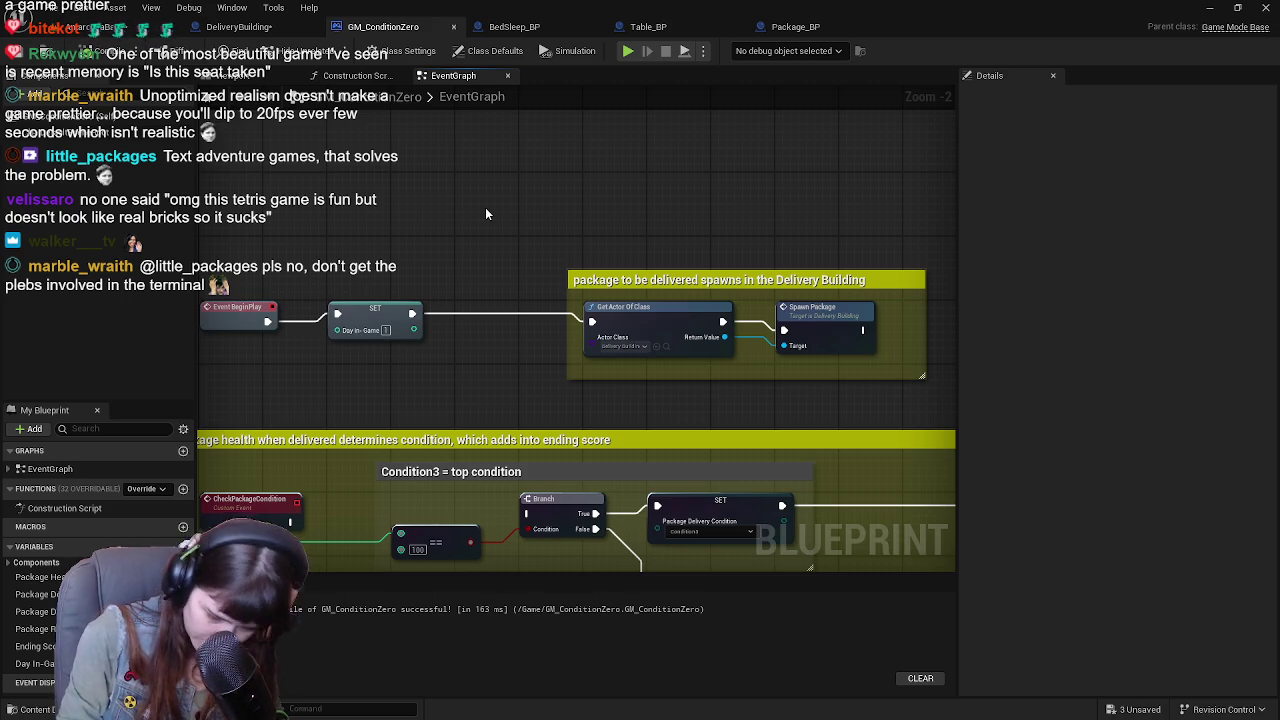
Open the Content Drawer below the graph and go up to the Content root folder.
mouse_move(480, 215)
mouse_down()
mouse_move(520, 303)
mouse_move(560, 314)
mouse_move(530, 290)
mouse_up()
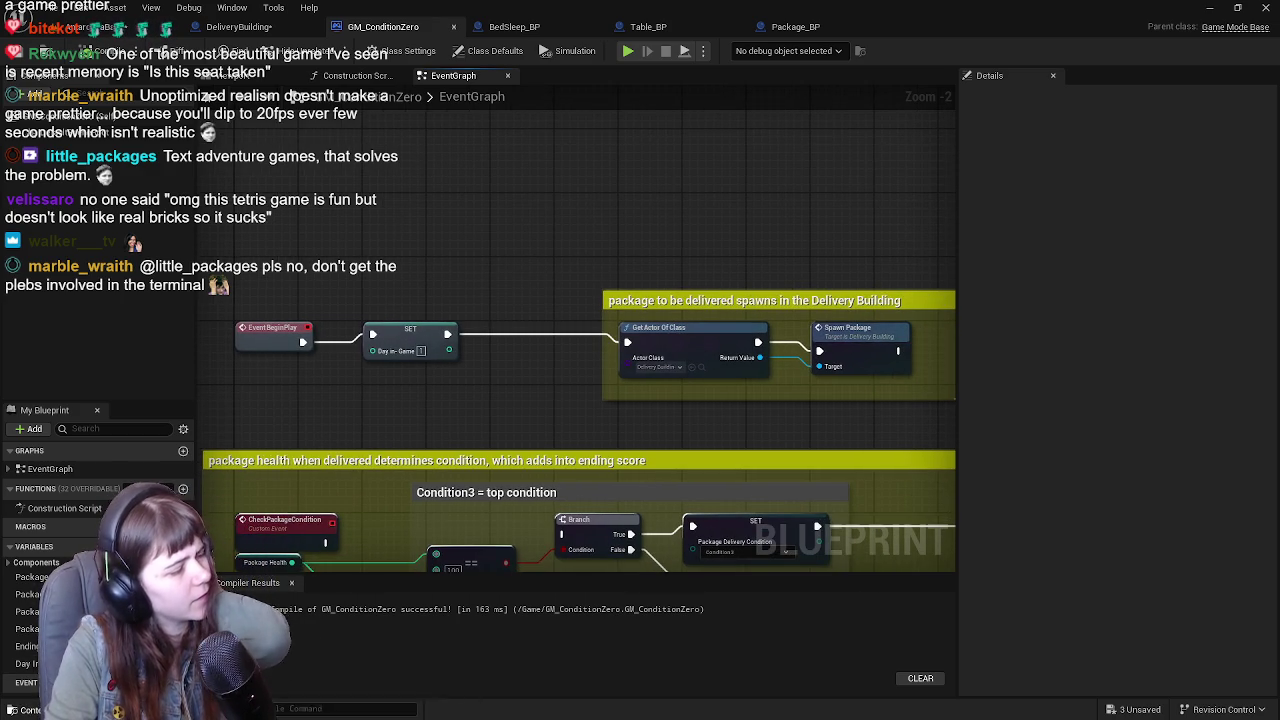
key(ctrl+space)
click(309, 470)
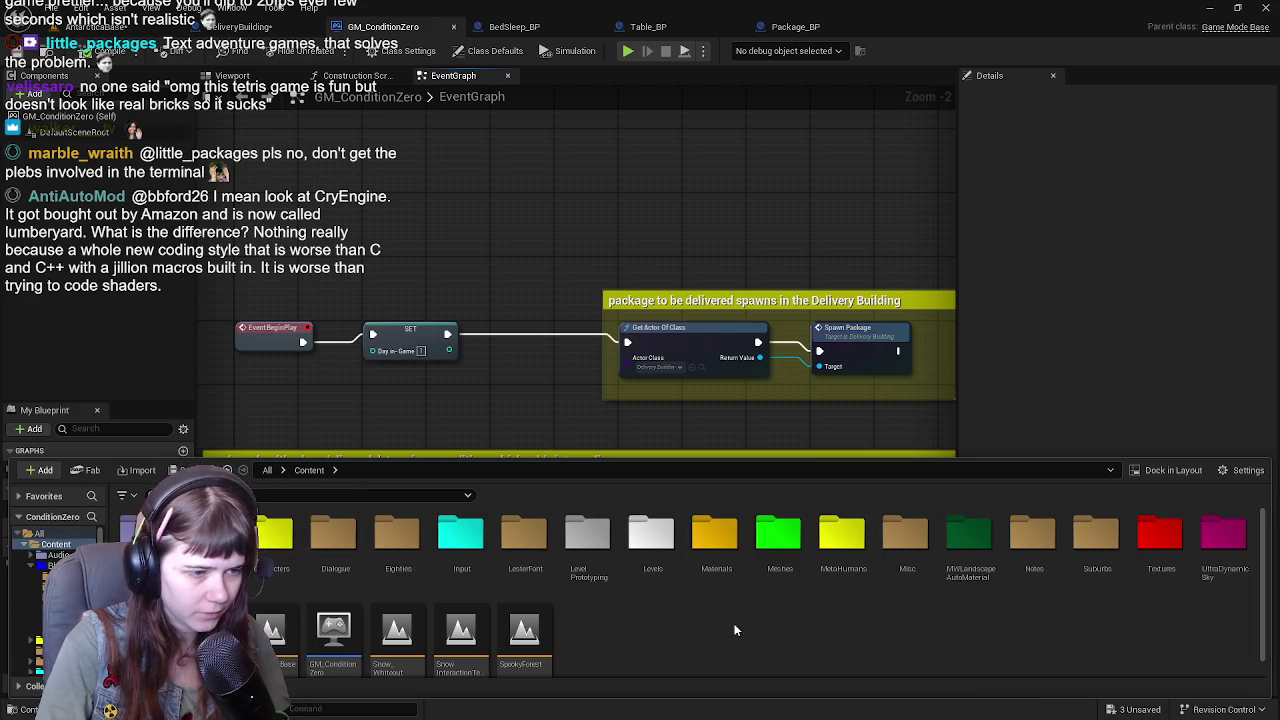
Reopen the Content Drawer, look inside the Notes folder, then return to Content.
click(571, 384)
key(ctrl+space)
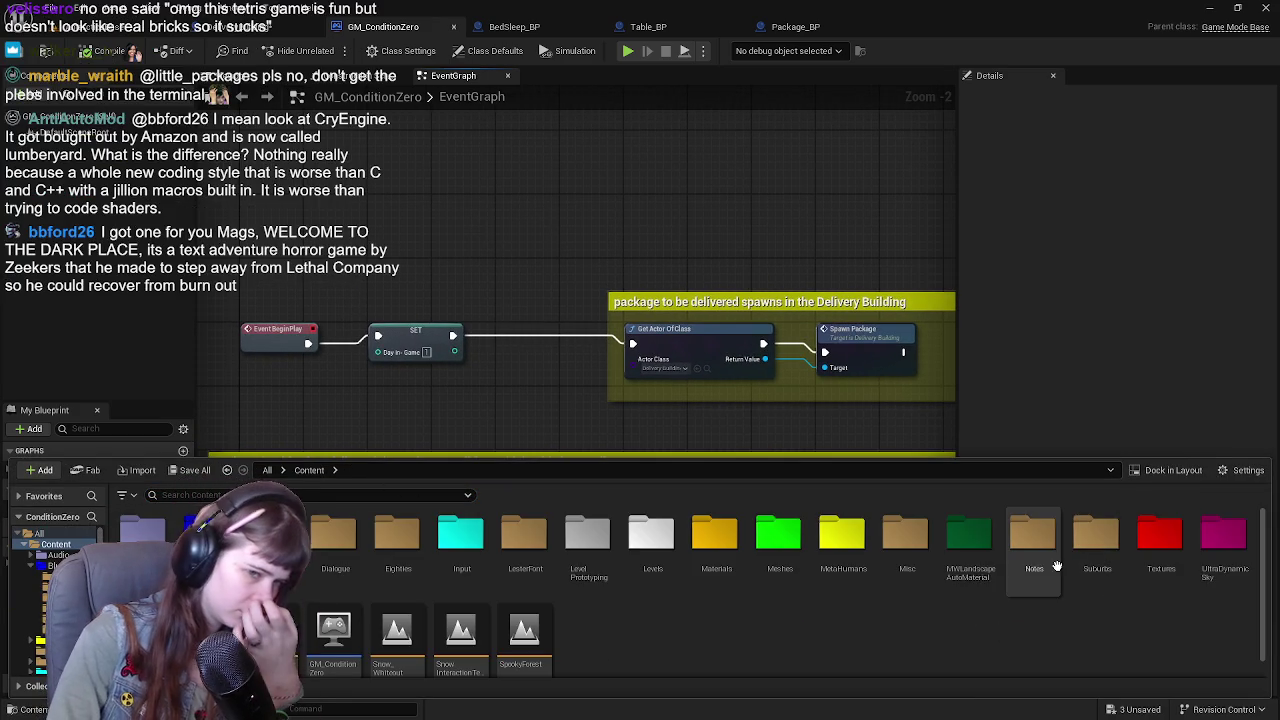
double_click(1058, 572)
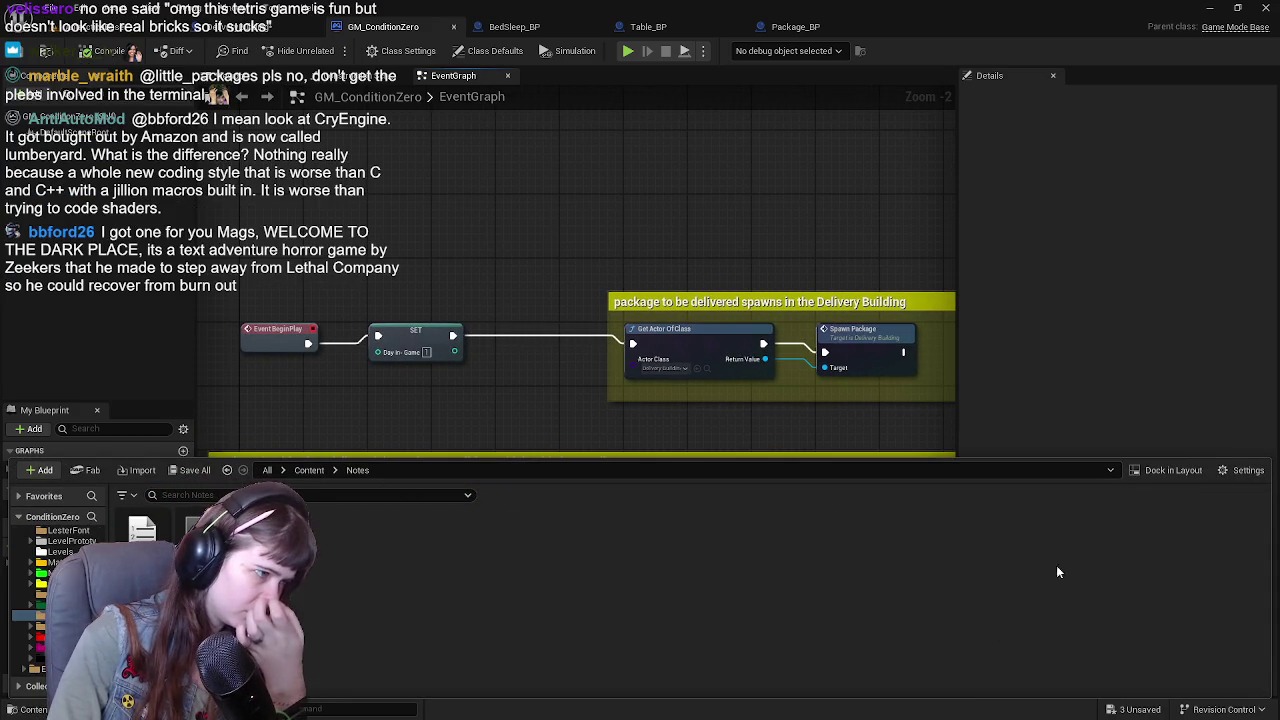
click(309, 470)
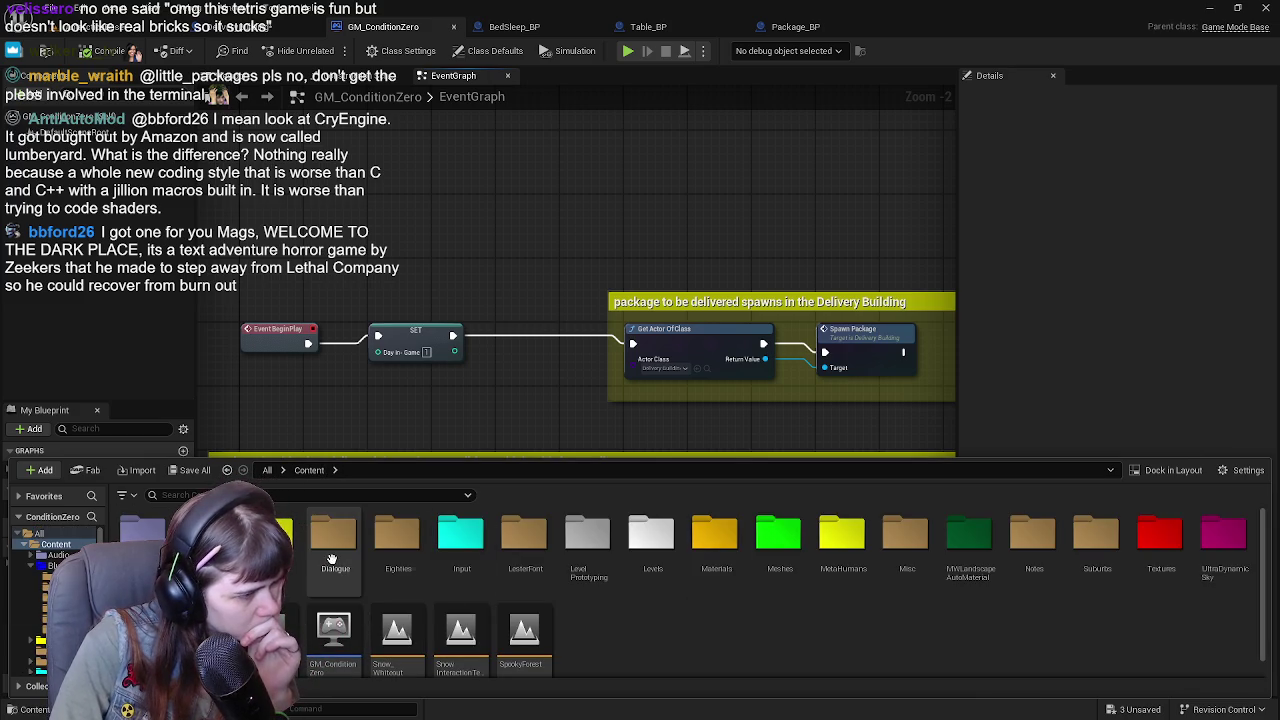
Save all unsaved packages, then switch to the Steam store window.
click(196, 477)
click(737, 521)
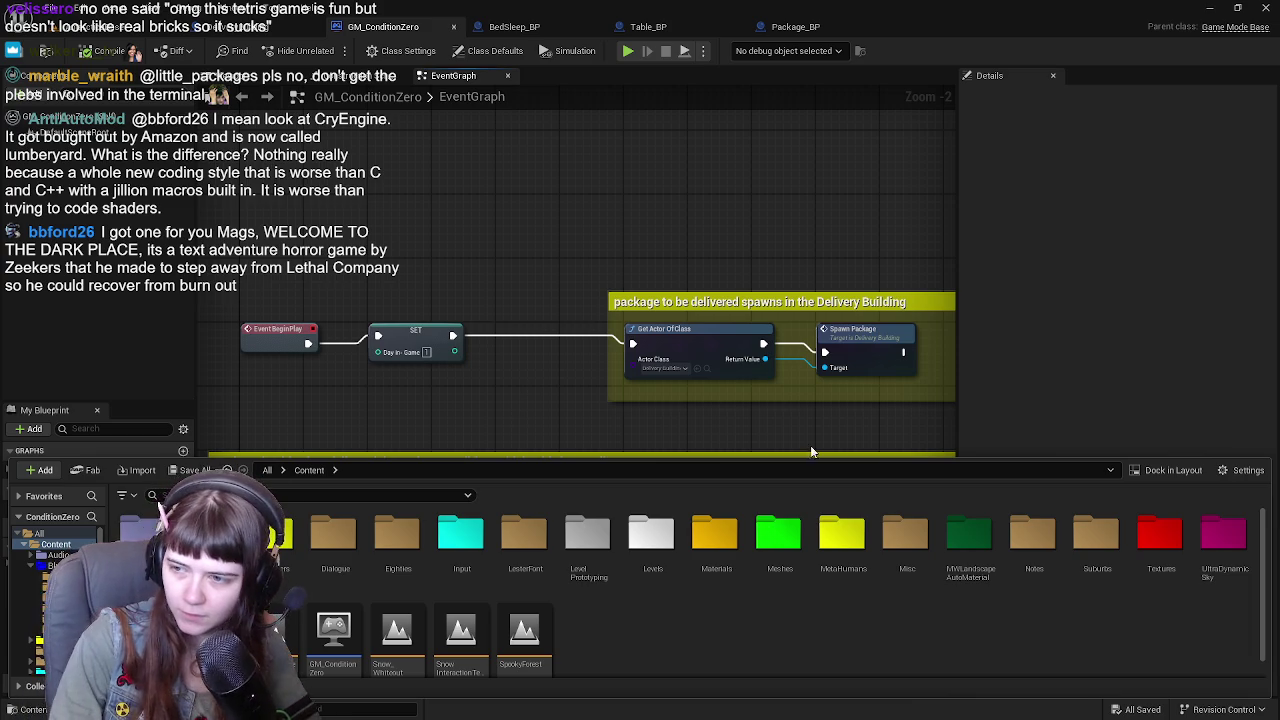
mouse_move(373, 716)
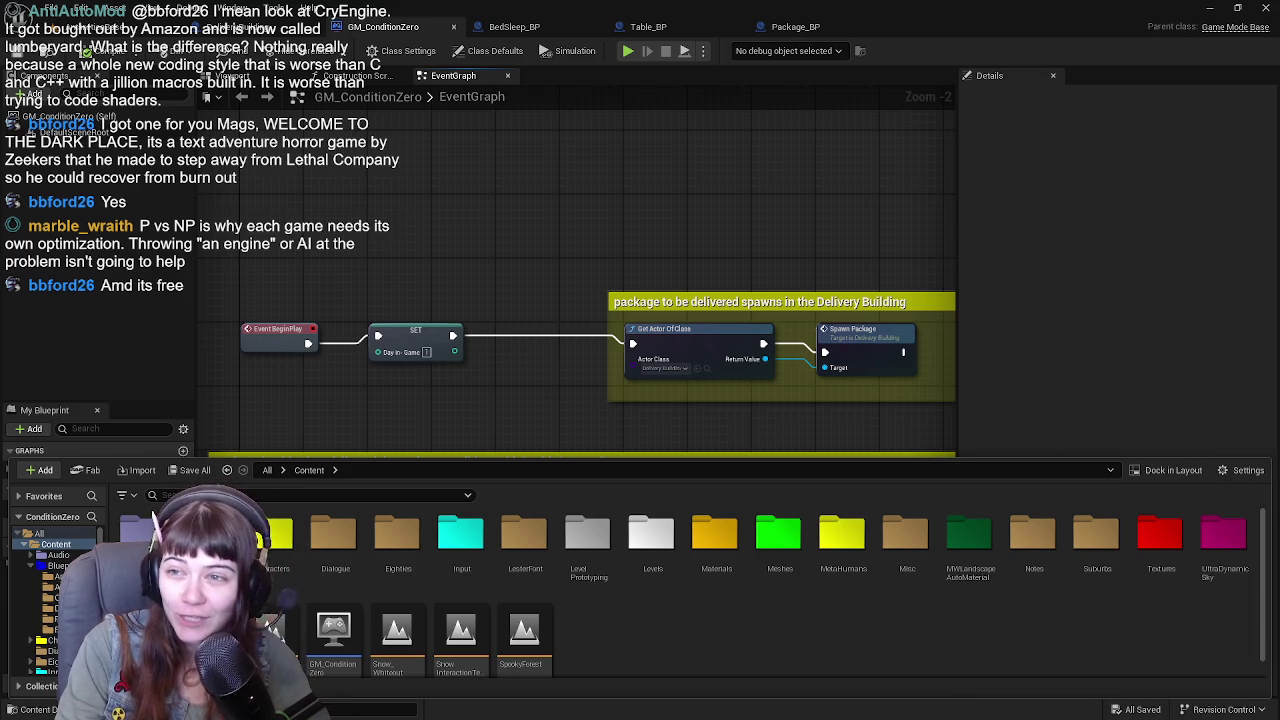
key(alt+Tab)
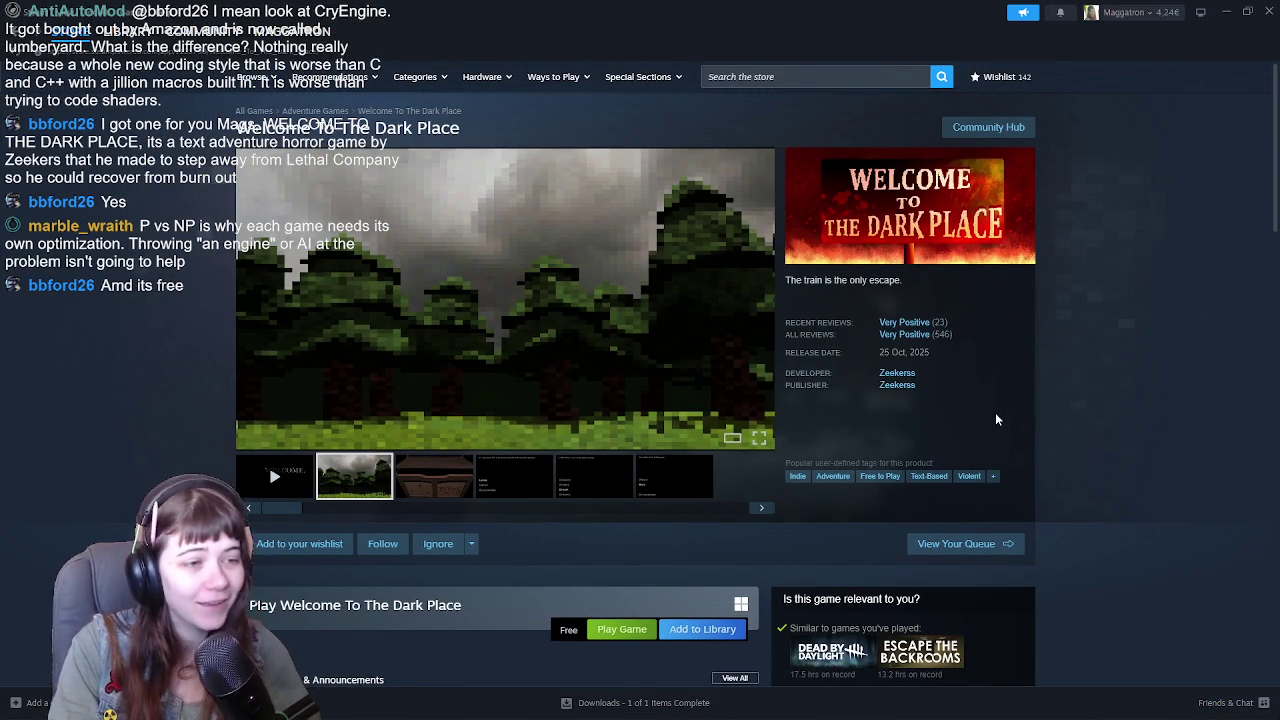
View four store screenshots, including CORN FIELD and TOYS, then return to Unreal Engine.
click(510, 476)
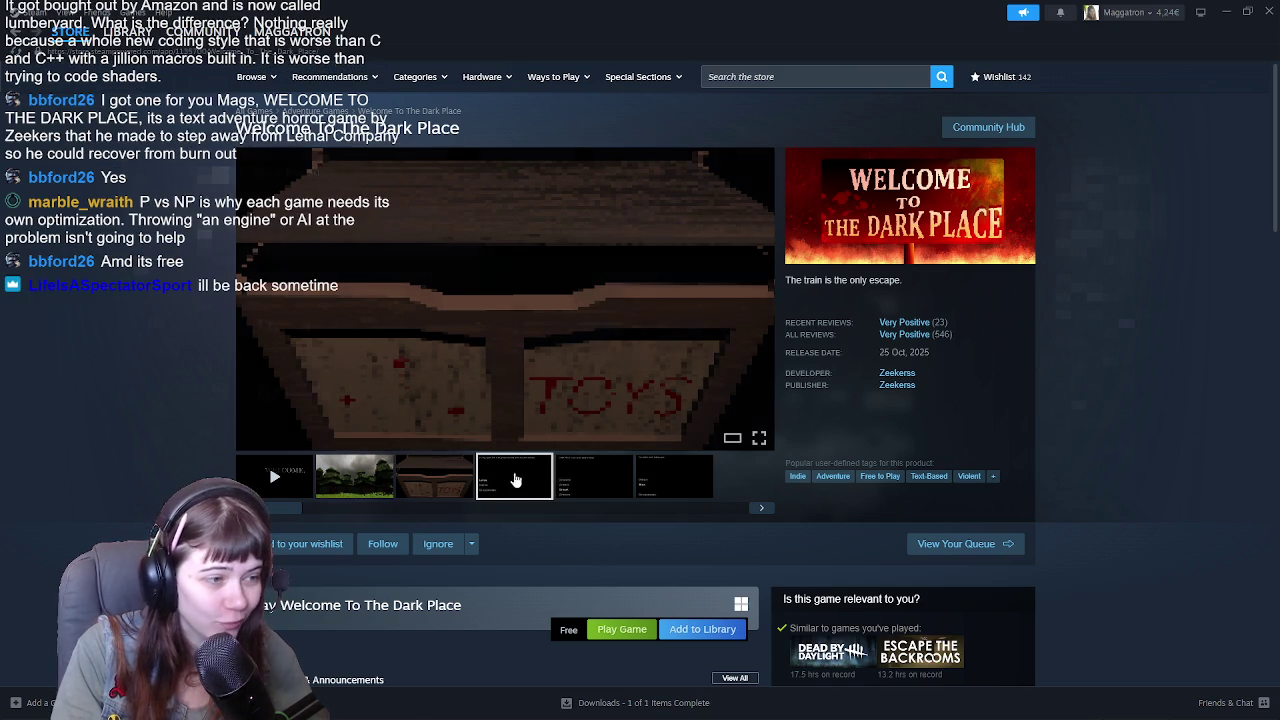
click(603, 488)
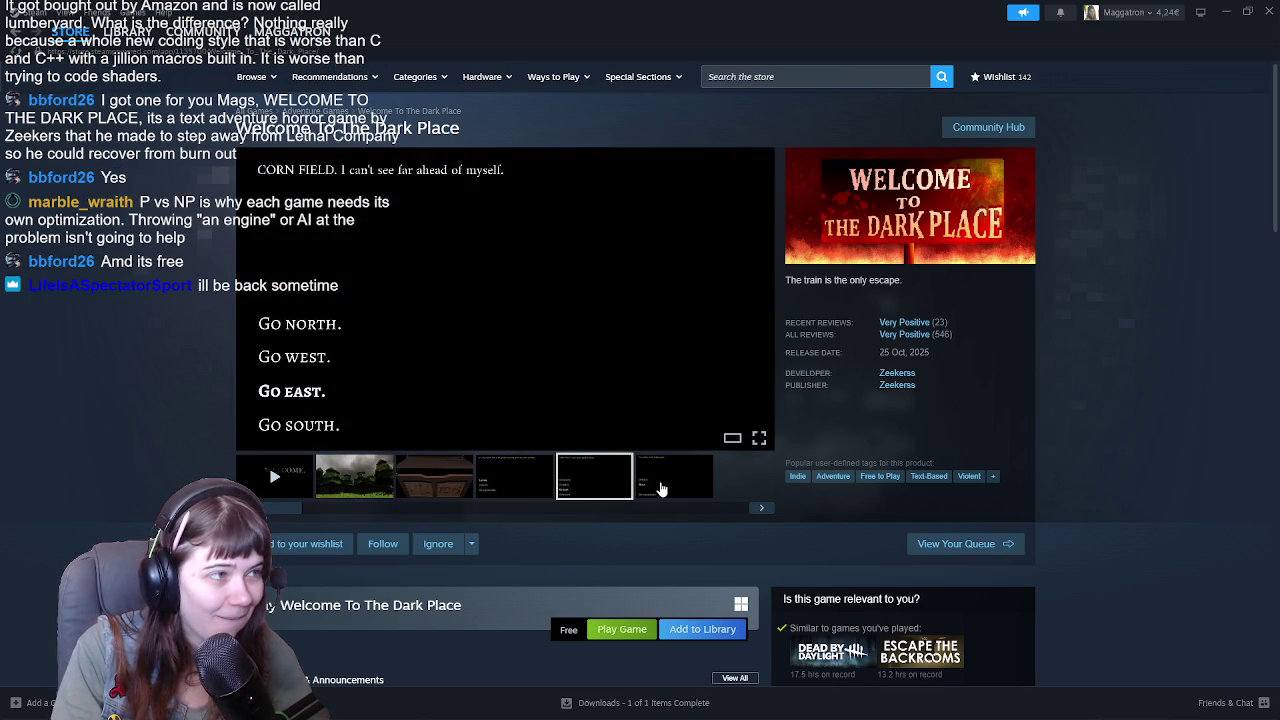
click(660, 488)
click(405, 485)
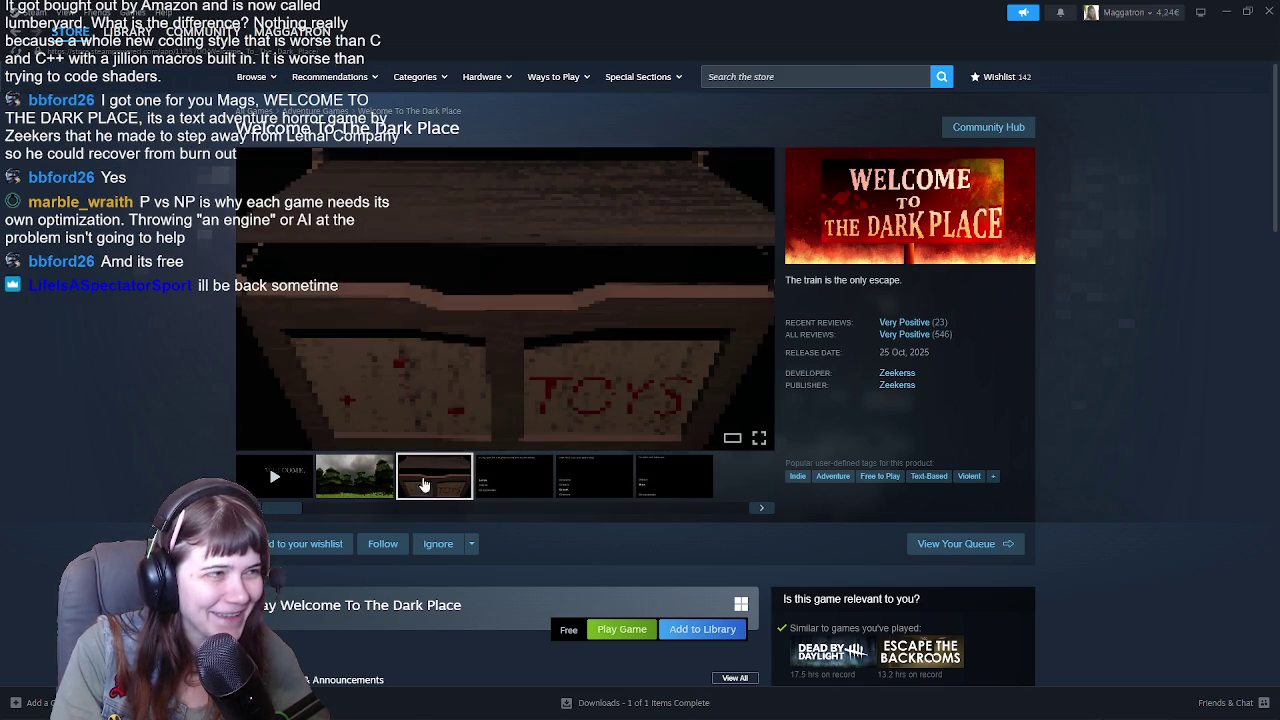
key(alt+Tab)
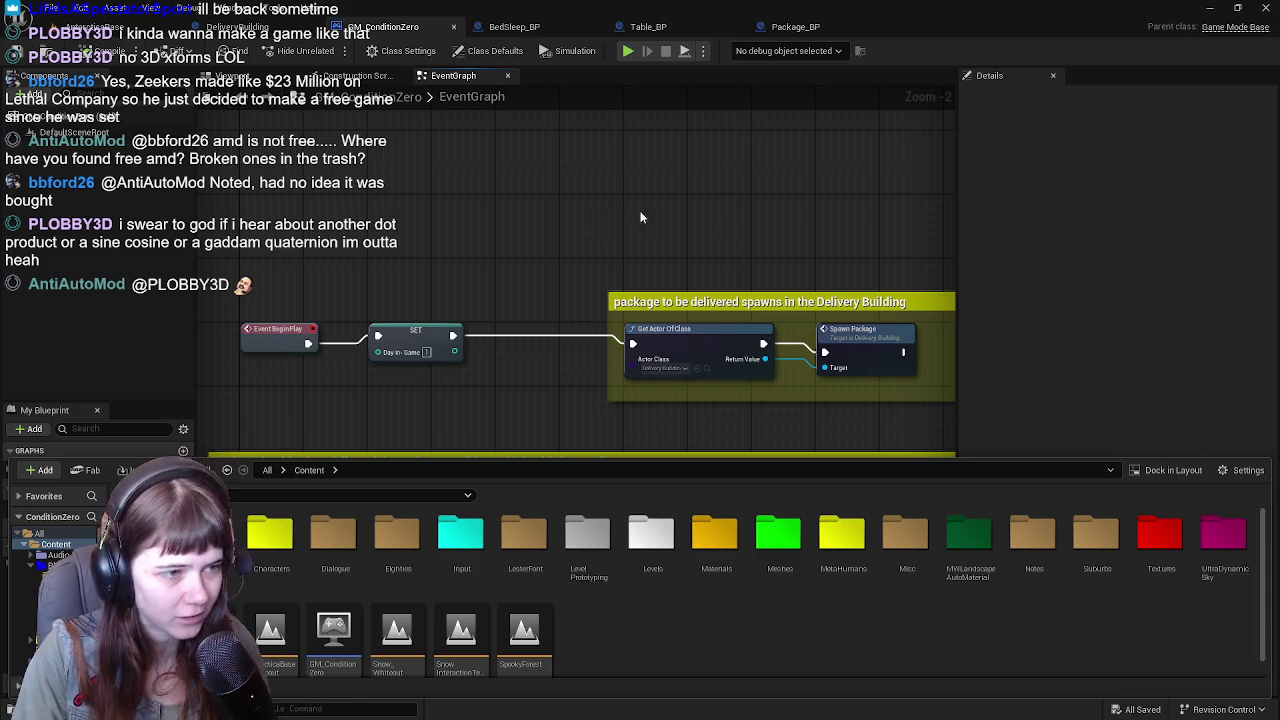
drag(641, 218, 600, 176)
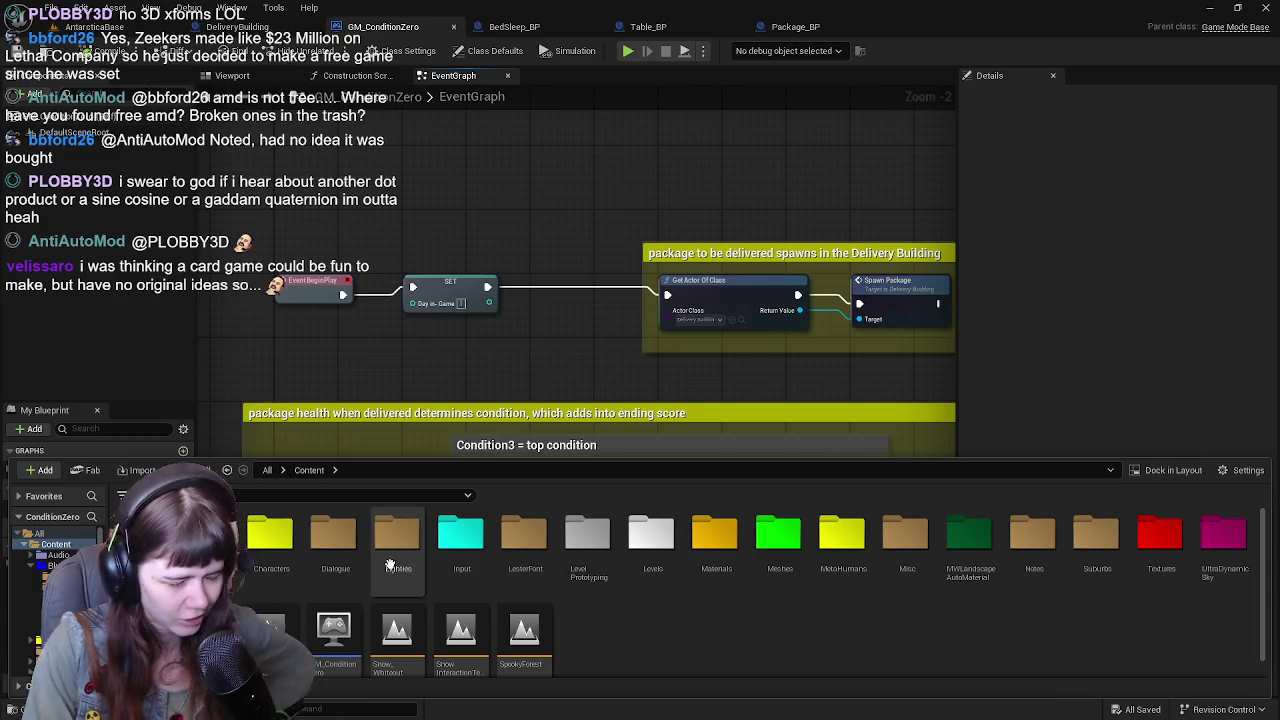
double_click(525, 540)
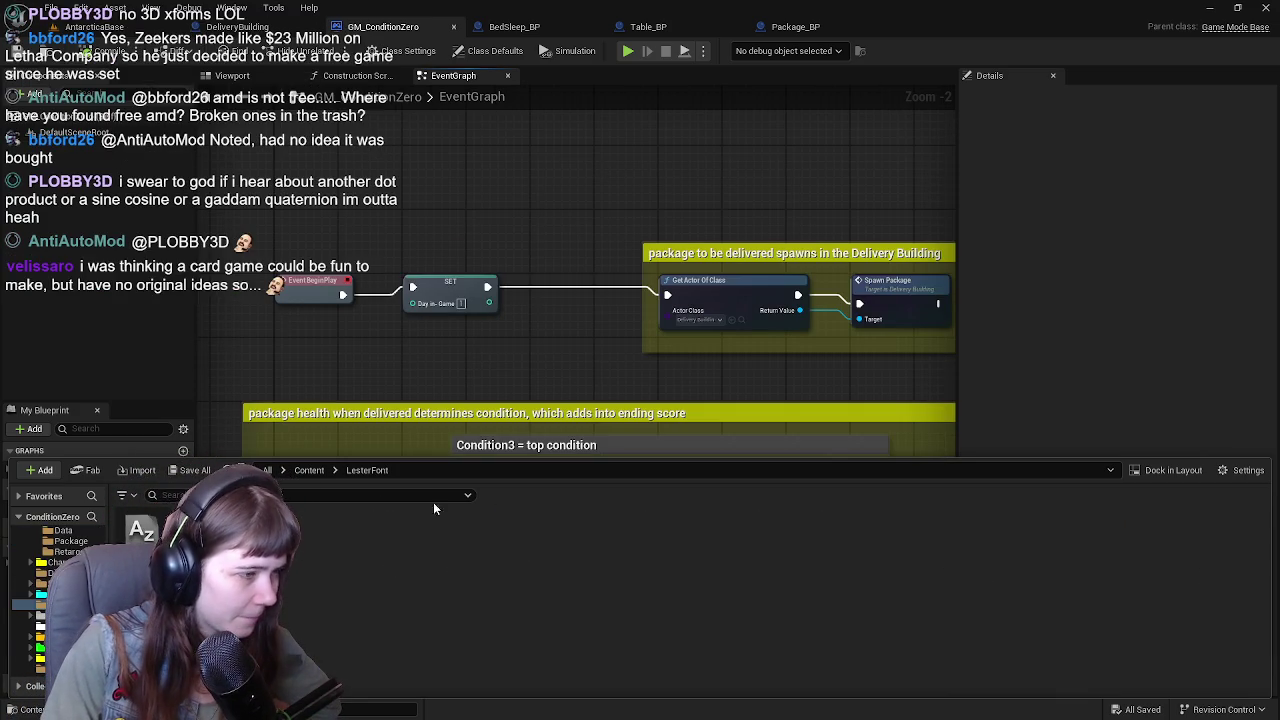
click(320, 467)
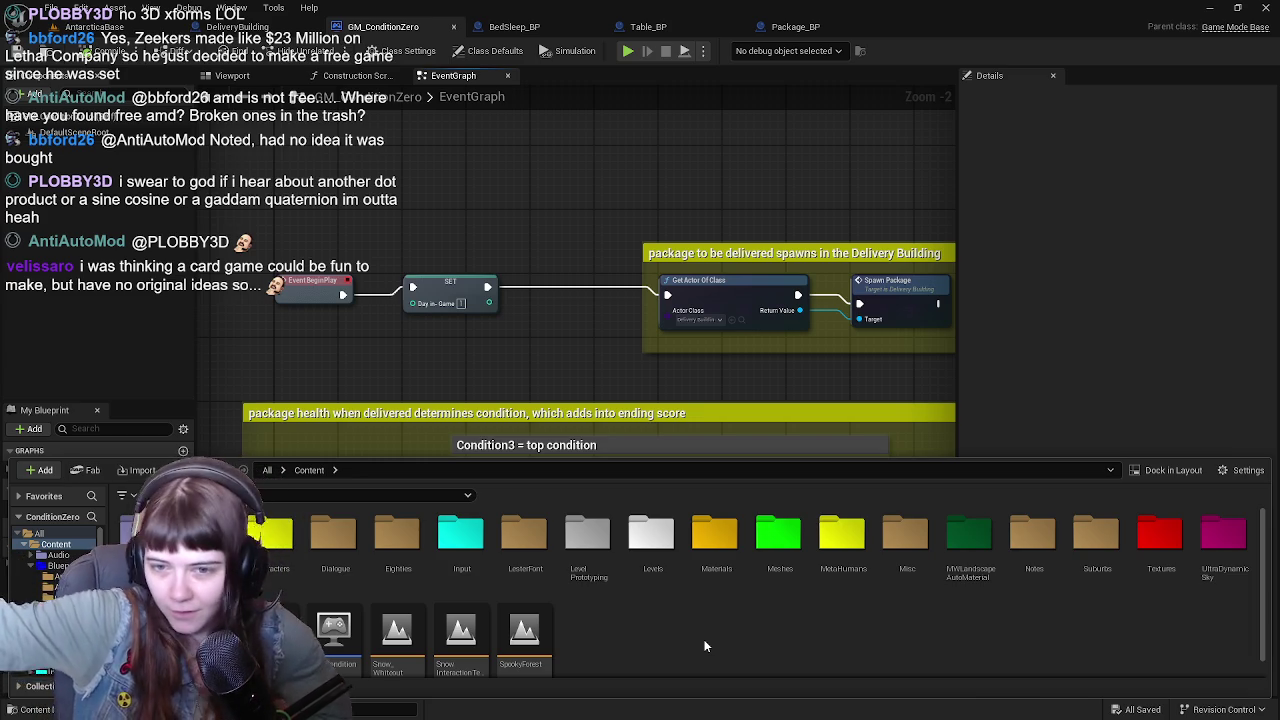
double_click(280, 540)
key(alt+Left)
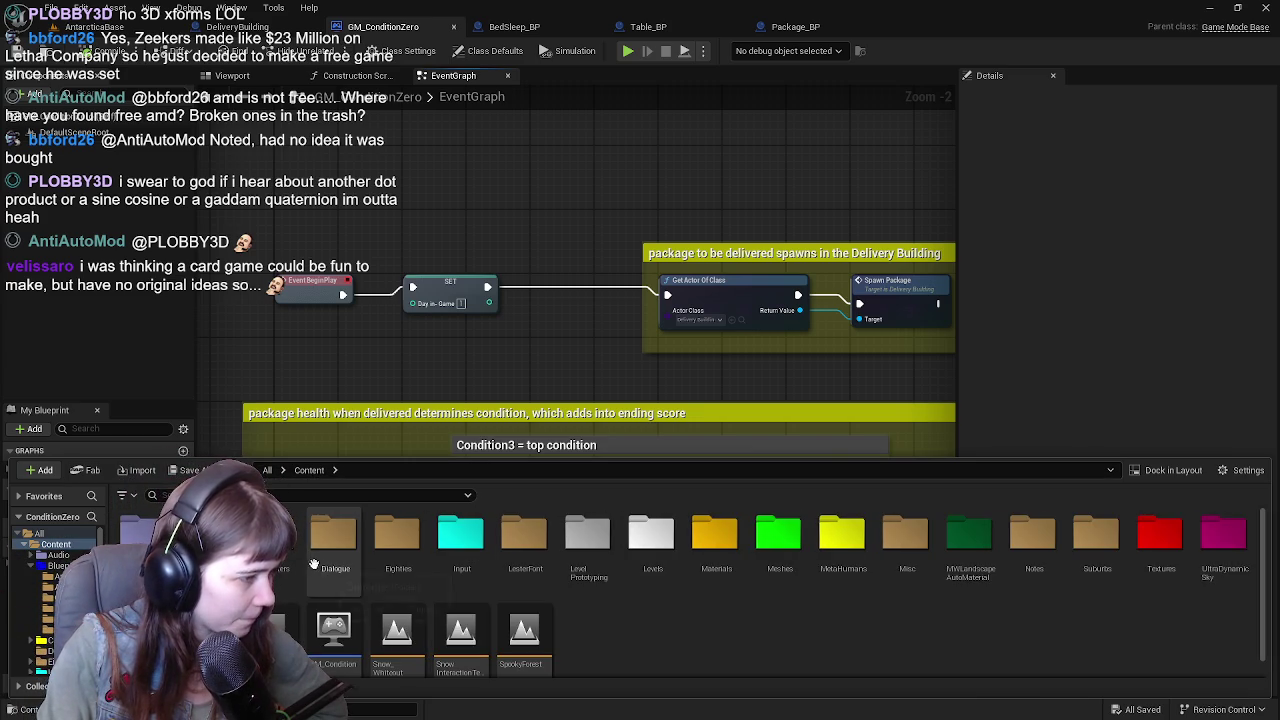
double_click(315, 566)
key(alt+Left)
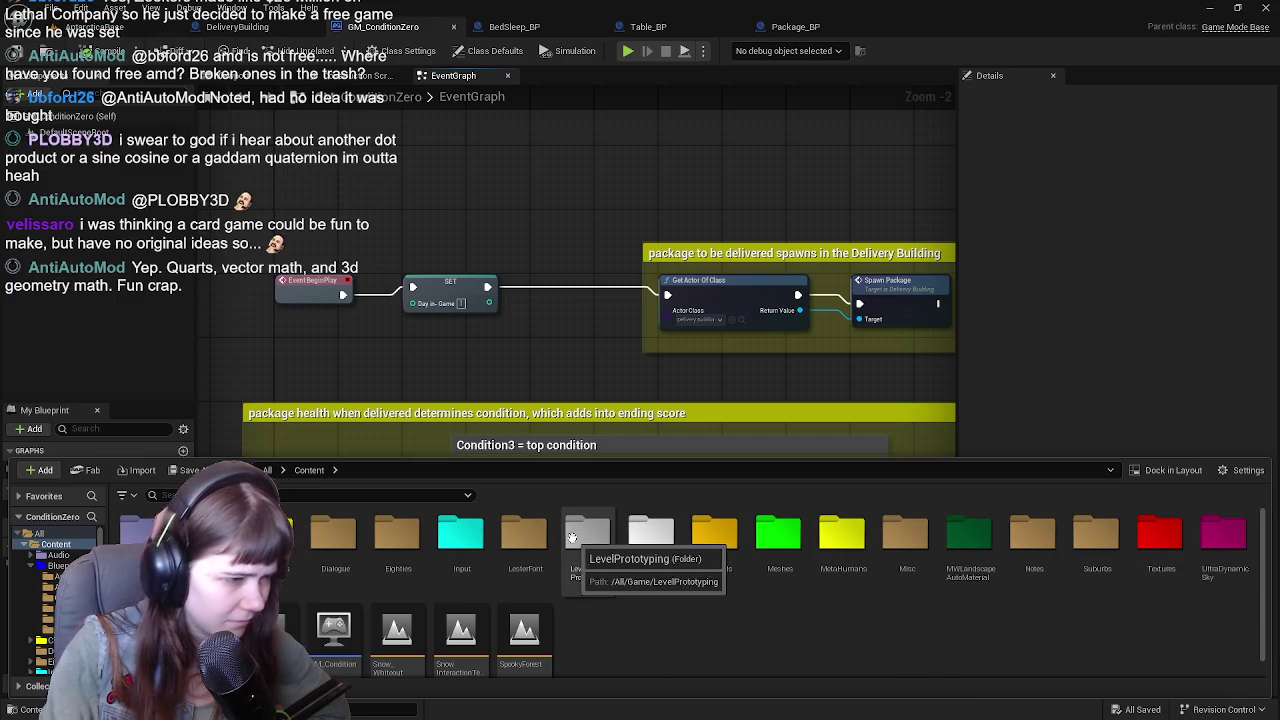
double_click(461, 535)
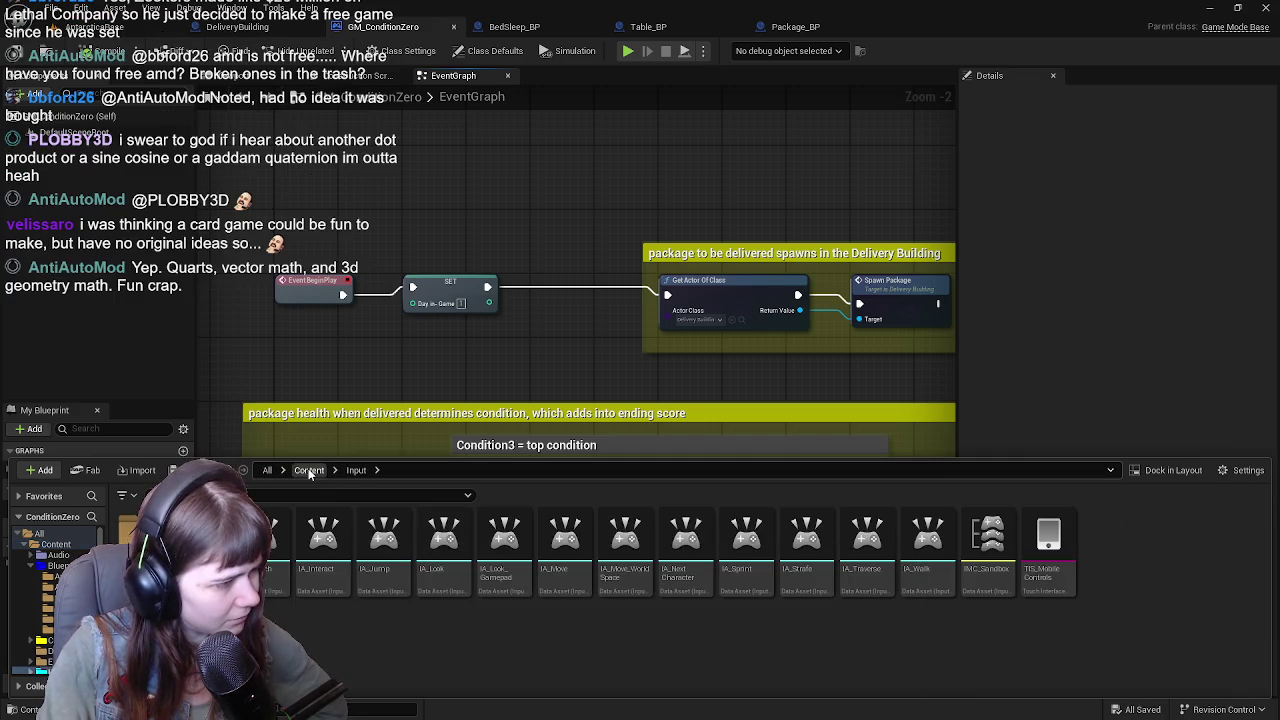
click(309, 470)
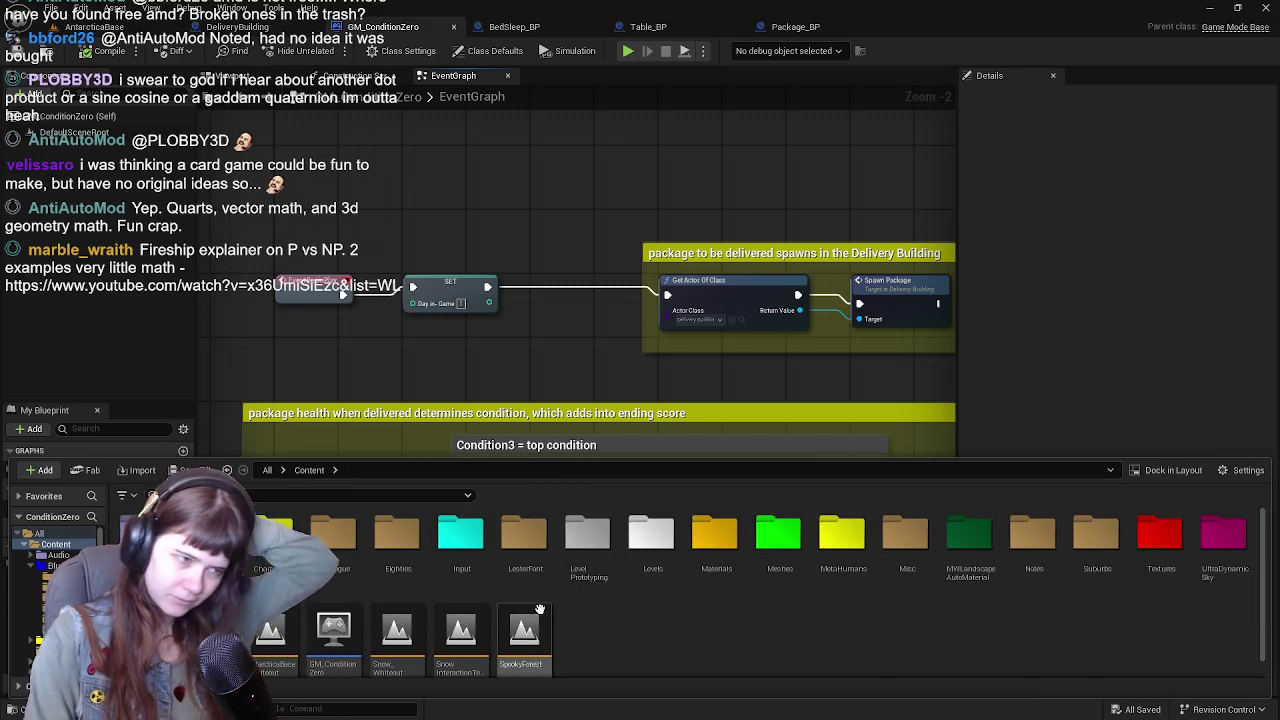
double_click(842, 568)
click(55, 543)
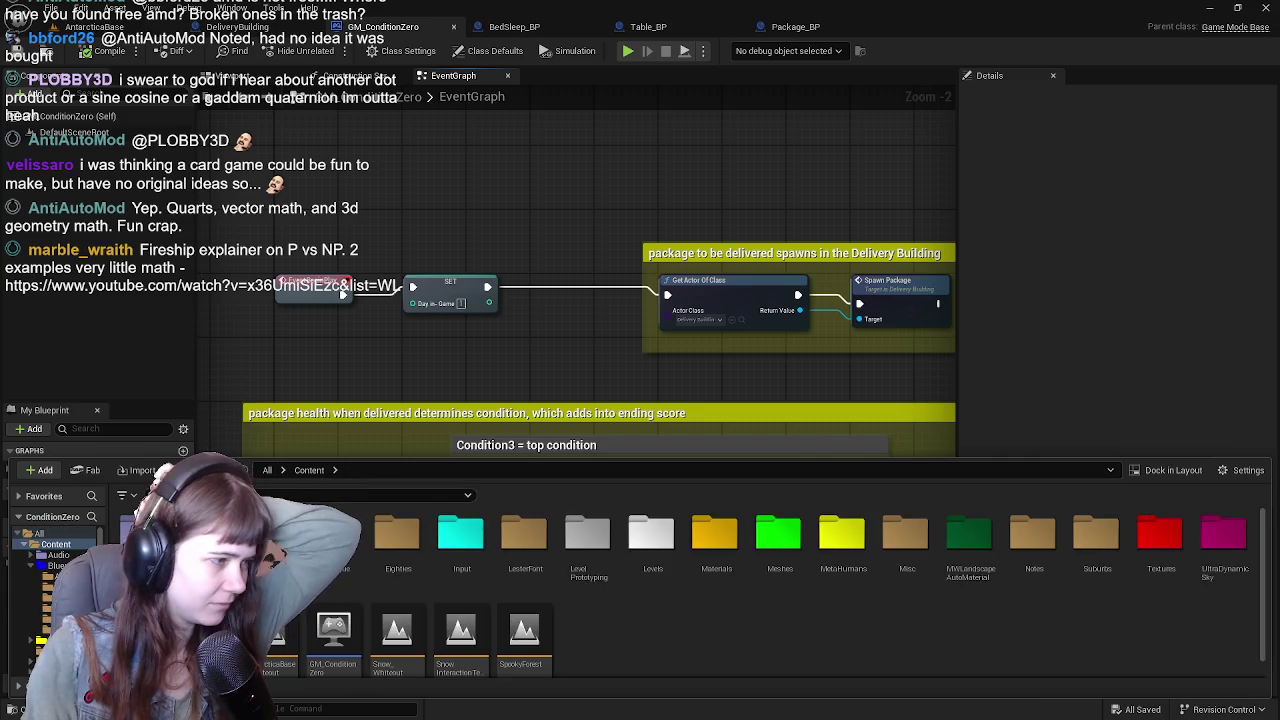
click(58, 565)
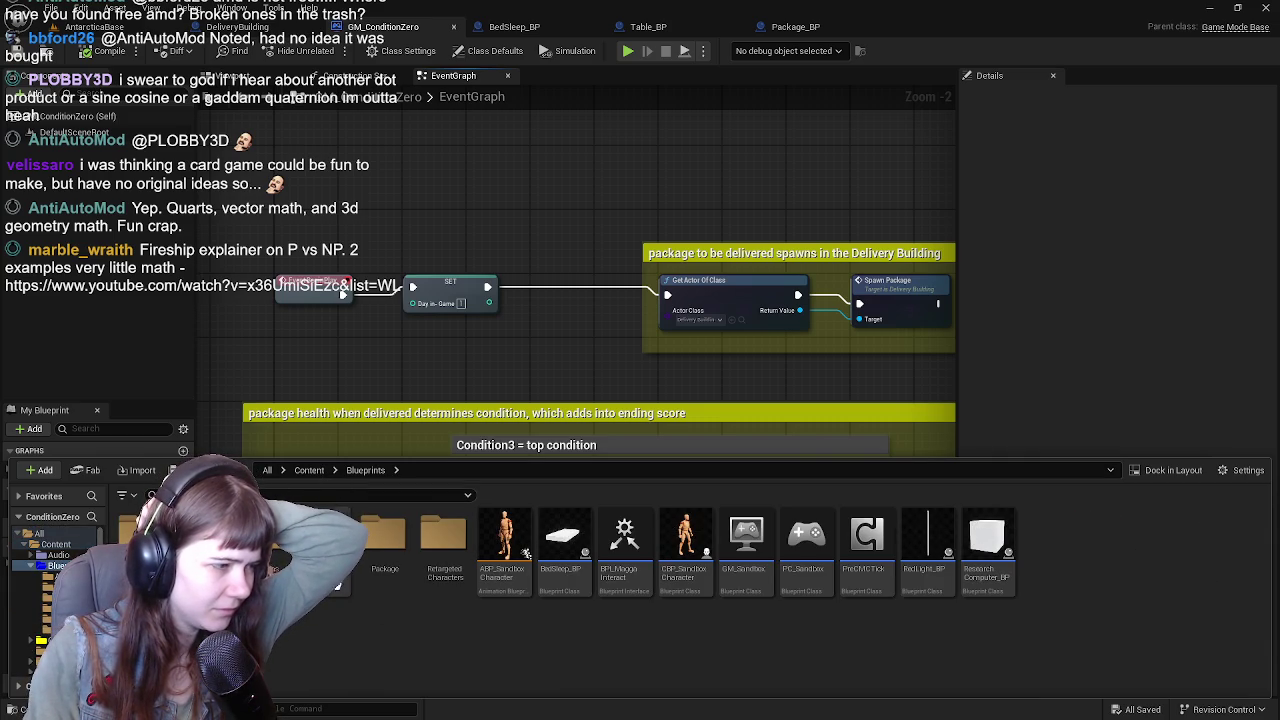
double_click(325, 540)
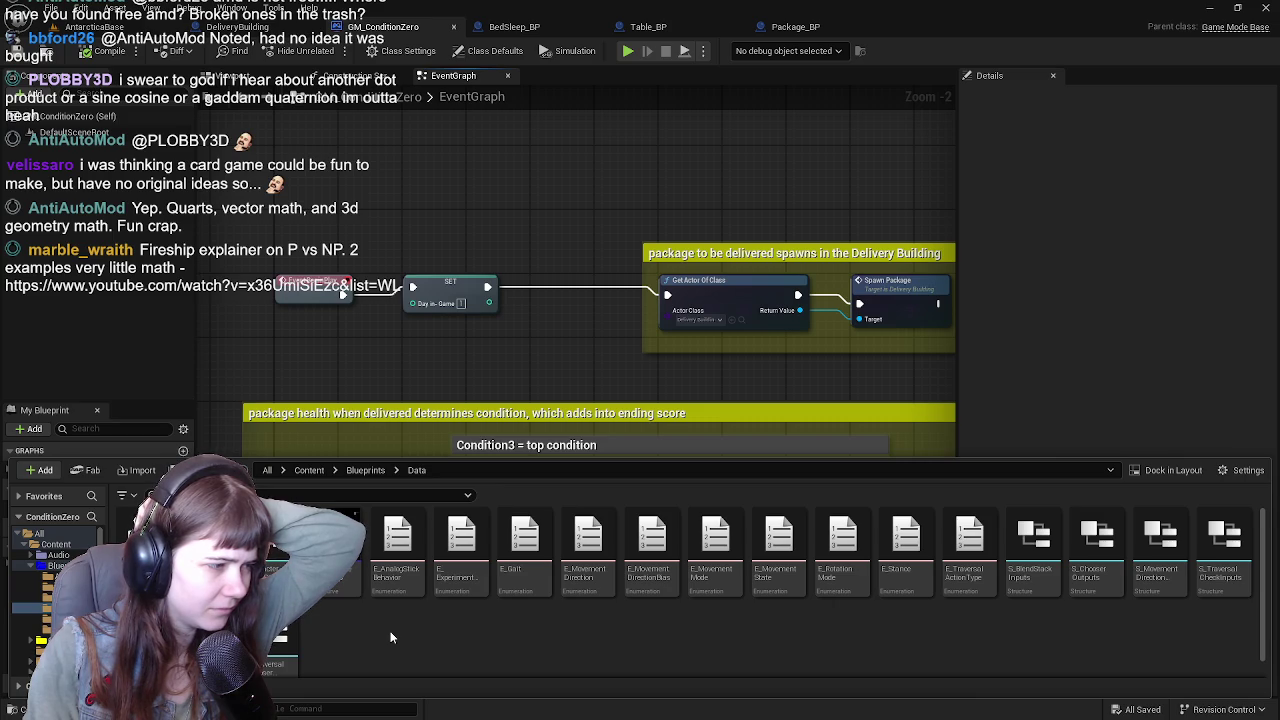
click(309, 470)
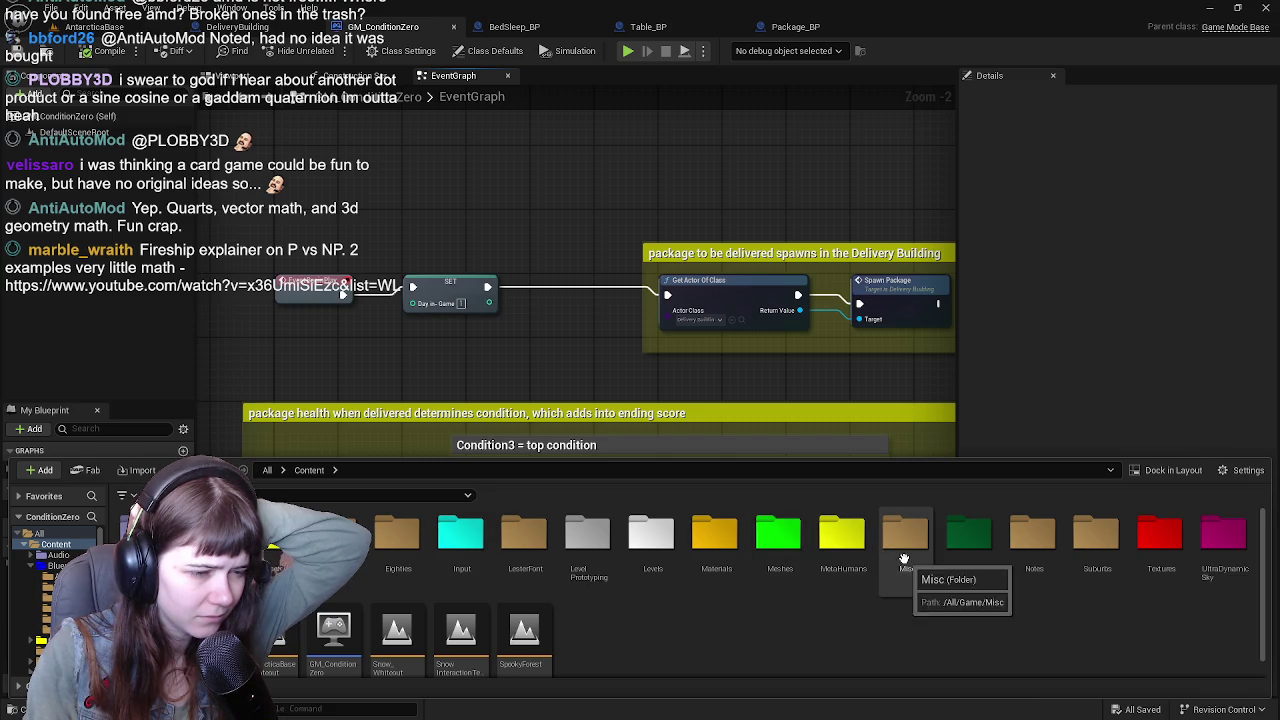
double_click(779, 545)
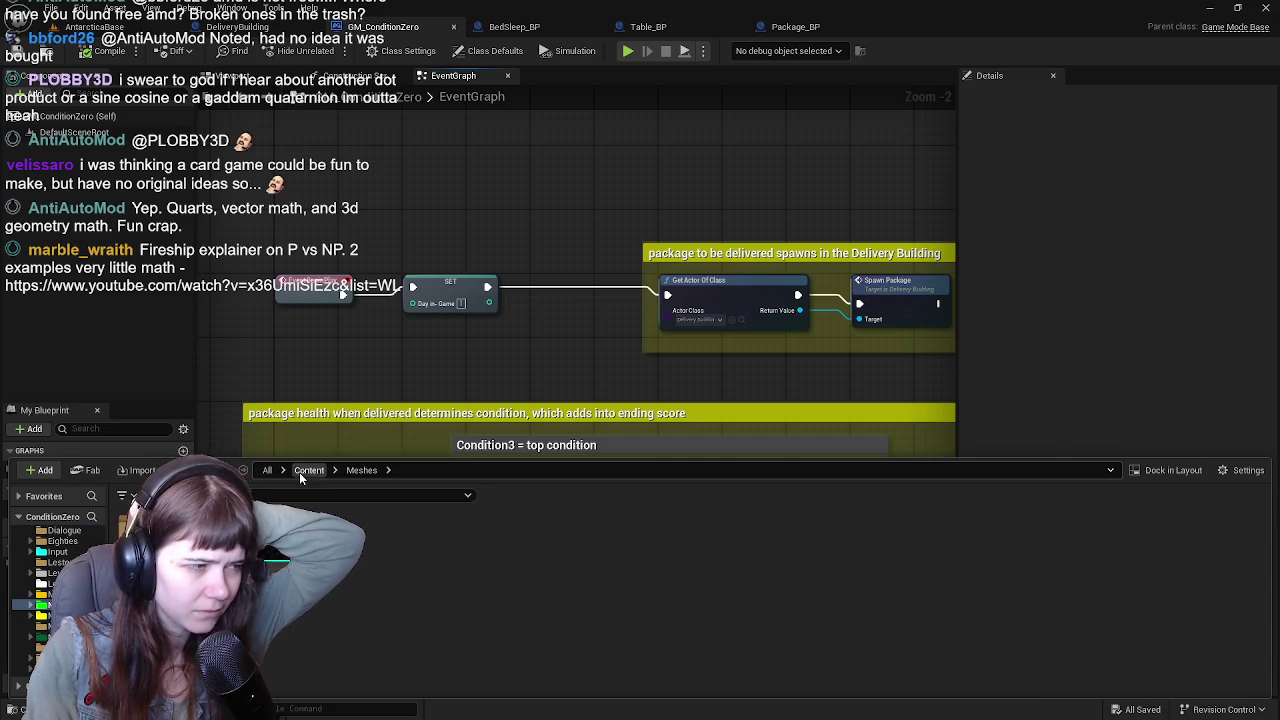
double_click(270, 540)
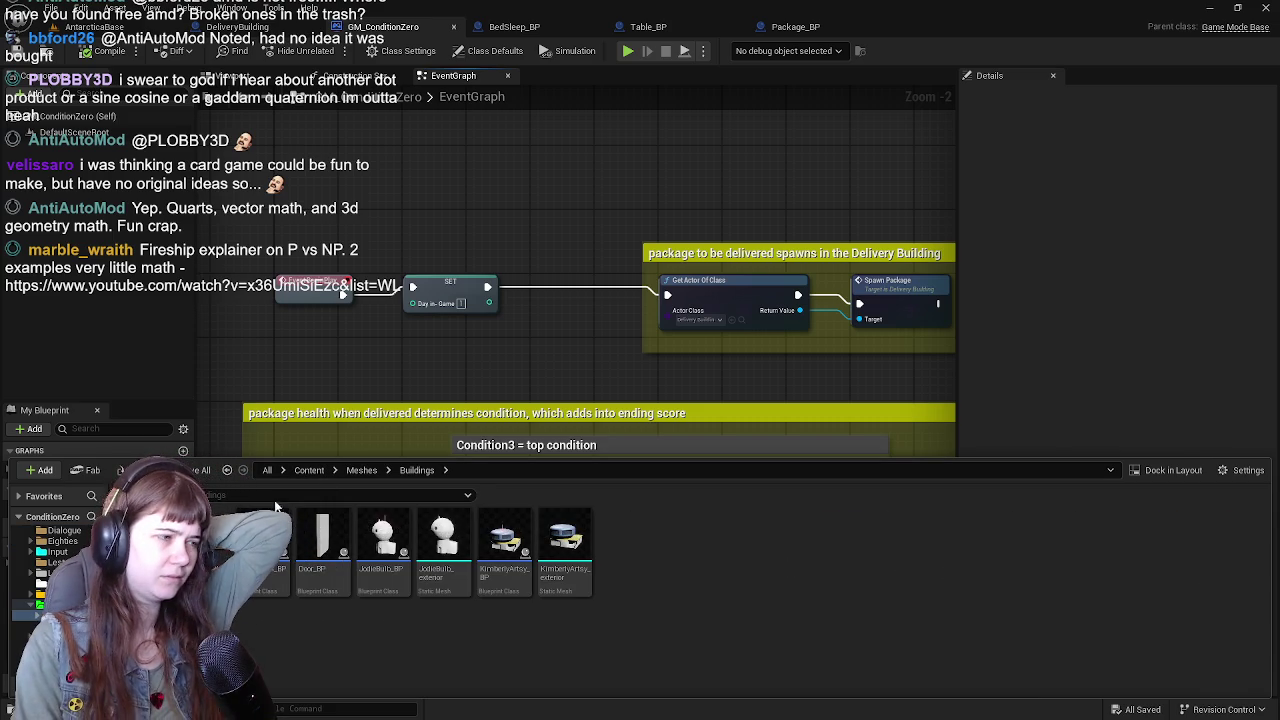
click(309, 470)
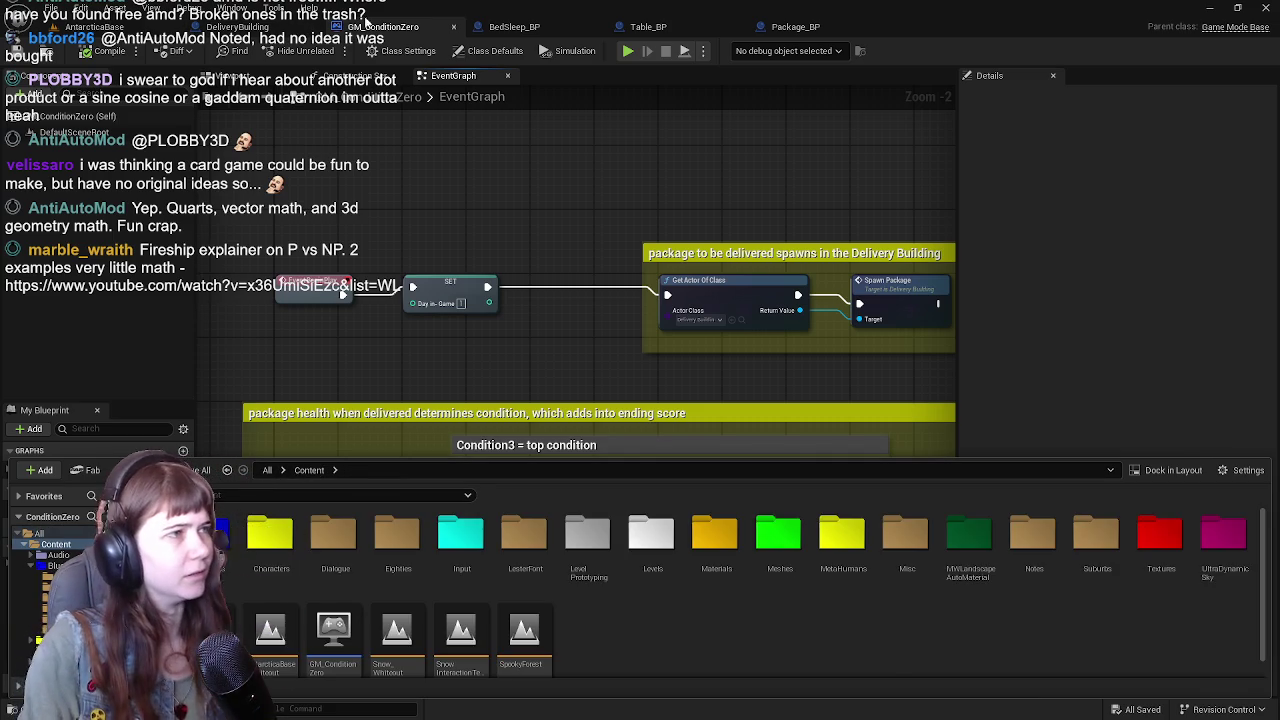
click(514, 26)
click(648, 26)
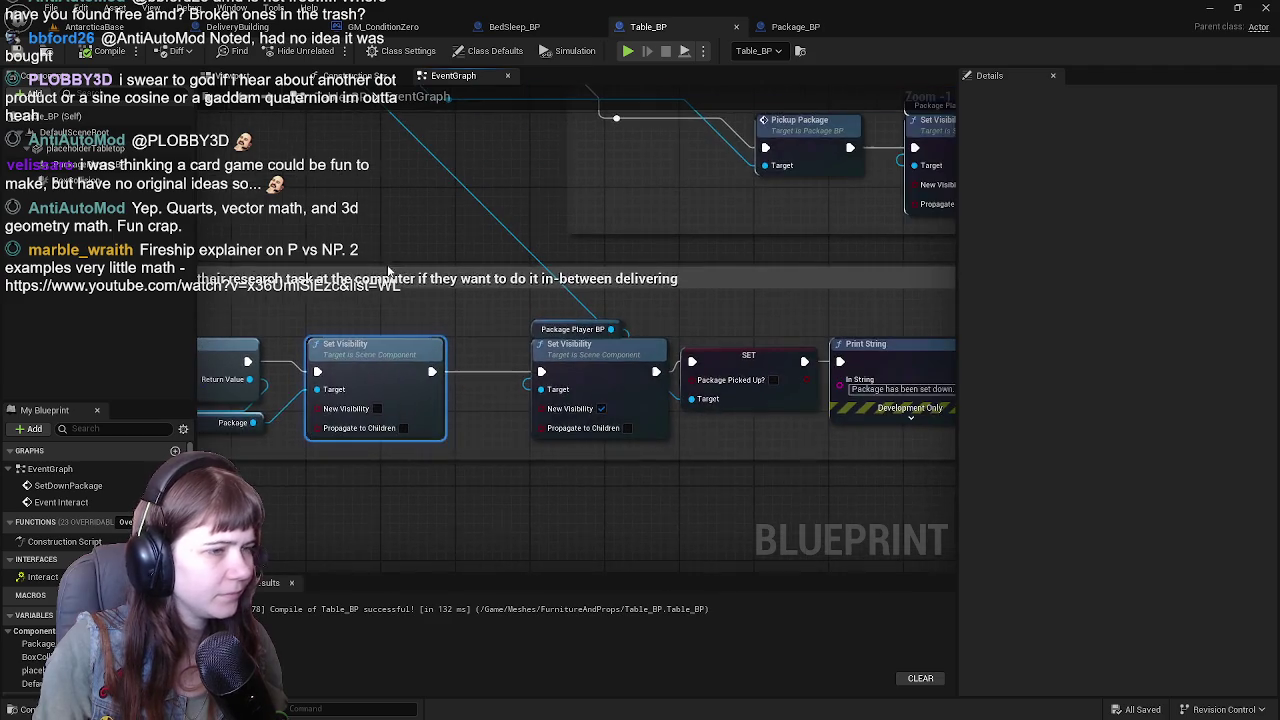
Inspect Package Recipient and Get Actor Of Class, then find the Actor Class asset in Blueprints > Package.
scroll(660, 347, down, 3)
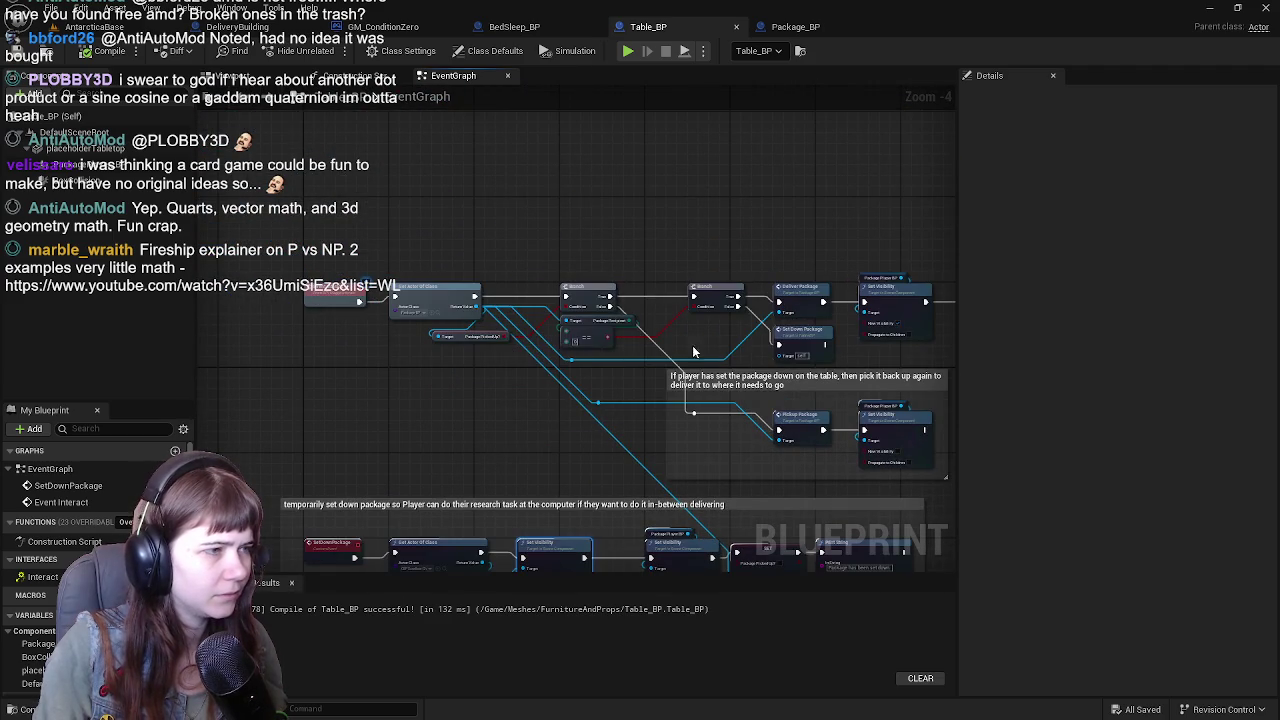
scroll(590, 320, up, 3)
click(590, 324)
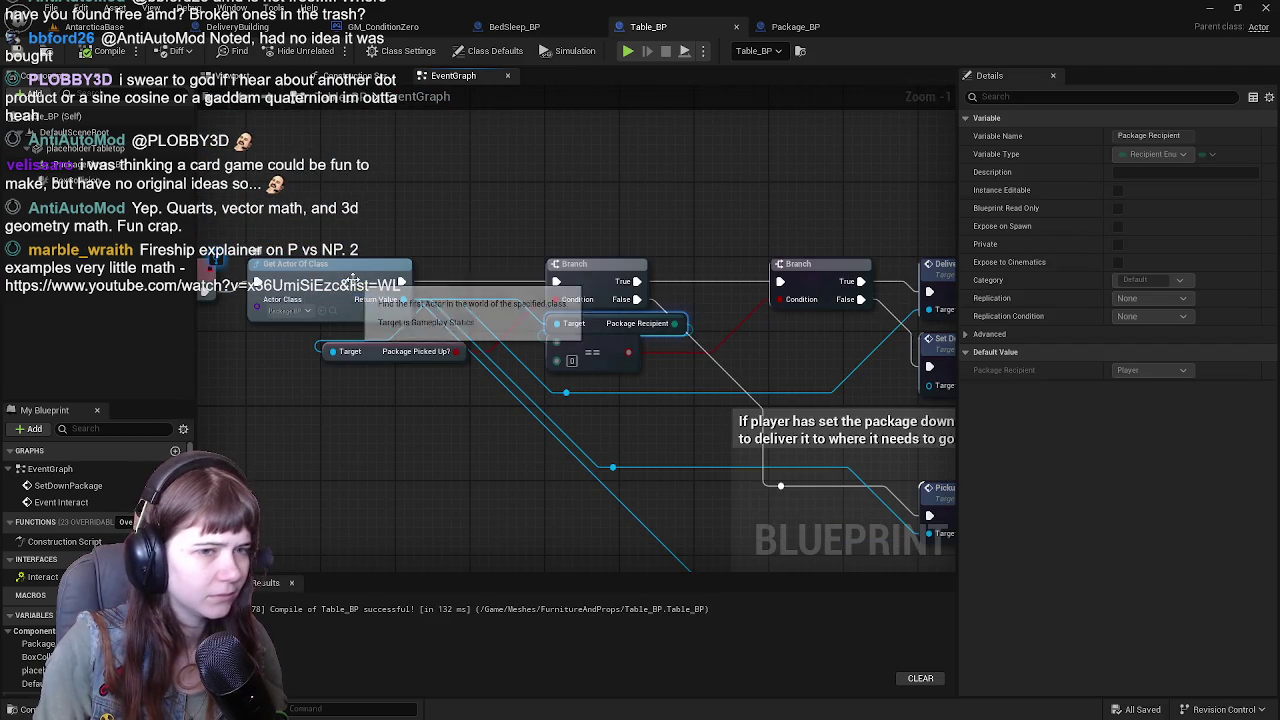
click(354, 280)
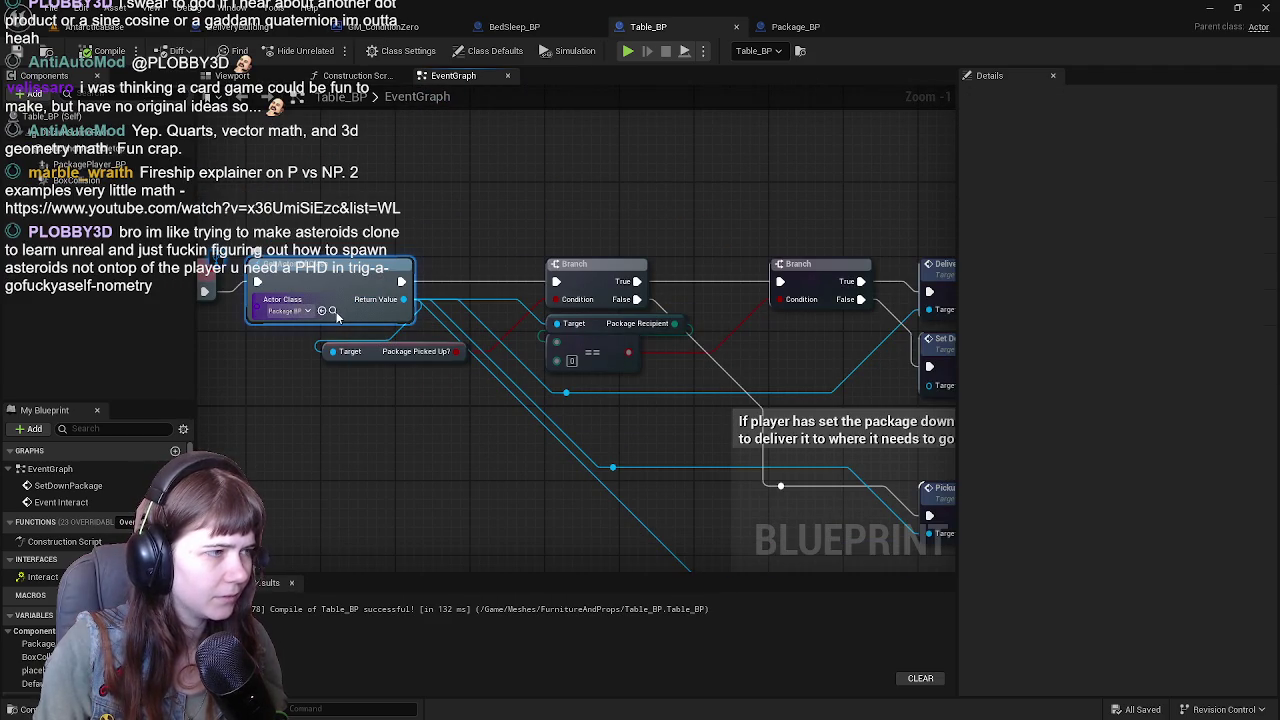
click(333, 311)
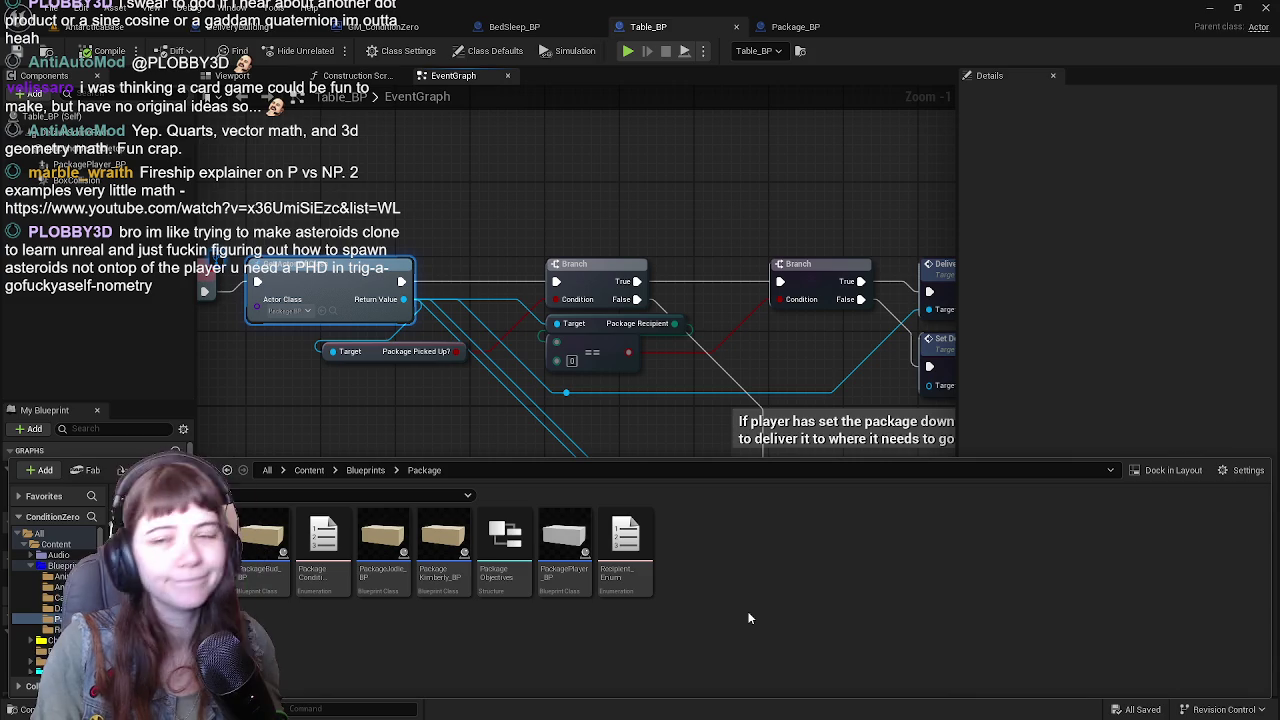
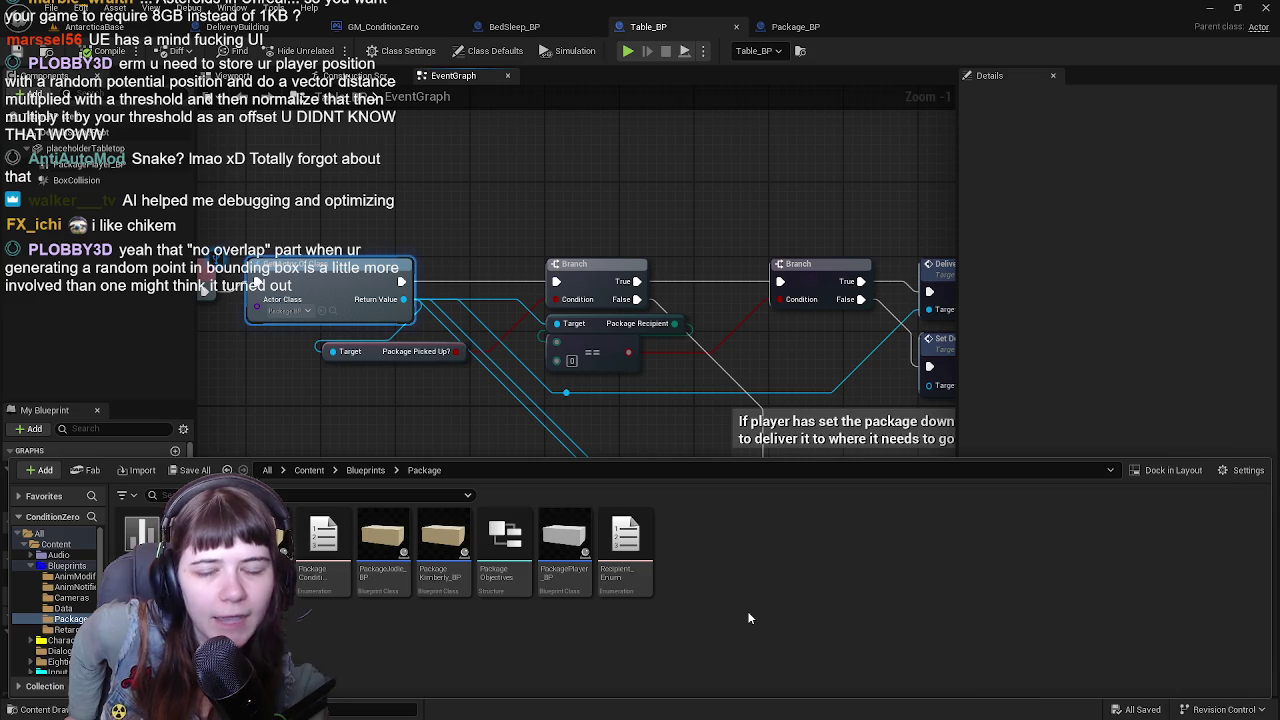
Hide the Content Drawer and add a Spawn Actor from Class node to the Table_BP event graph.
click(533, 108)
right_click(570, 238)
text(spawn)
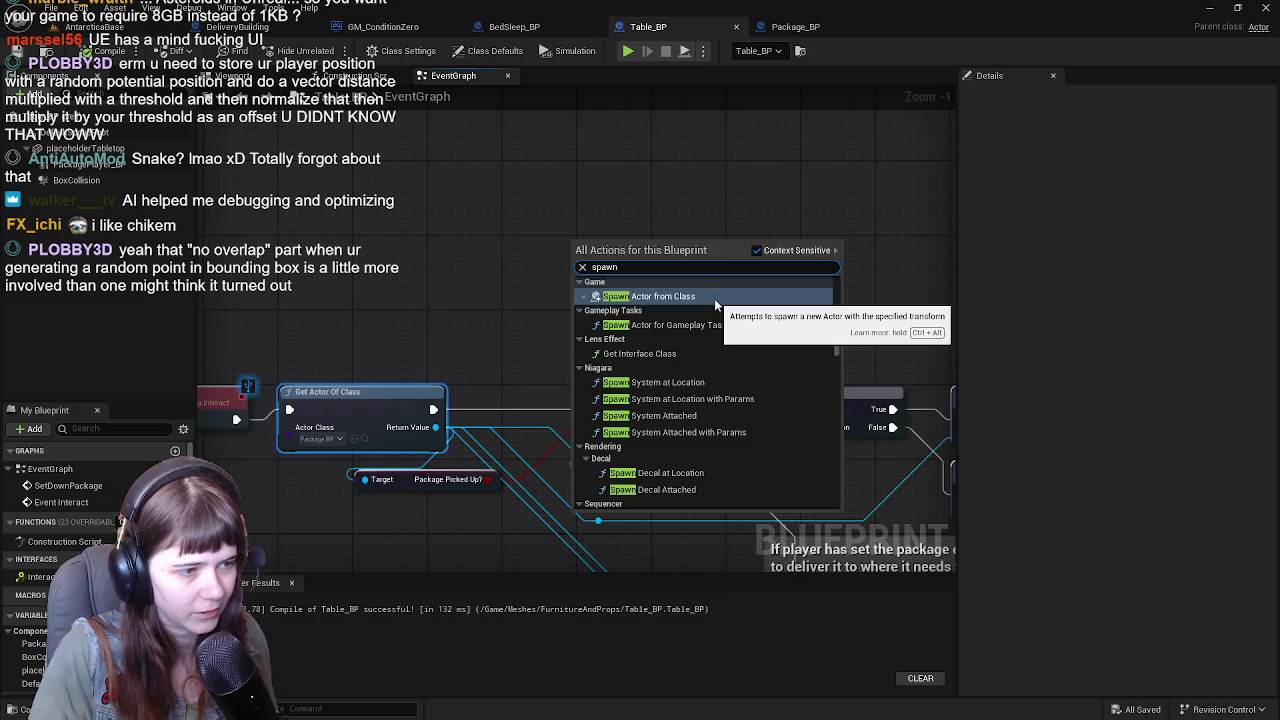
click(715, 298)
Nudge the SpawnActor node slightly left and down, then dismiss the graph action list unused.
mouse_move(739, 341)
mouse_down()
mouse_move(688, 340)
mouse_move(606, 290)
mouse_up()
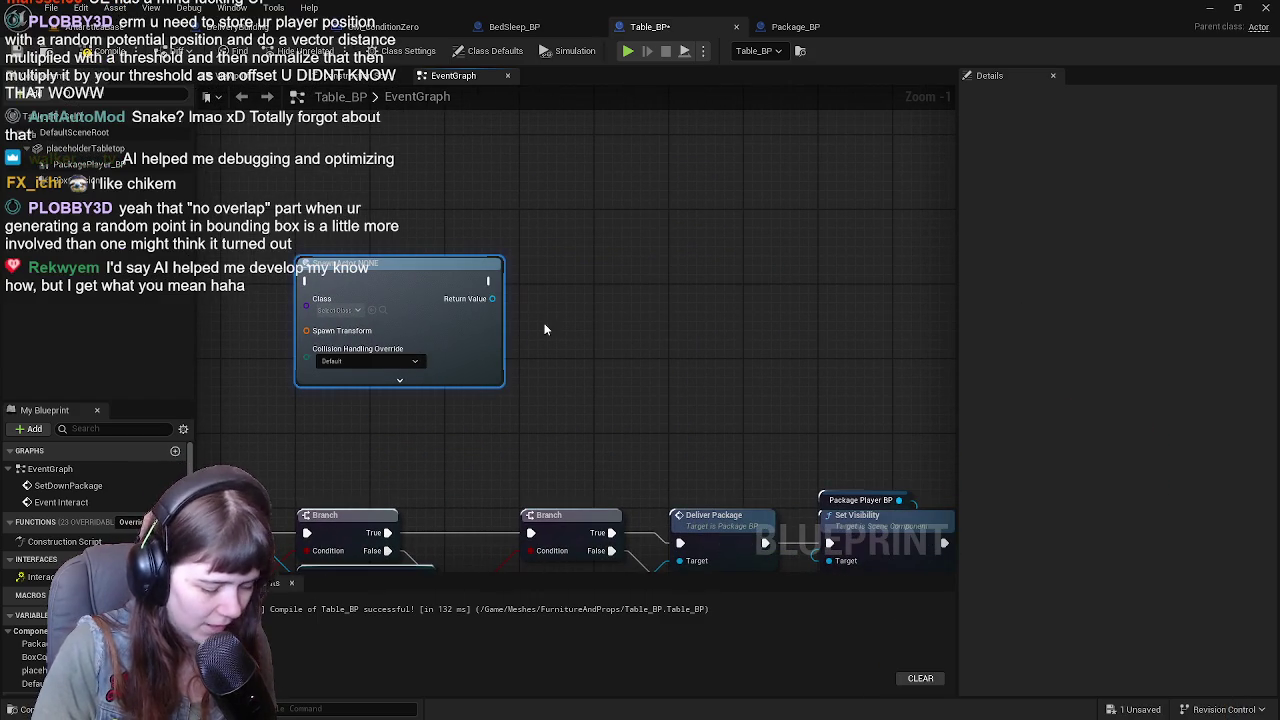
drag(480, 357, 490, 380)
right_click(641, 388)
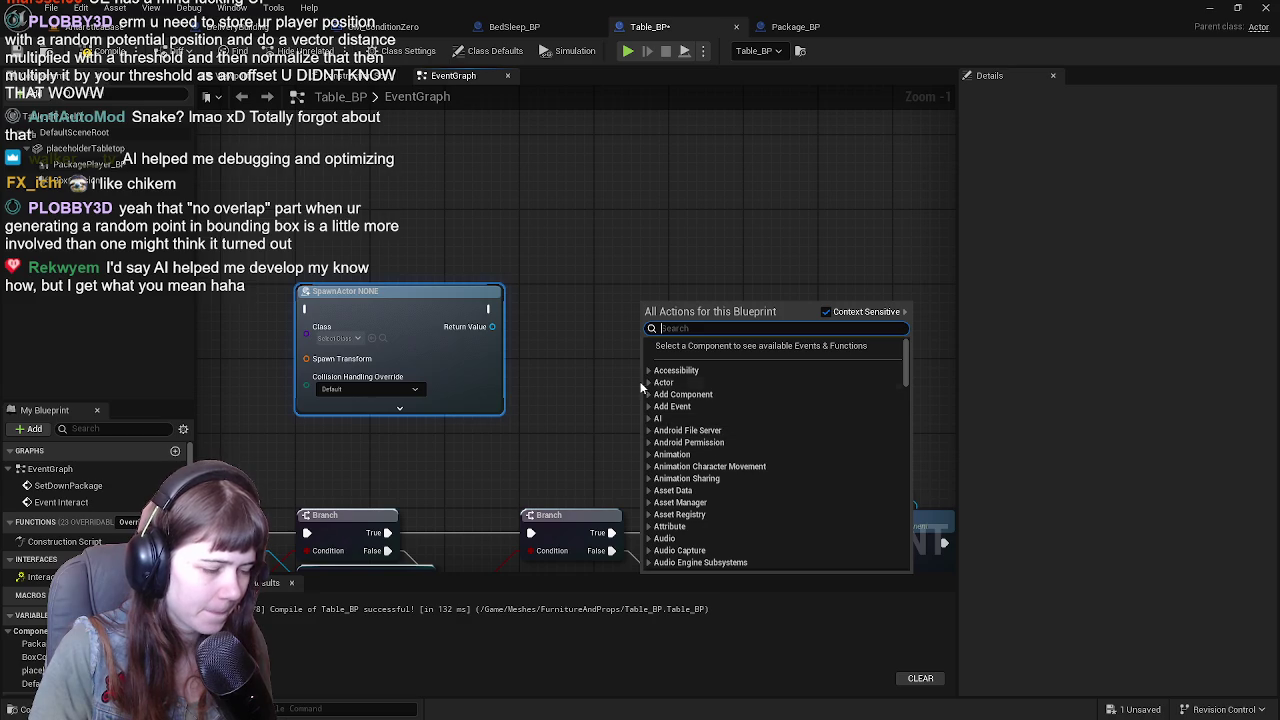
scroll(650, 375, down, 1)
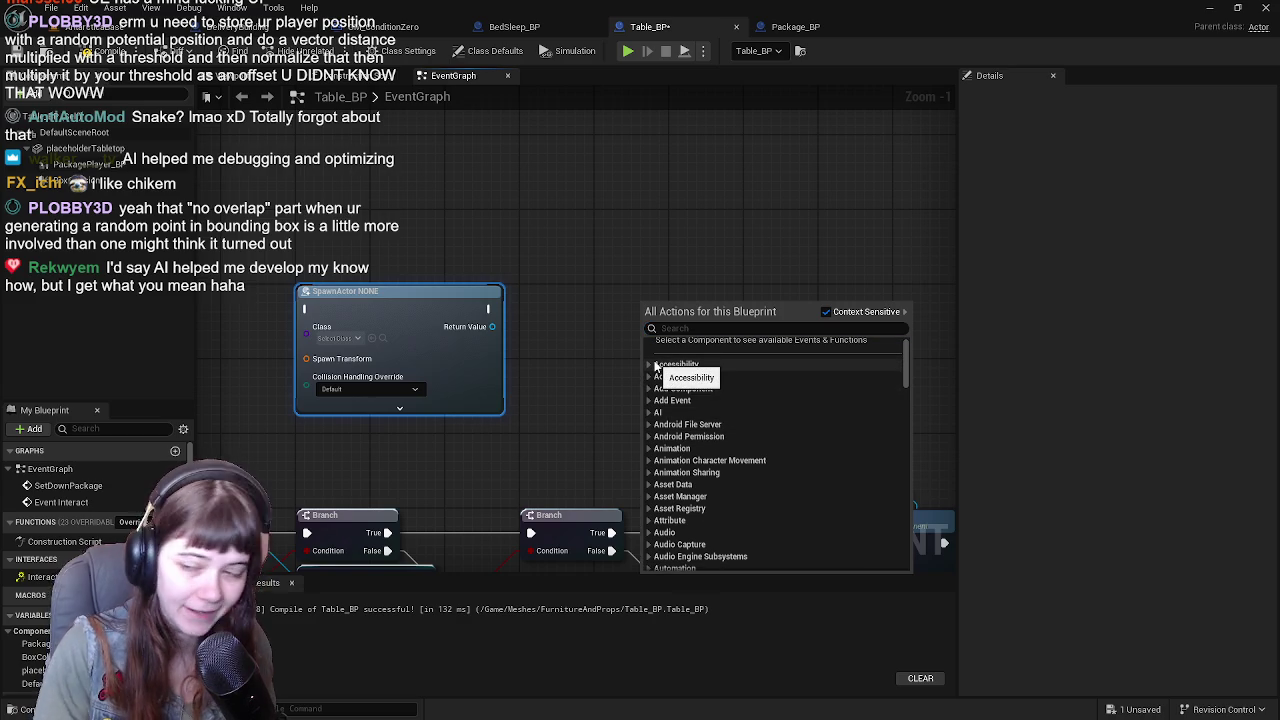
click(591, 286)
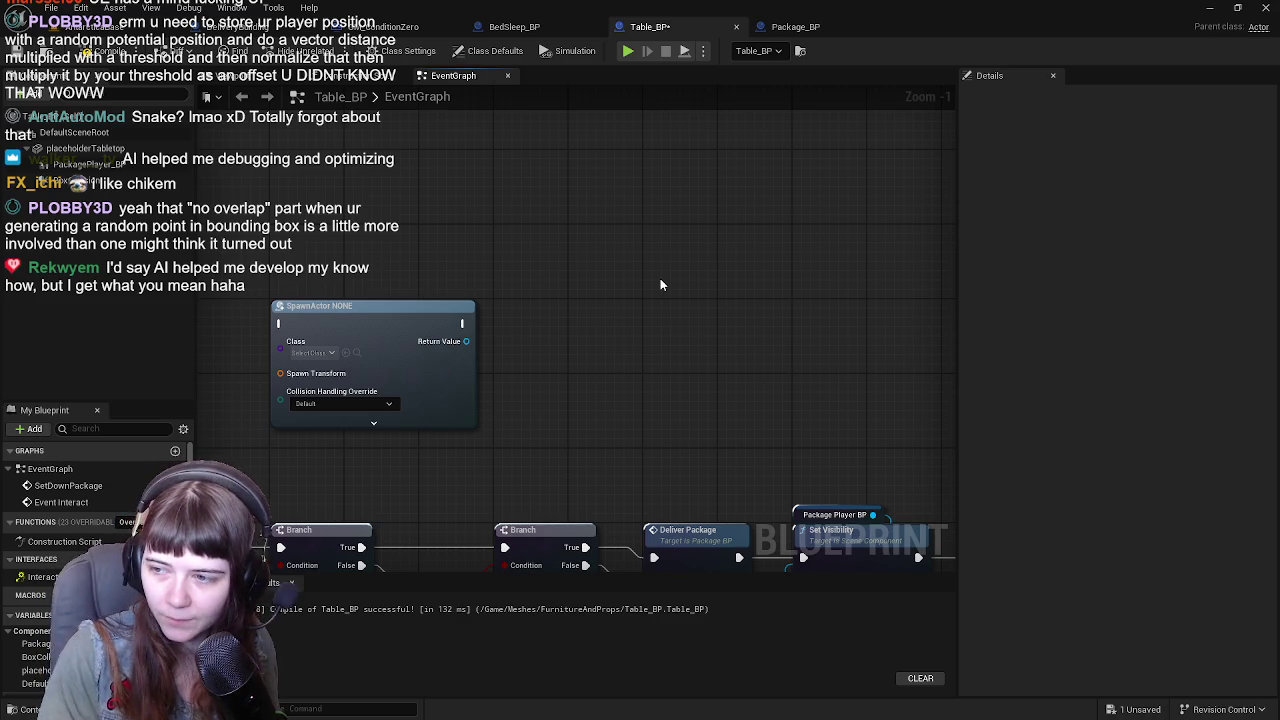
Delete the SpawnActor node near the interact logic.
drag(599, 309, 759, 229)
click(559, 244)
key(Delete)
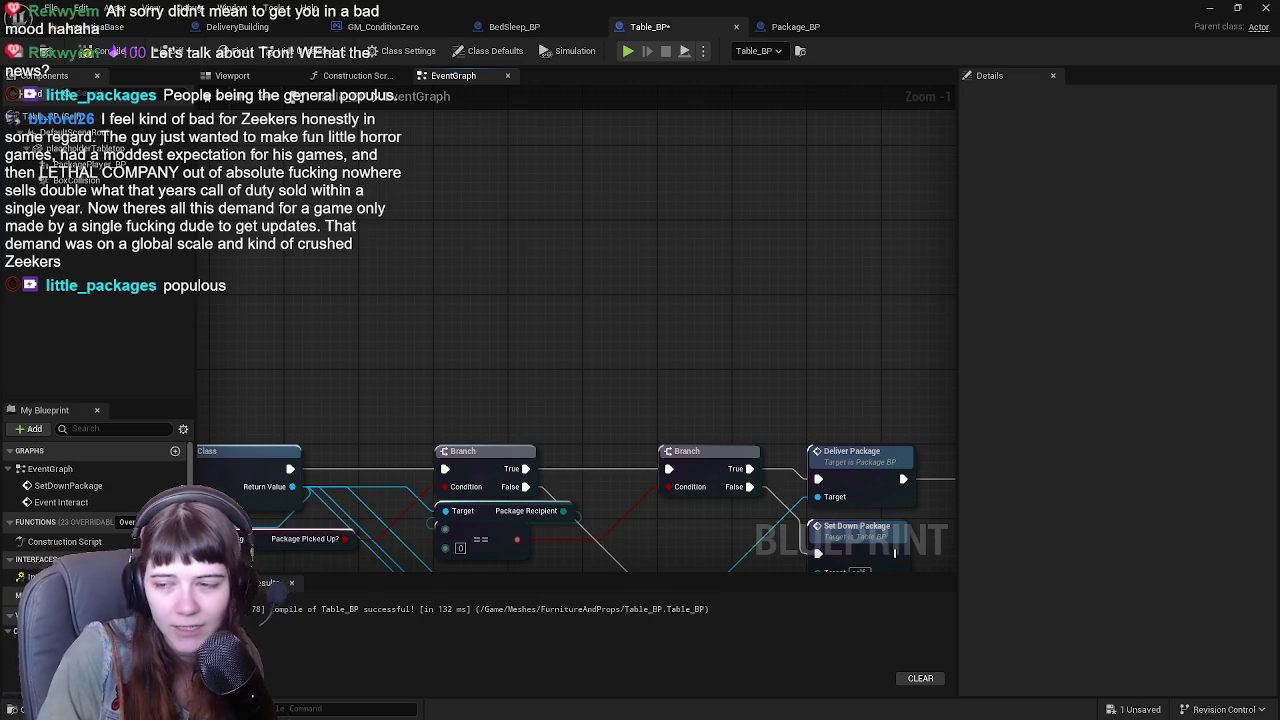
Pan to the Event Interact node and zoom out to Zoom -3 to see the full chain.
mouse_move(434, 443)
mouse_down()
mouse_move(551, 346)
mouse_move(508, 308)
mouse_move(589, 331)
mouse_move(649, 294)
mouse_move(635, 289)
mouse_up()
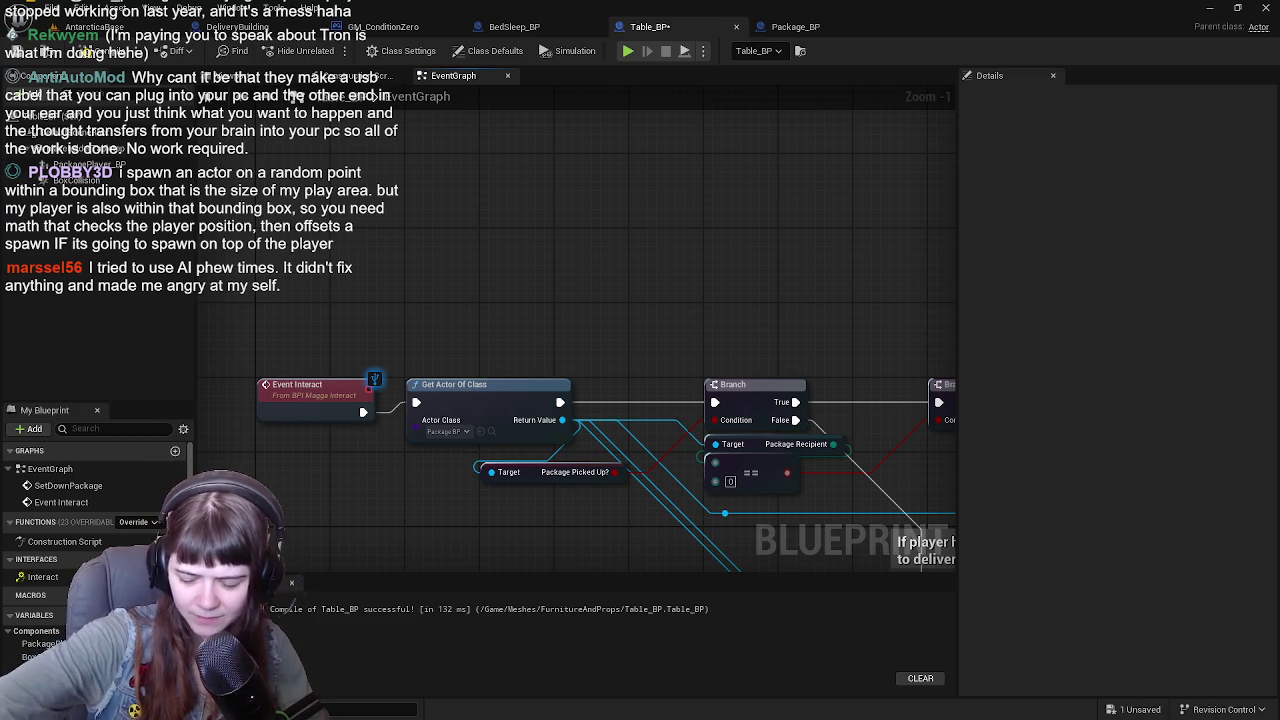
scroll(580, 269, down, 1)
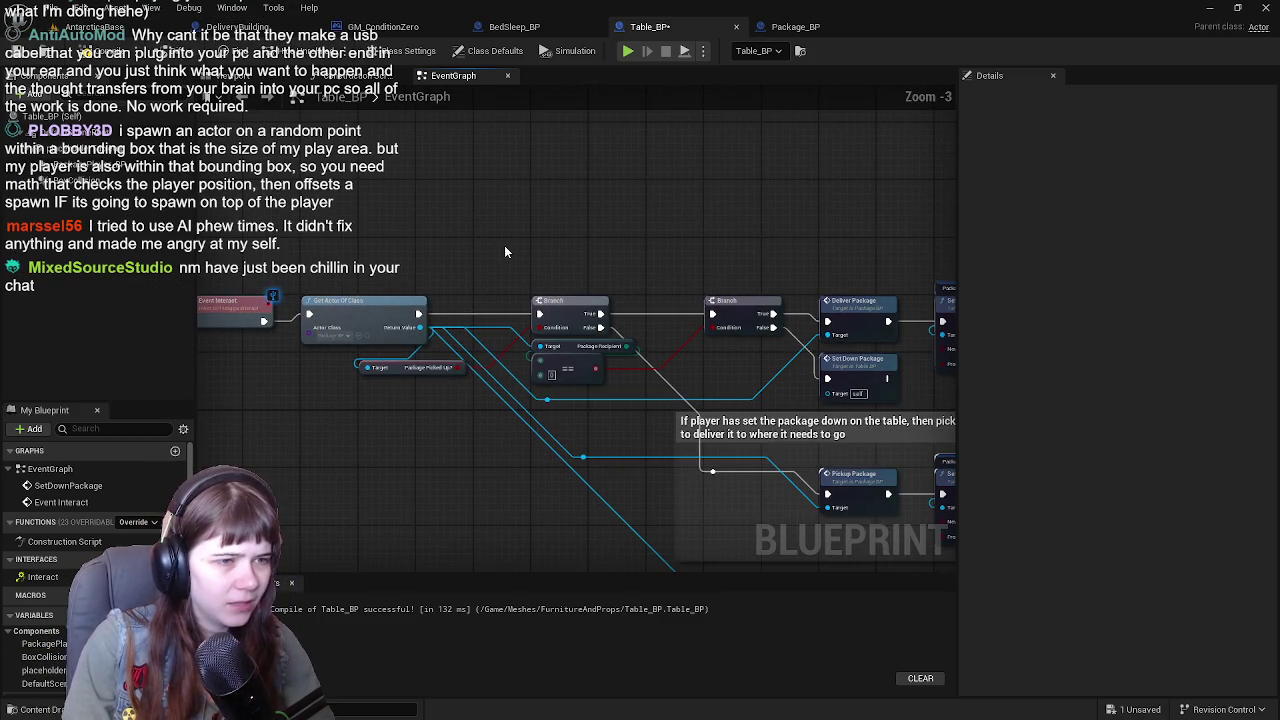